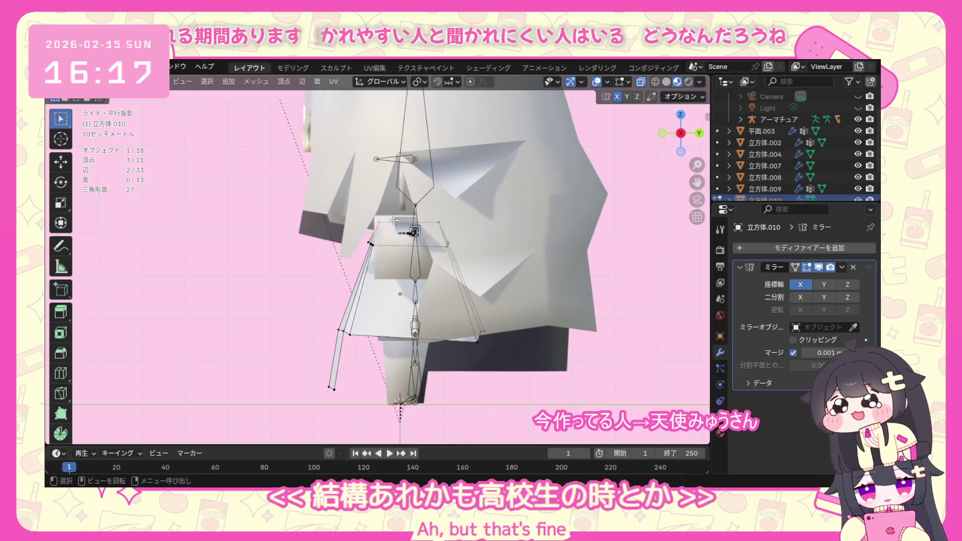
Move the ribbon's selected top vertices forward along the Y axis and check the result.
key(g)
key(y)
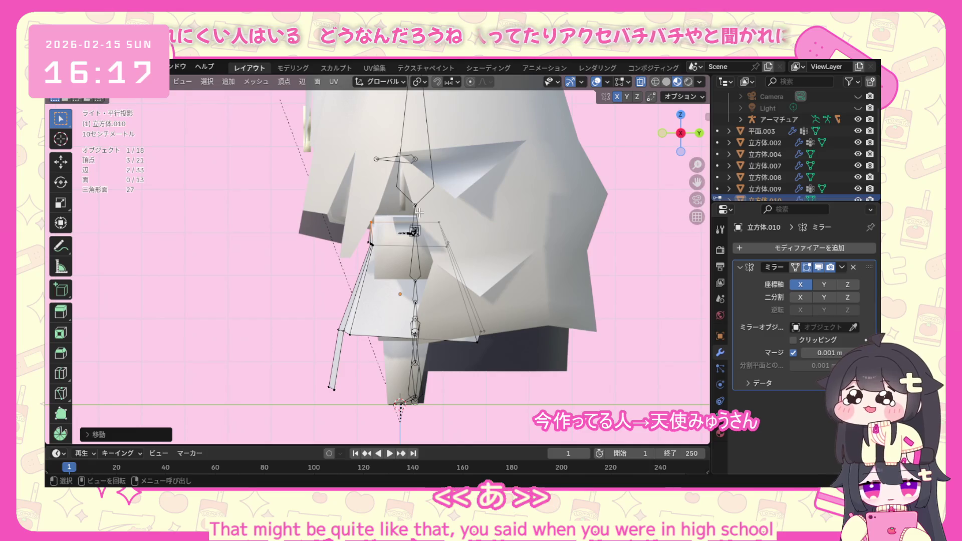
click(462, 235)
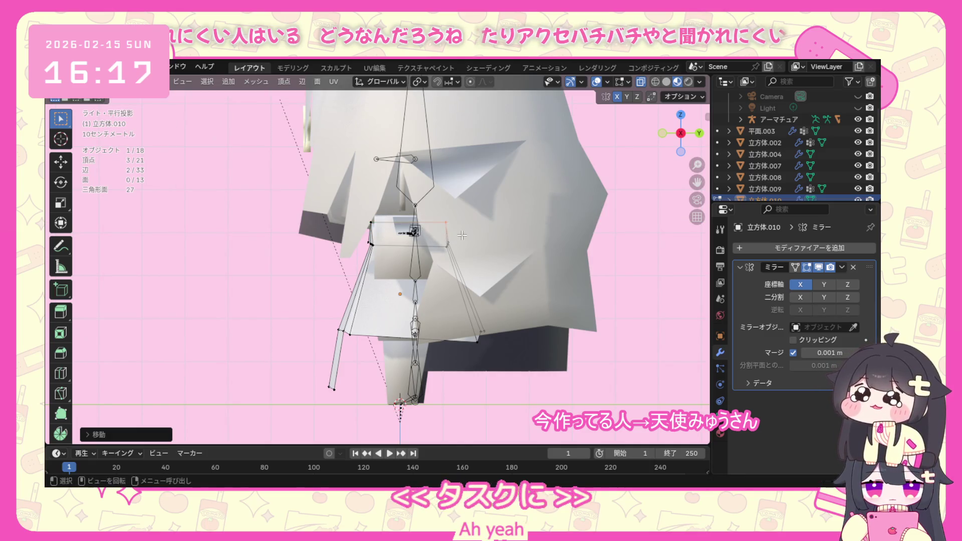
mouse_move(461, 235)
middle_down()
mouse_move(372, 249)
mouse_move(333, 237)
middle_up()
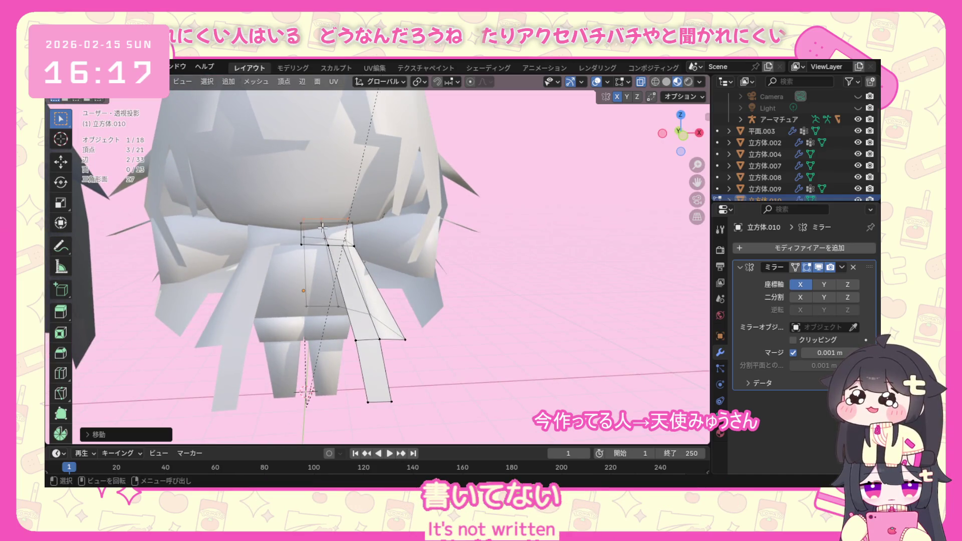
middle_drag(331, 218, 317, 215)
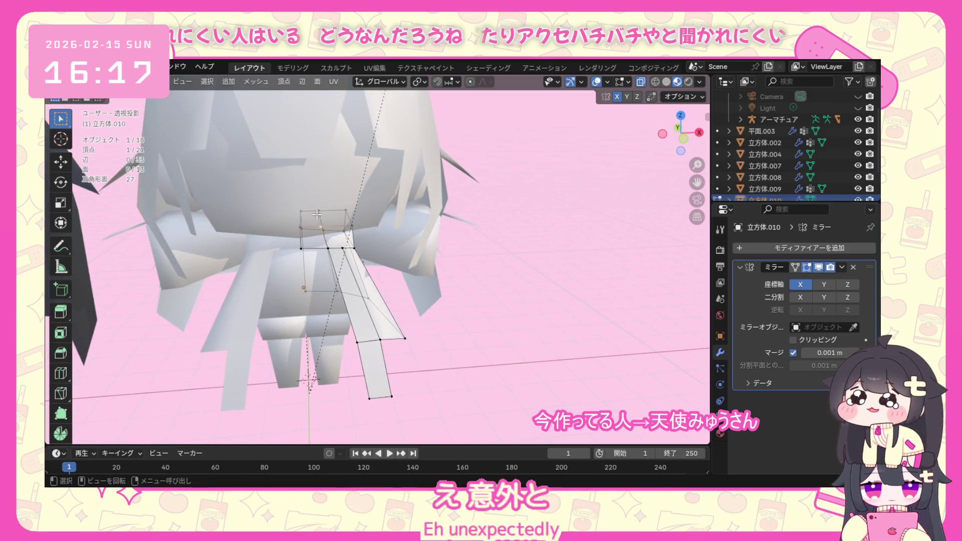
From front view, shift the same vertices sideways along the X axis and inspect from several angles.
key(KP_1)
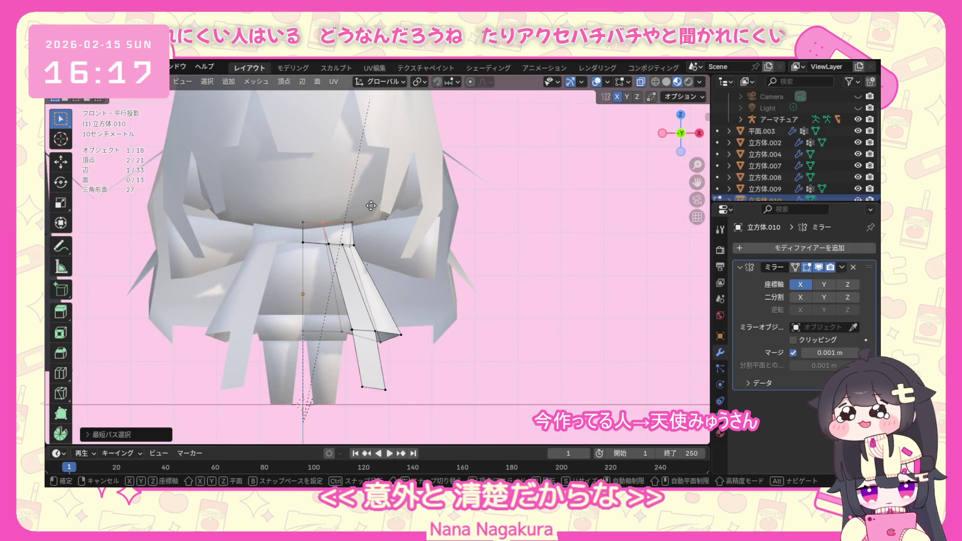
key(g)
key(x)
click(376, 205)
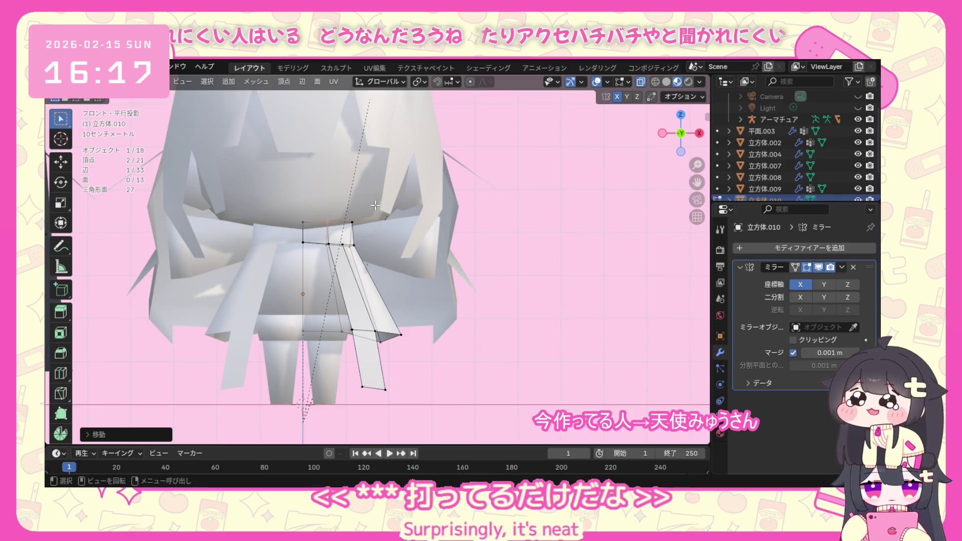
middle_drag(376, 206, 341, 287)
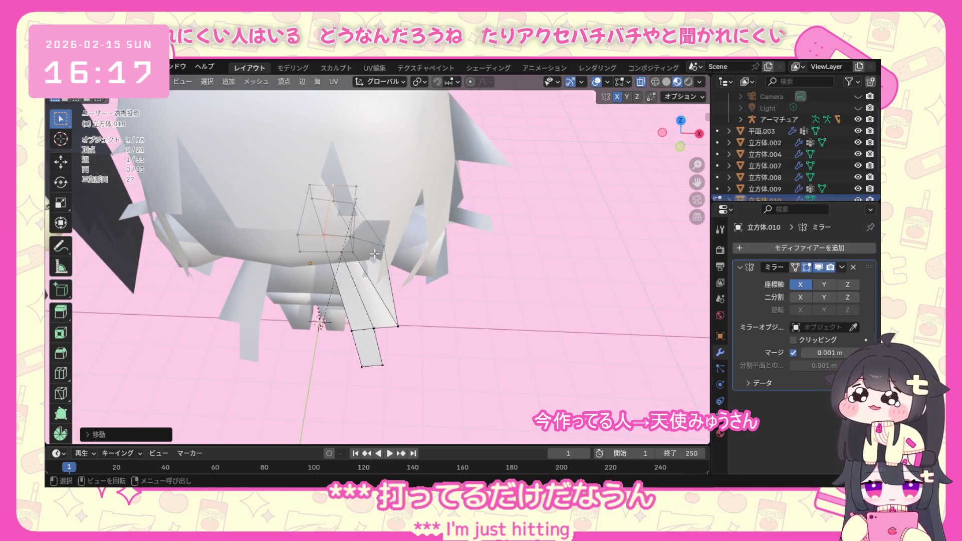
mouse_move(374, 254)
middle_down()
mouse_move(374, 168)
mouse_move(298, 264)
mouse_move(350, 280)
middle_up()
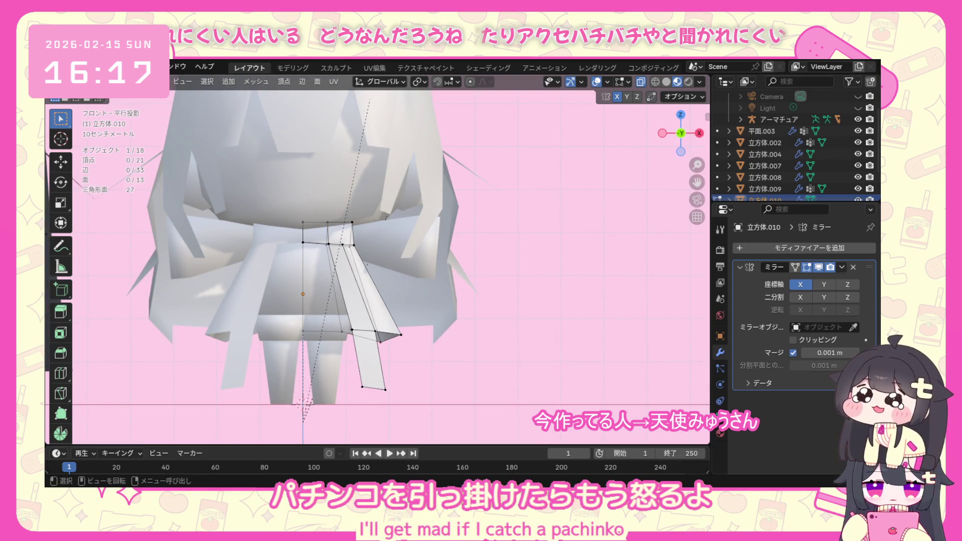
middle_drag(377, 300, 406, 320)
click(113, 82)
Toggle to object mode, turn the viewport overlays back on and re-enter mesh editing.
click(113, 105)
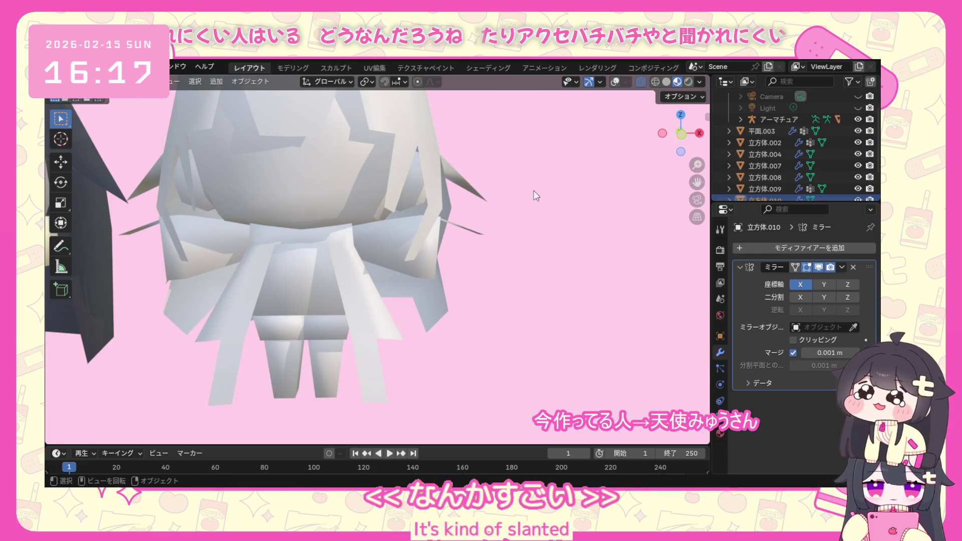
click(615, 81)
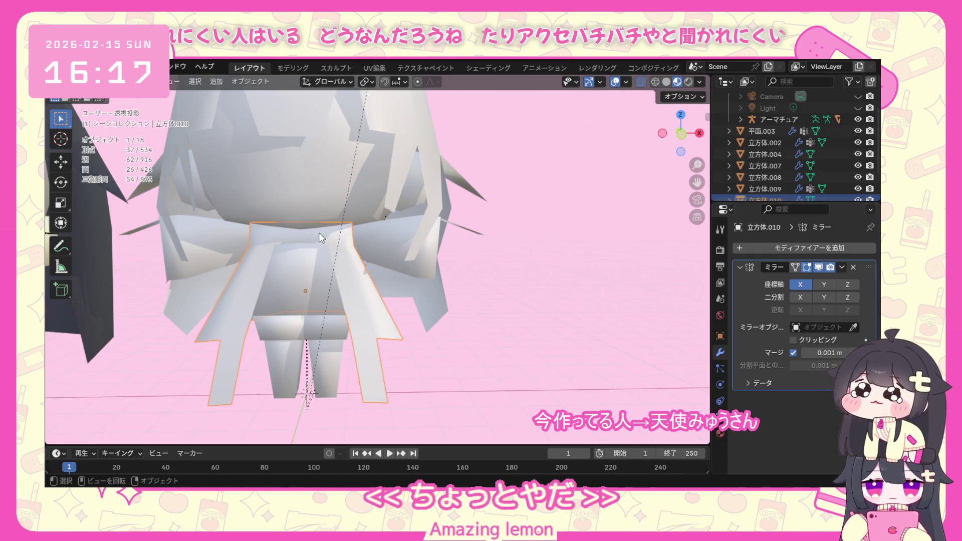
click(109, 109)
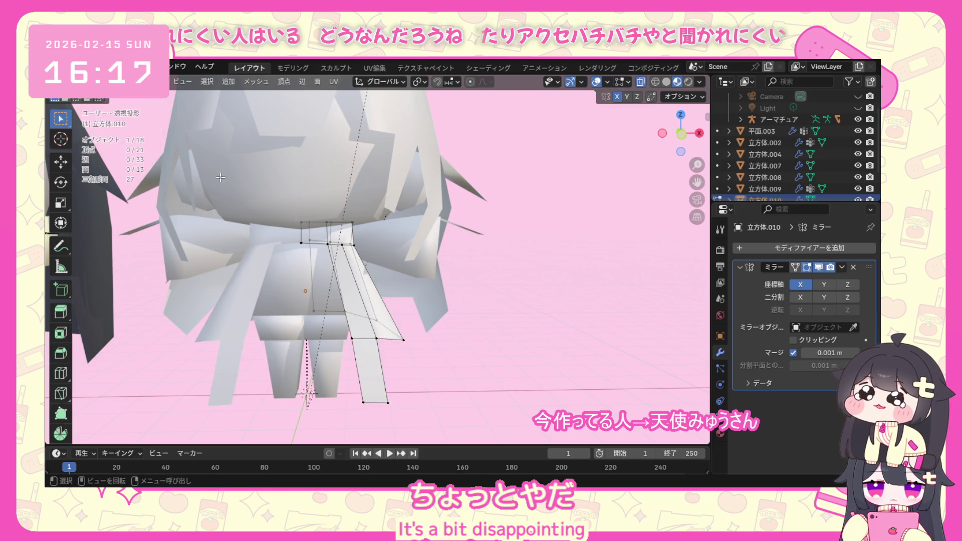
scroll(316, 242, up, 3)
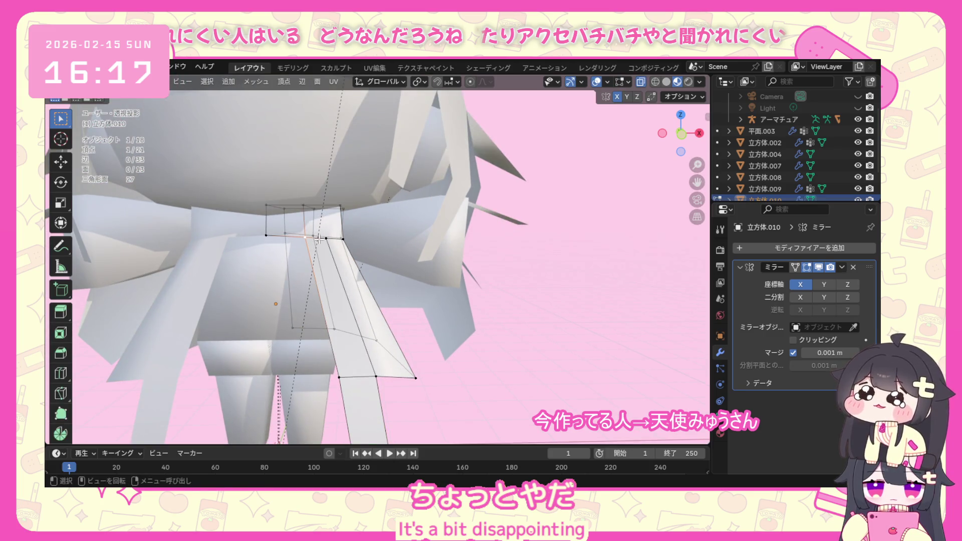
In front view, move the selected ribbon vertex along the vertical Z axis.
key(KP_1)
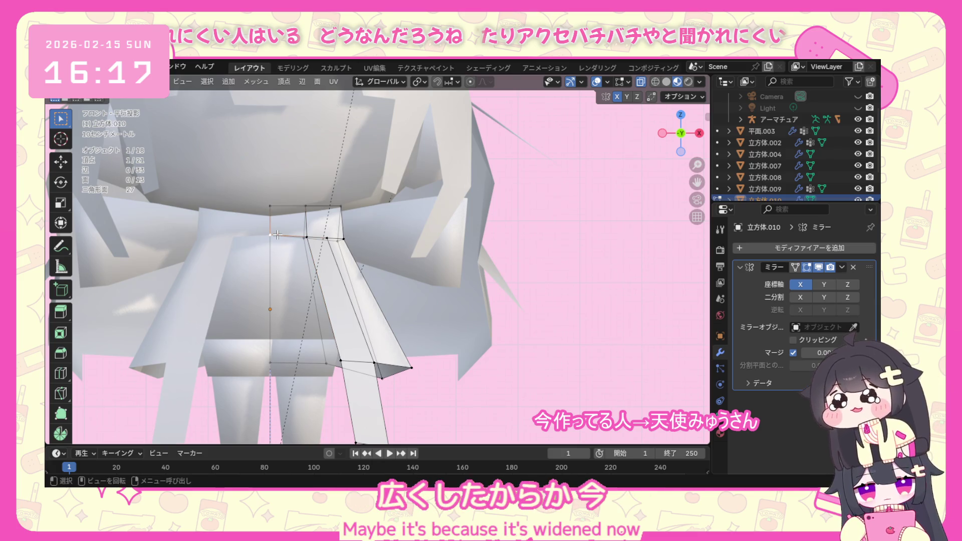
key(g)
key(z)
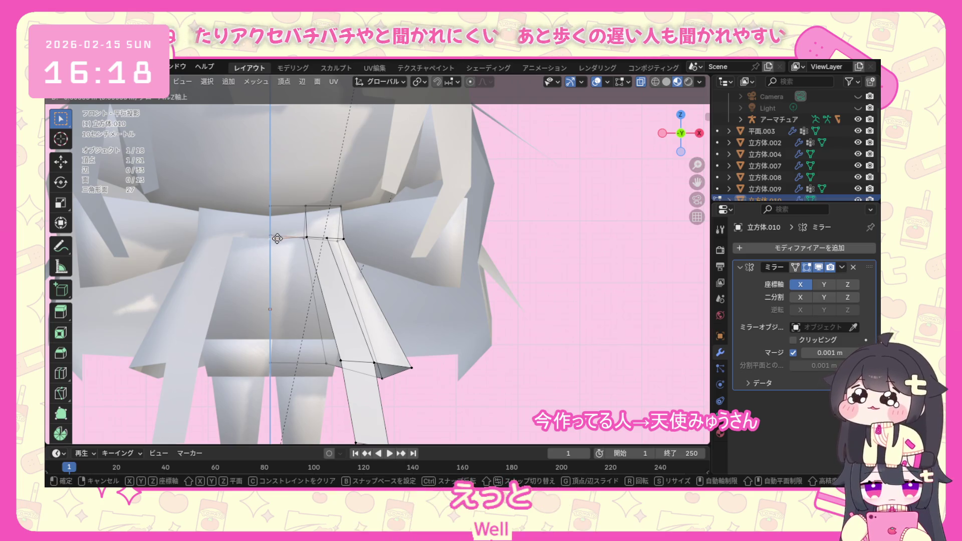
click(277, 239)
scroll(364, 246, down, 1)
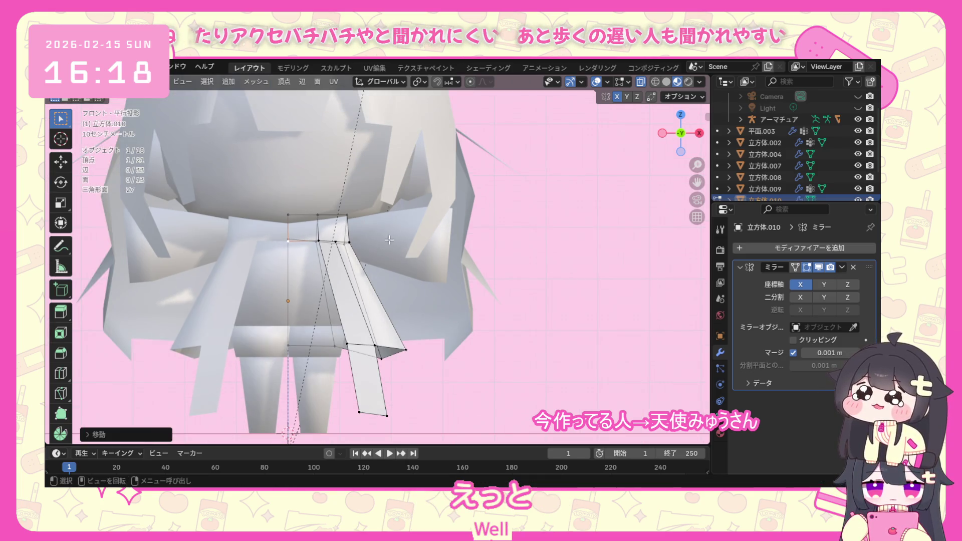
Select the ribbon's top edge loop and move it forward along Y in right side view.
mouse_move(389, 240)
middle_down()
mouse_move(527, 247)
mouse_move(431, 240)
middle_up()
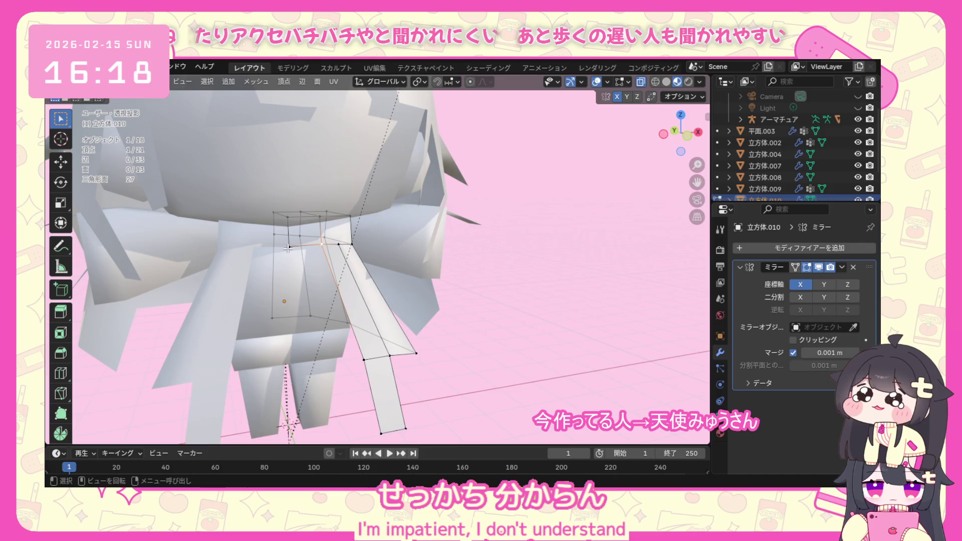
mouse_move(288, 248)
middle_down()
mouse_move(301, 219)
mouse_move(316, 256)
middle_up()
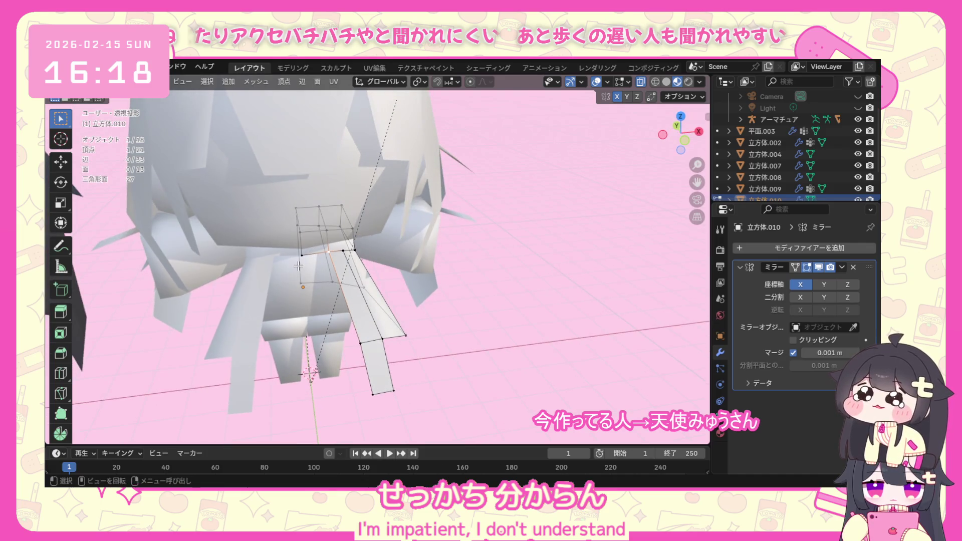
alt+click(360, 250)
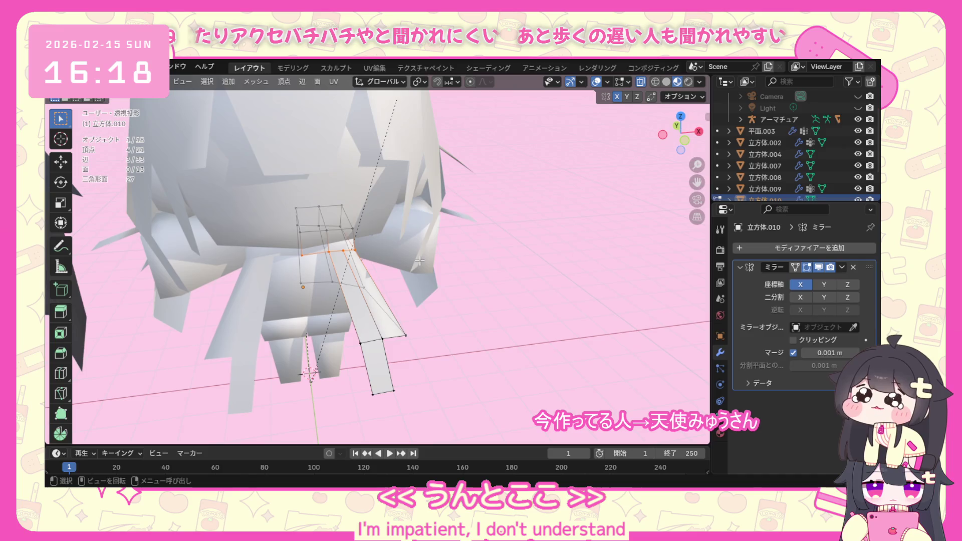
key(KP_3)
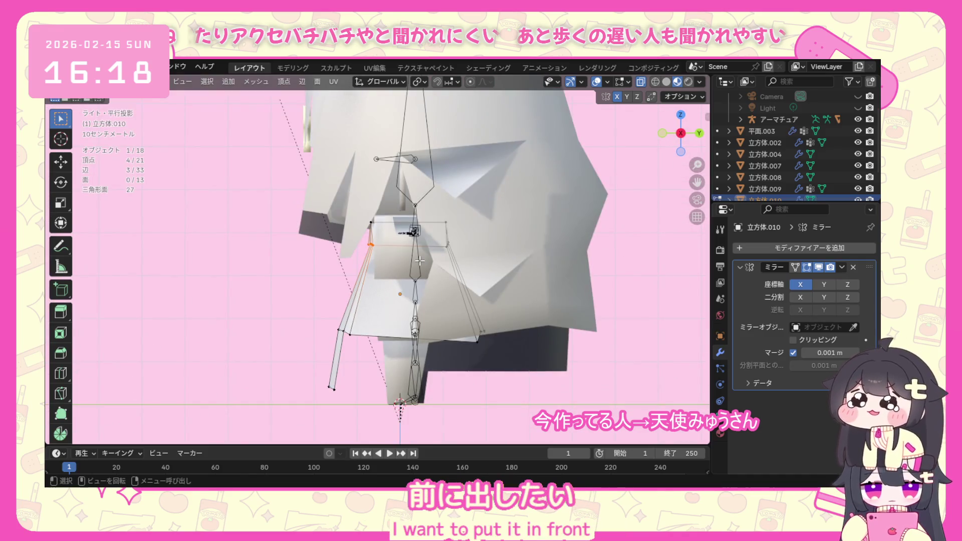
key(g)
key(y)
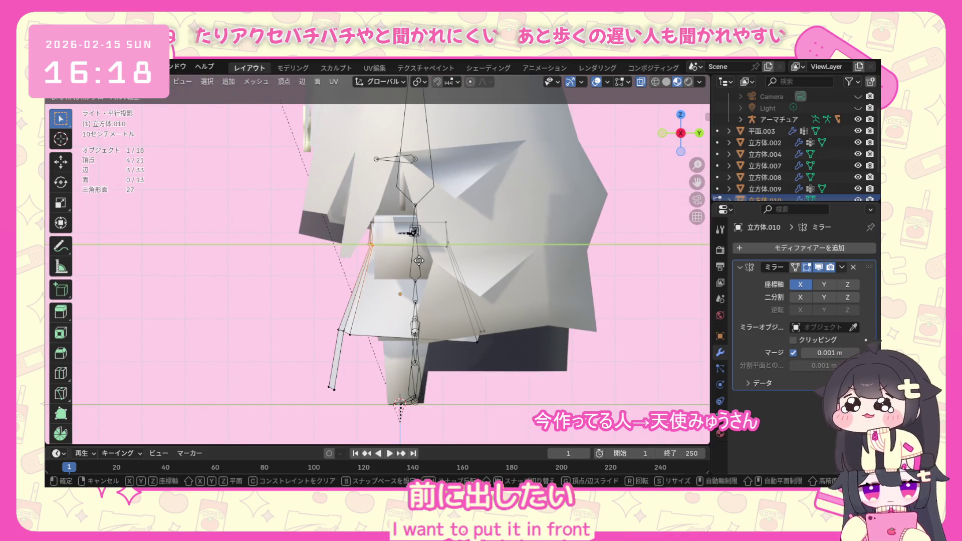
click(343, 218)
Pull three top vertices further forward with two more Y moves, then leave edit mode.
drag(391, 238, 391, 236)
key(g)
key(y)
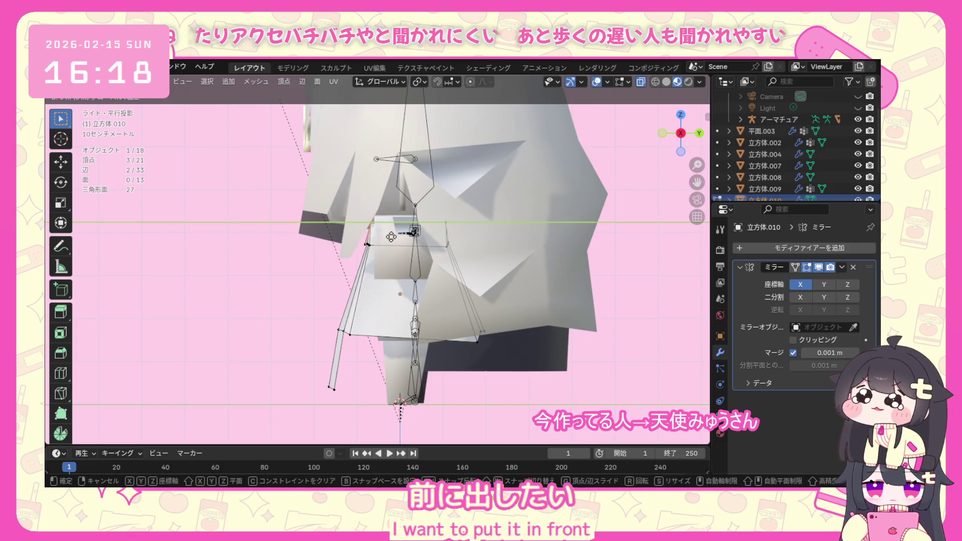
click(347, 254)
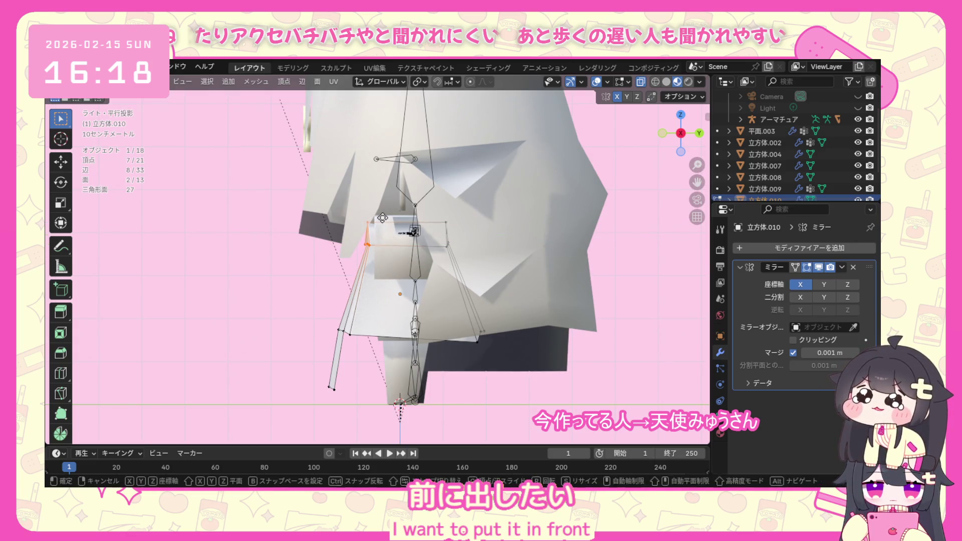
key(g)
key(y)
click(378, 219)
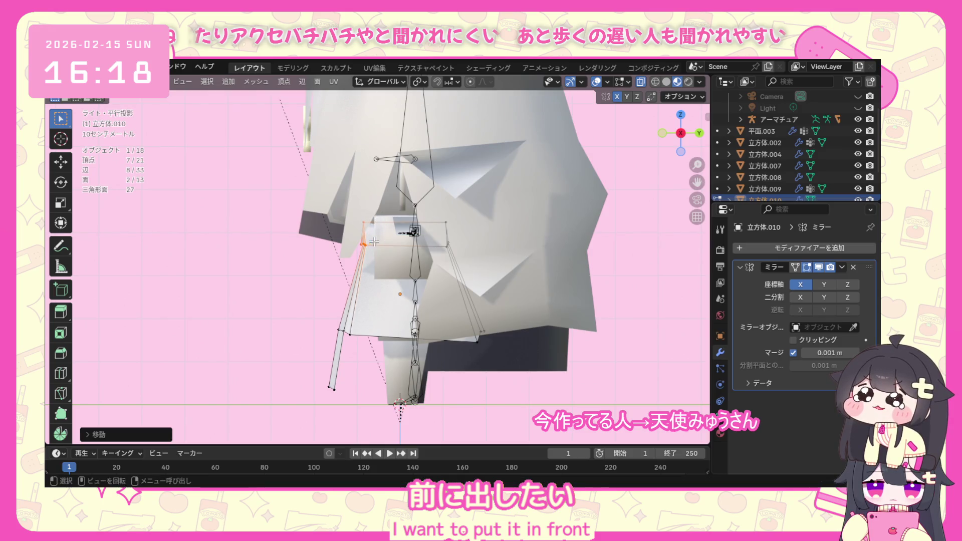
middle_drag(373, 242, 528, 282)
click(108, 101)
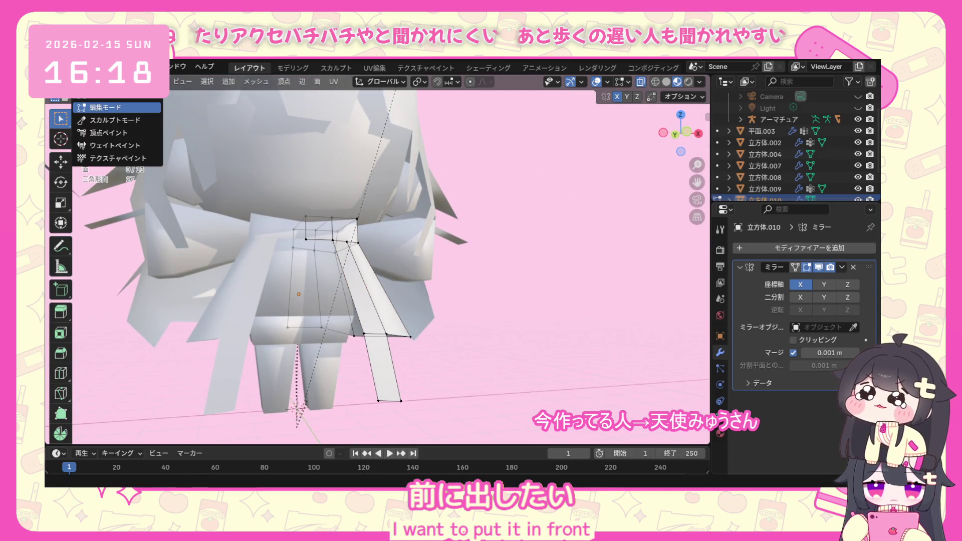
scroll(216, 196, up, 3)
mouse_move(280, 207)
middle_down()
mouse_move(205, 178)
mouse_move(256, 244)
middle_up()
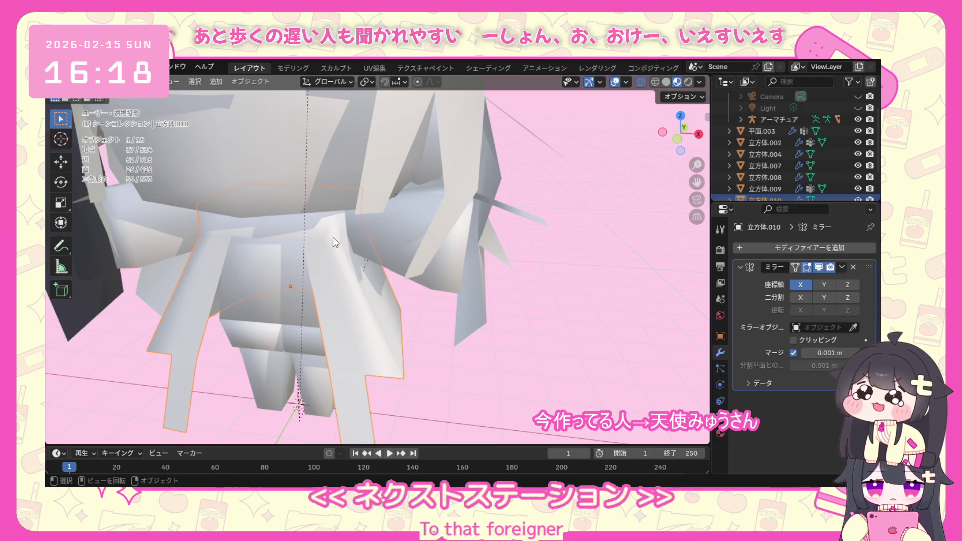
mouse_move(333, 237)
middle_down()
mouse_move(339, 138)
mouse_move(249, 205)
mouse_move(522, 172)
mouse_move(458, 150)
mouse_move(459, 162)
mouse_move(387, 230)
middle_up()
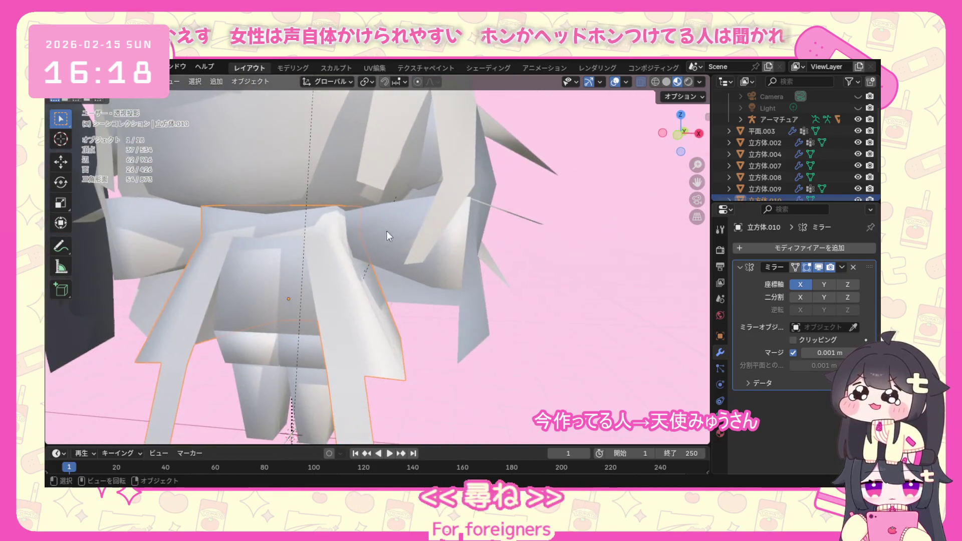
click(82, 81)
click(83, 113)
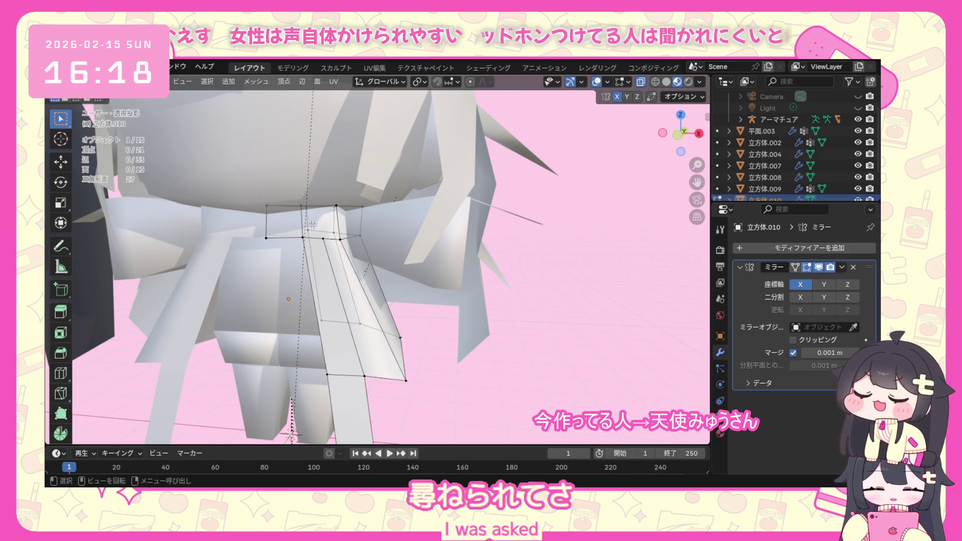
View the ribbon from above and reposition one vertex, first freely then along Y.
middle_drag(308, 224, 345, 229)
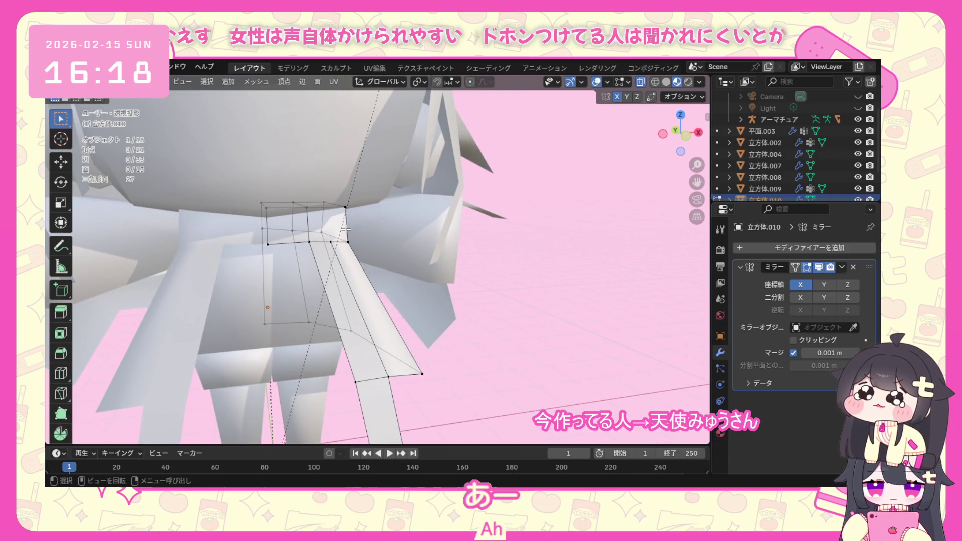
key(KP_1)
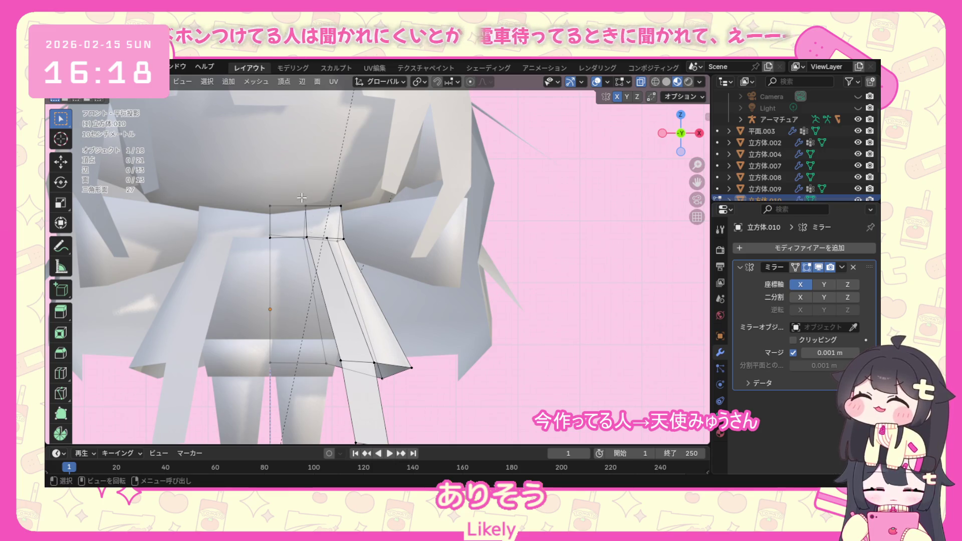
mouse_move(301, 192)
middle_down()
mouse_move(277, 255)
mouse_move(350, 246)
mouse_move(351, 347)
middle_up()
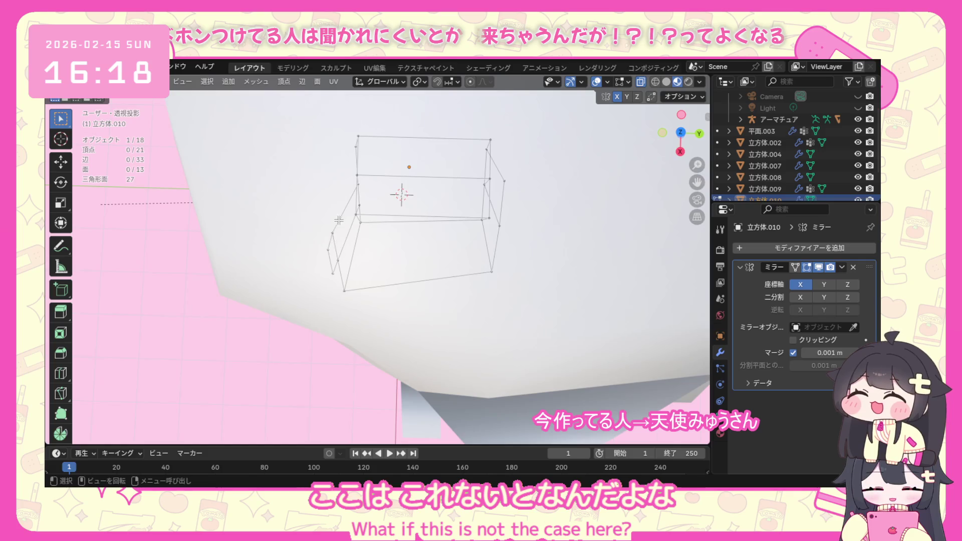
middle_drag(338, 220, 405, 230)
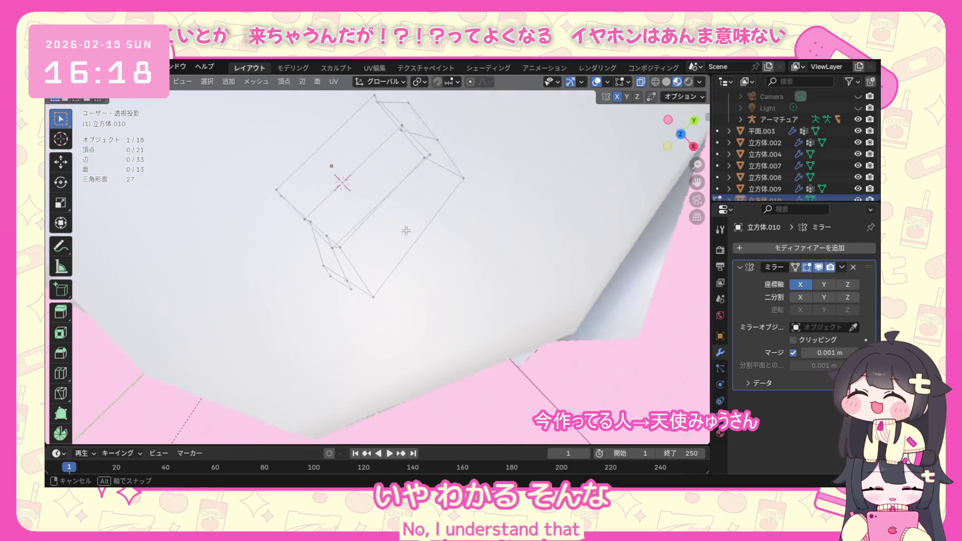
alt+middle_drag(406, 230, 412, 227)
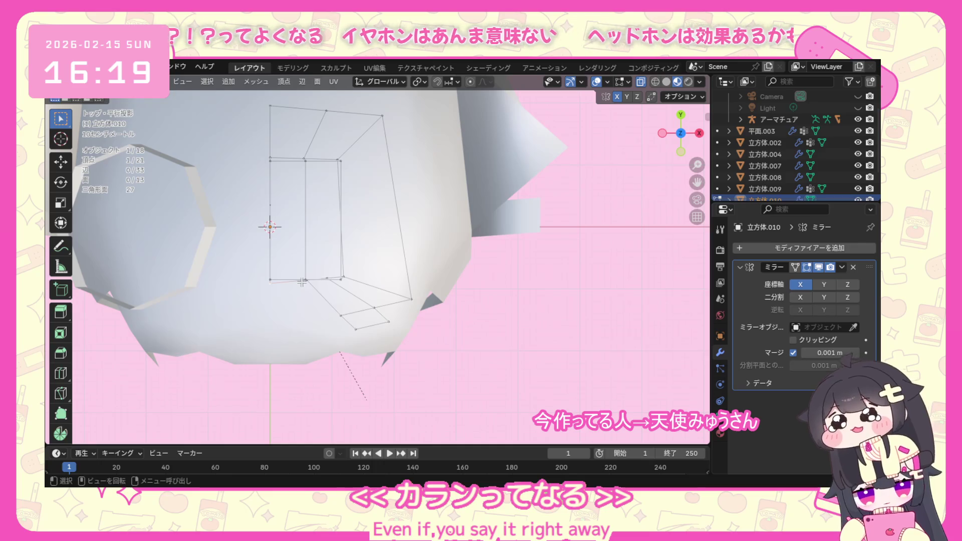
key(g)
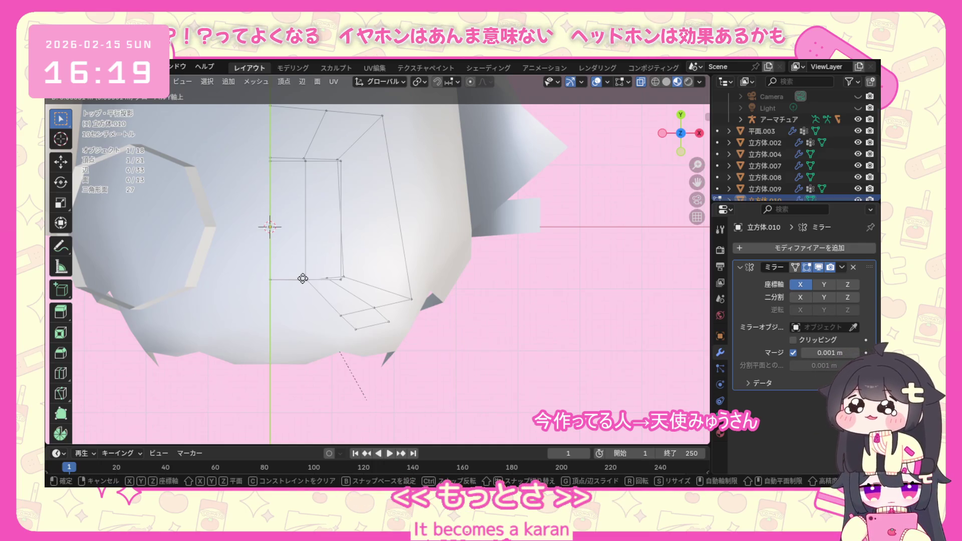
click(305, 282)
key(g)
key(y)
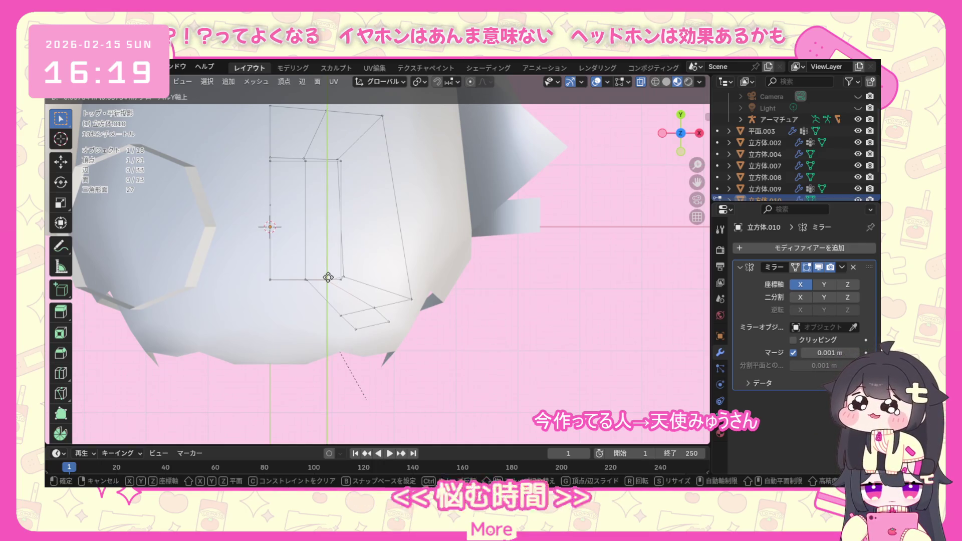
click(328, 277)
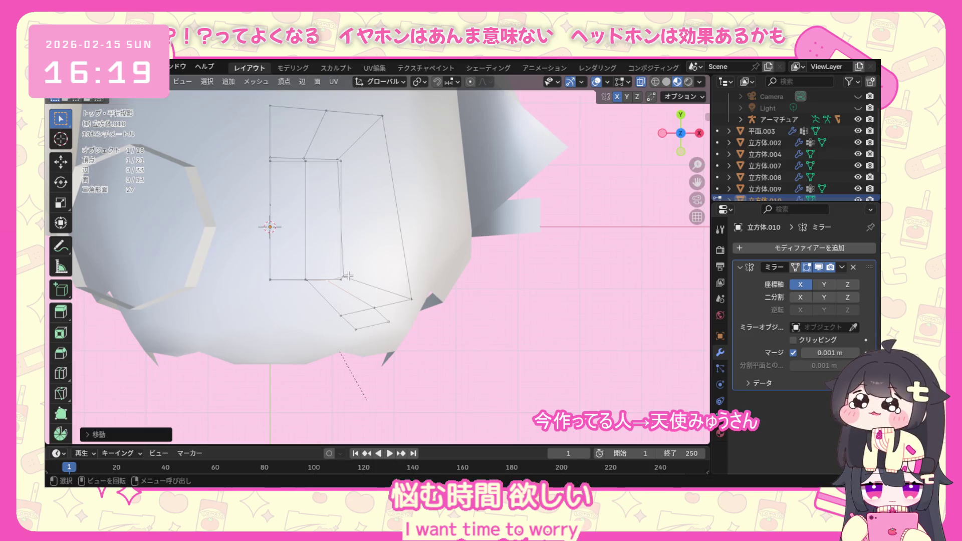
Nudge four more inner vertices one by one along Y or freely to straighten the ribbon's edges.
click(273, 160)
key(g)
key(y)
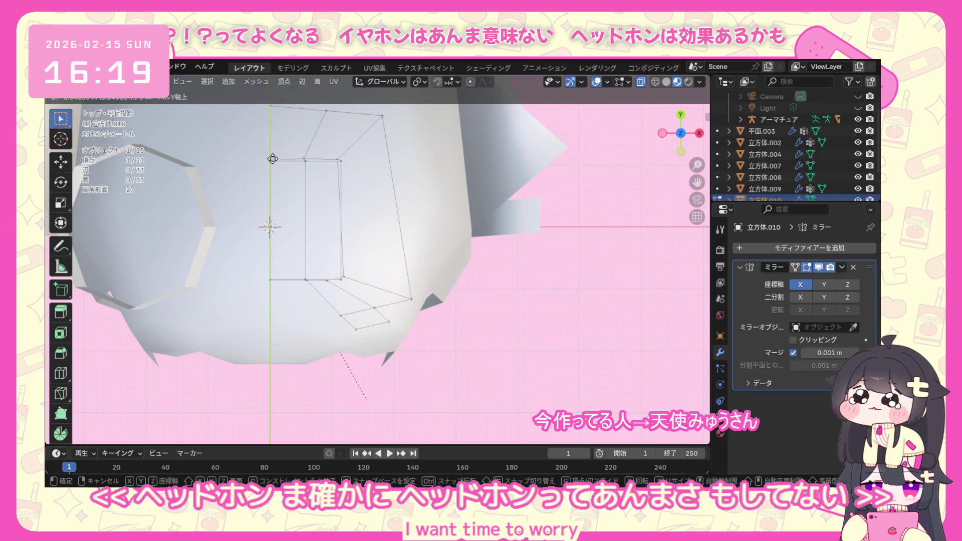
click(272, 159)
click(304, 157)
key(g)
key(y)
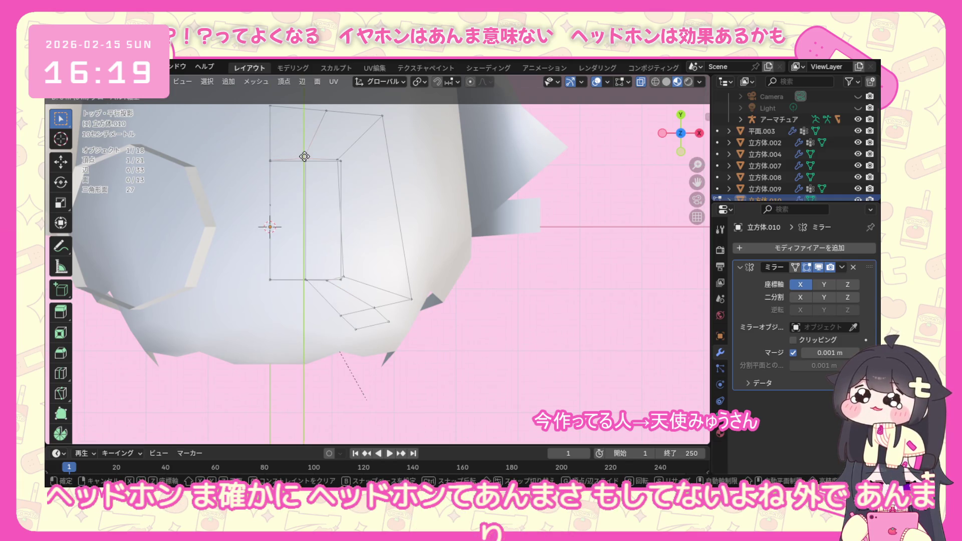
click(305, 158)
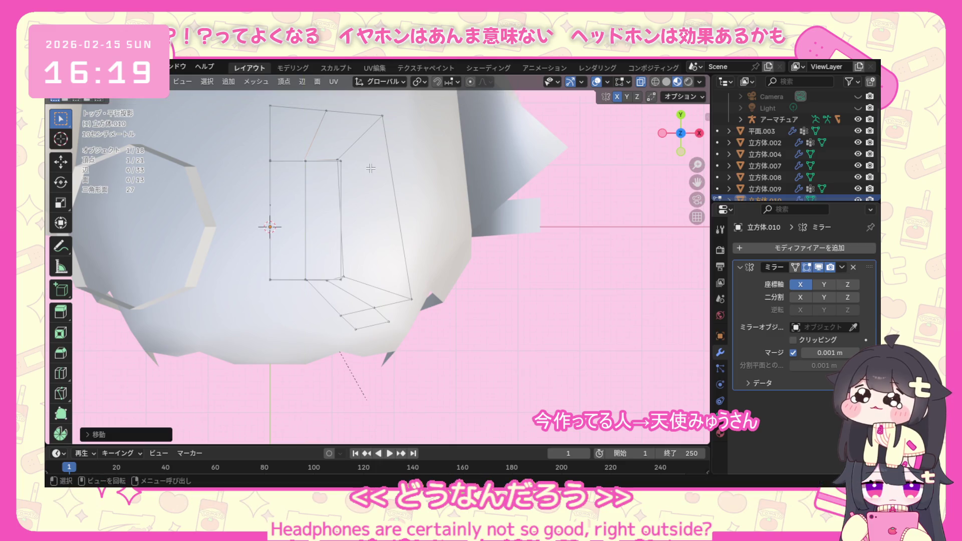
click(338, 162)
key(g)
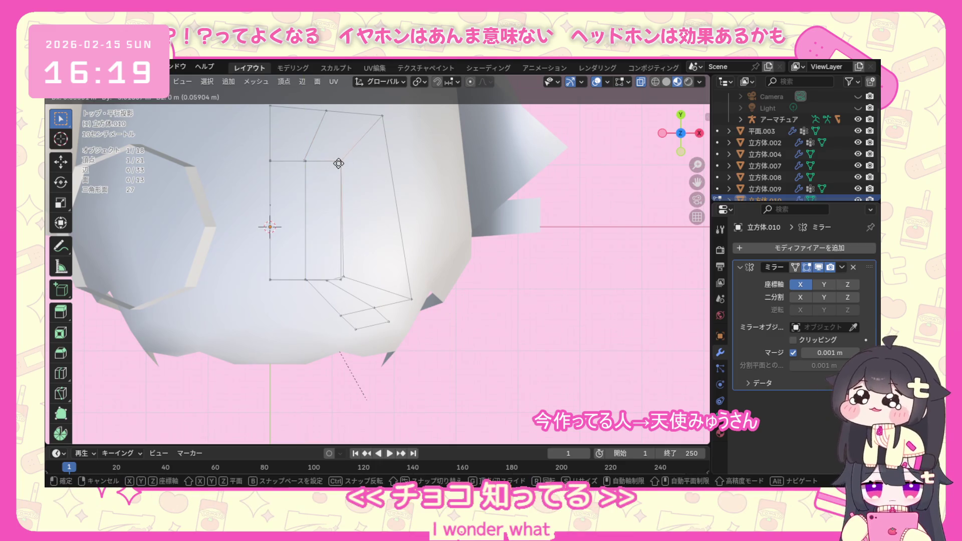
click(339, 164)
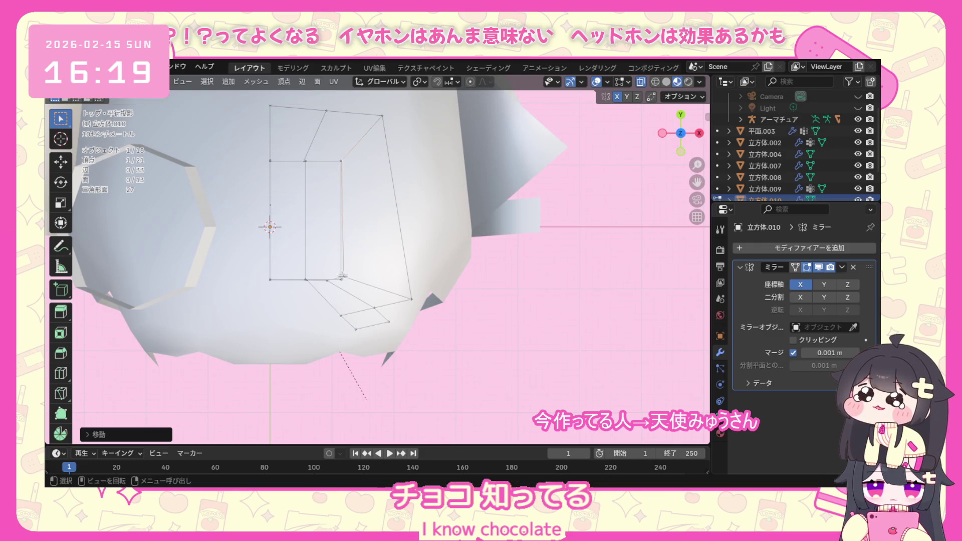
click(344, 276)
key(g)
click(343, 278)
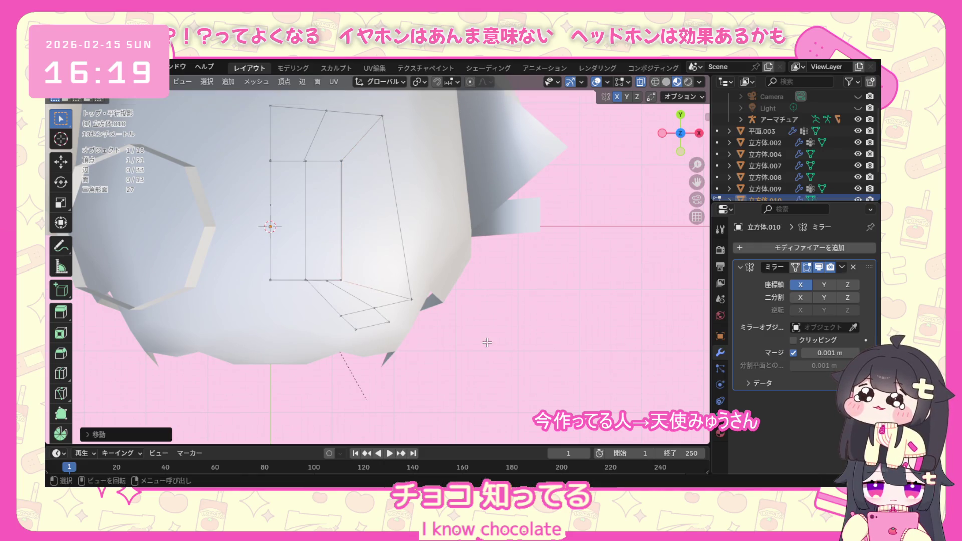
mouse_move(341, 279)
middle_down()
mouse_move(351, 309)
mouse_move(205, 352)
middle_up()
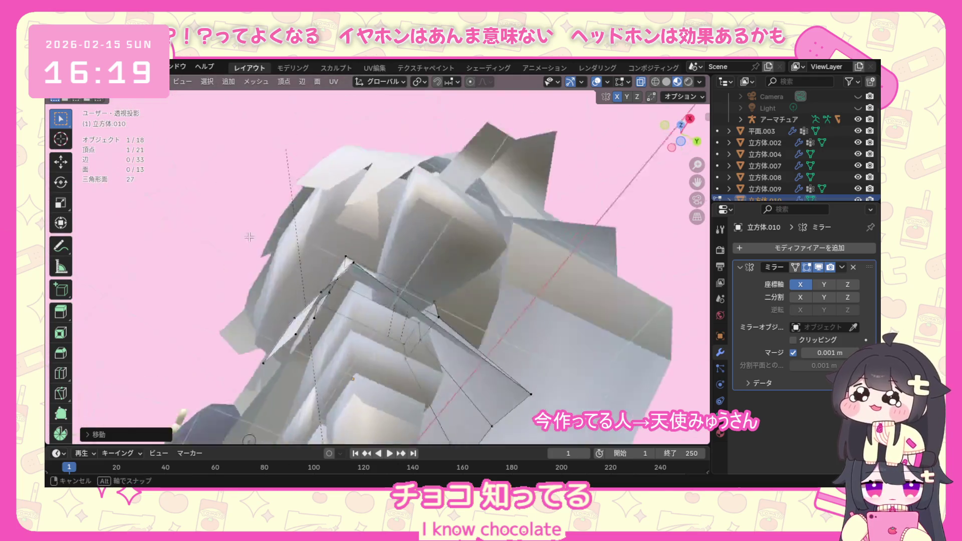
Check the ribbon from front and side, then dissolve the selected vertex via the delete menu.
key(KP_1)
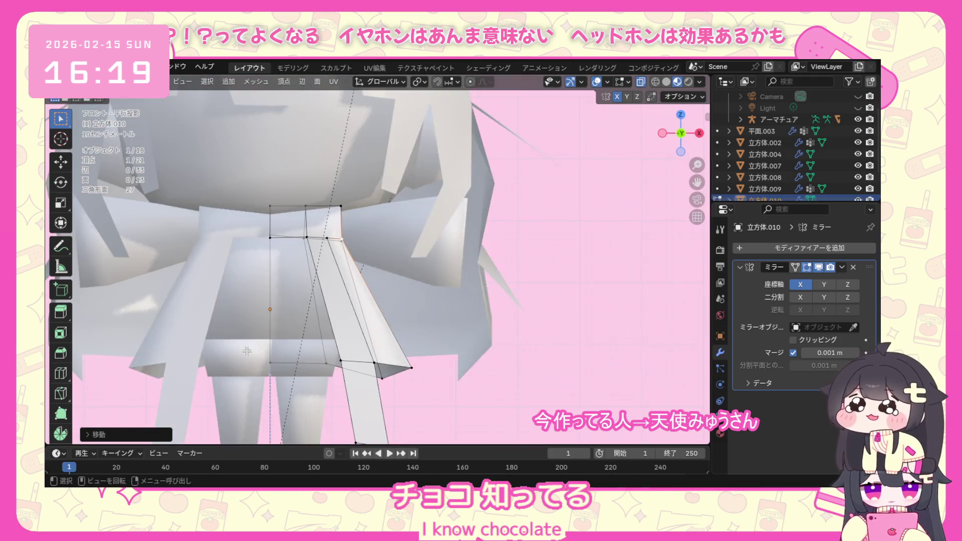
key(KP_3)
key(KP_1)
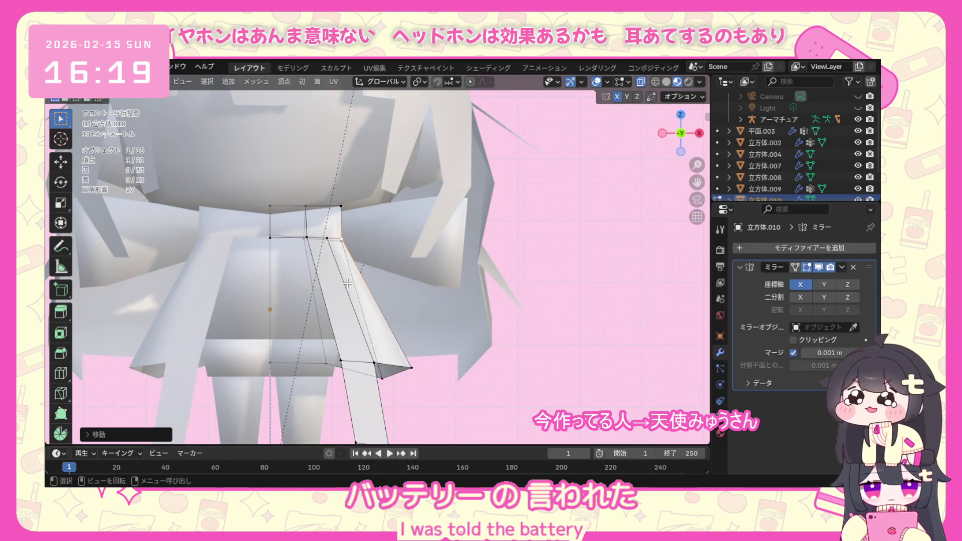
middle_drag(348, 282, 356, 281)
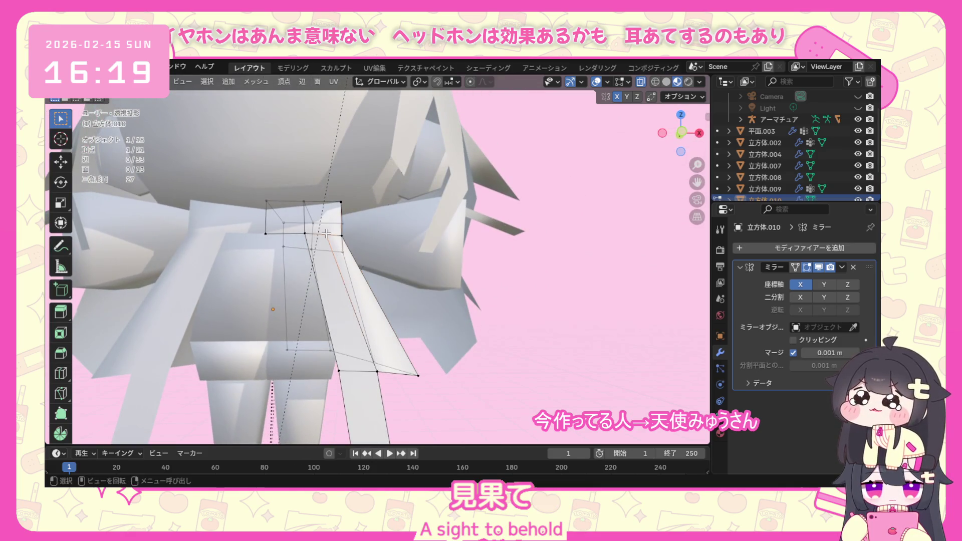
key(x)
click(300, 428)
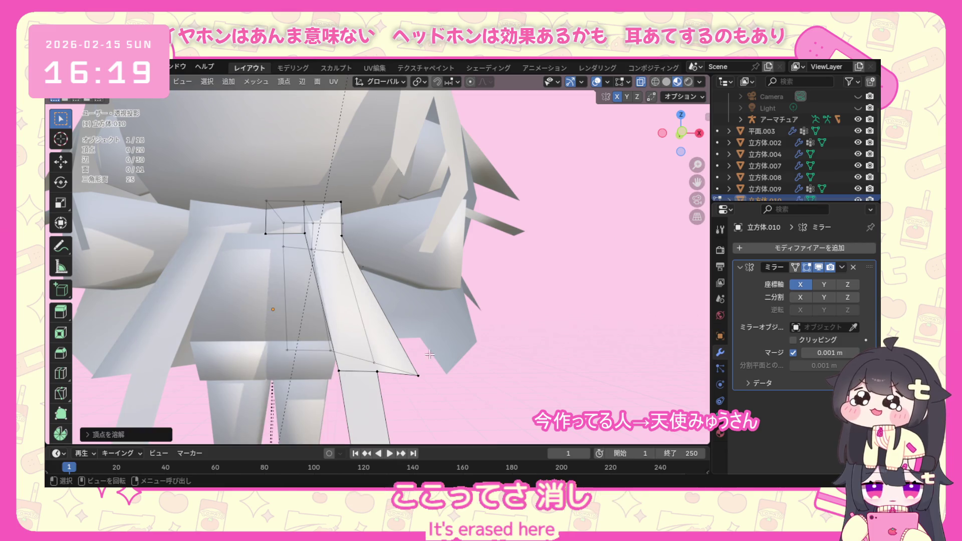
Dissolve the vertex again, inspect it, and undo so the ribbon keeps all its vertices.
middle_drag(431, 316, 343, 323)
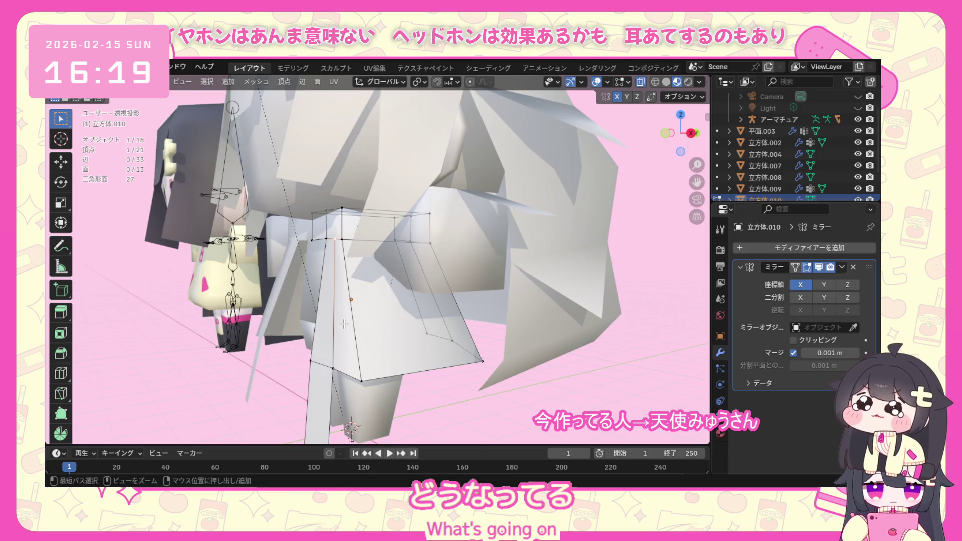
key(x)
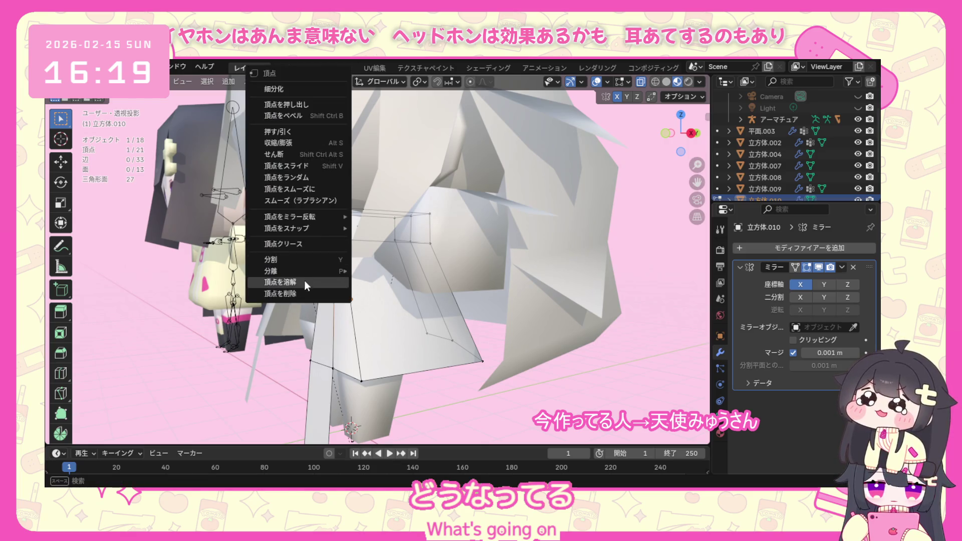
click(304, 280)
mouse_move(305, 281)
middle_down()
mouse_move(398, 235)
mouse_move(428, 304)
mouse_move(396, 309)
middle_up()
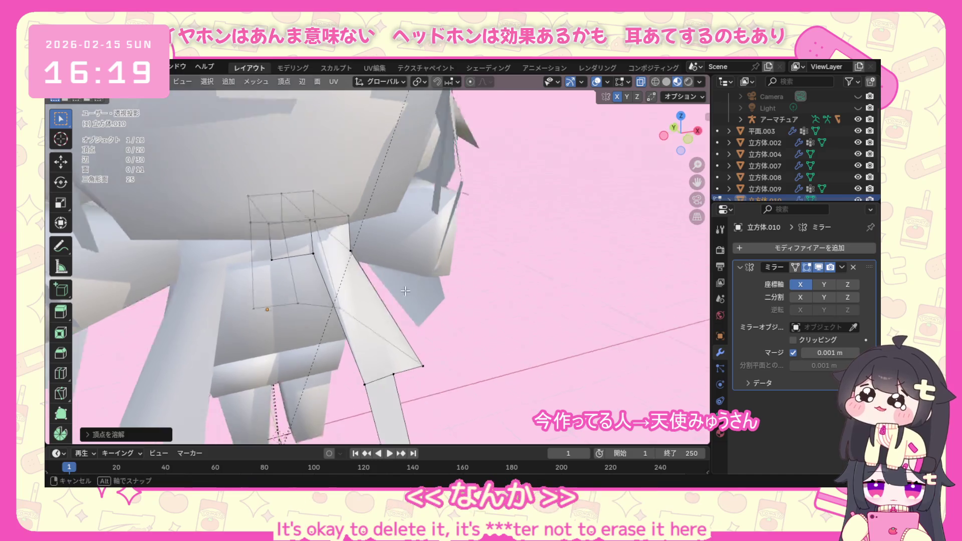
key(ctrl+z)
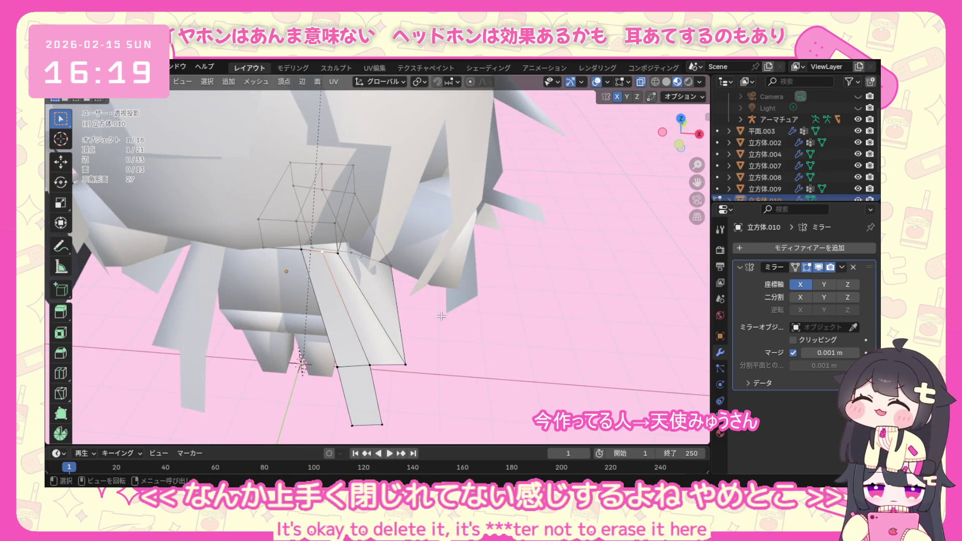
mouse_move(467, 347)
middle_down()
mouse_move(434, 192)
mouse_move(441, 285)
middle_up()
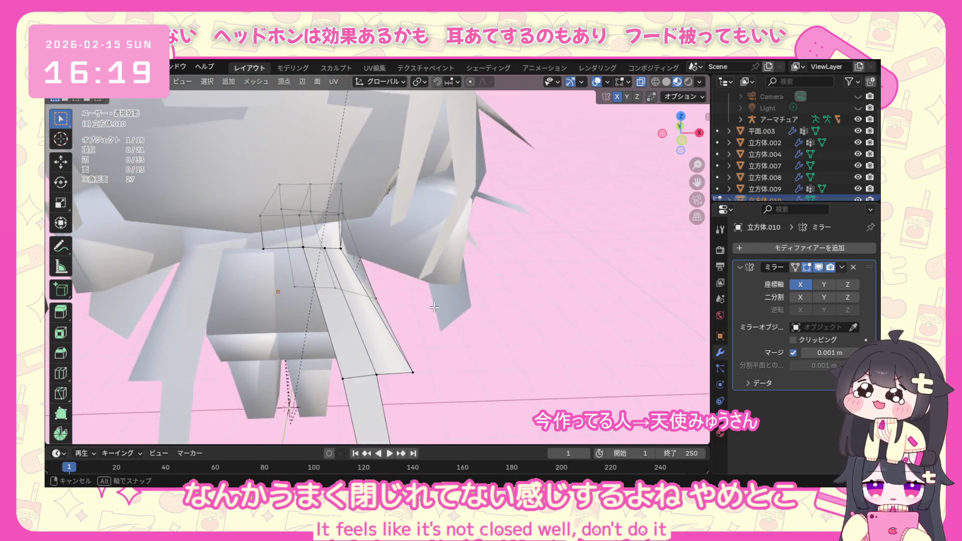
Toggle to object mode and straight back into edit mode on the ribbon.
click(131, 81)
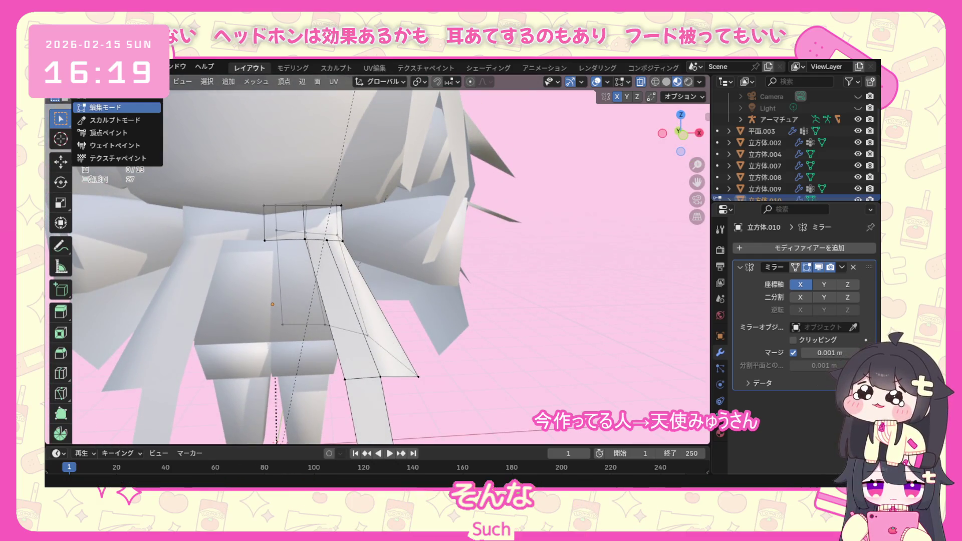
click(134, 102)
click(132, 81)
click(136, 117)
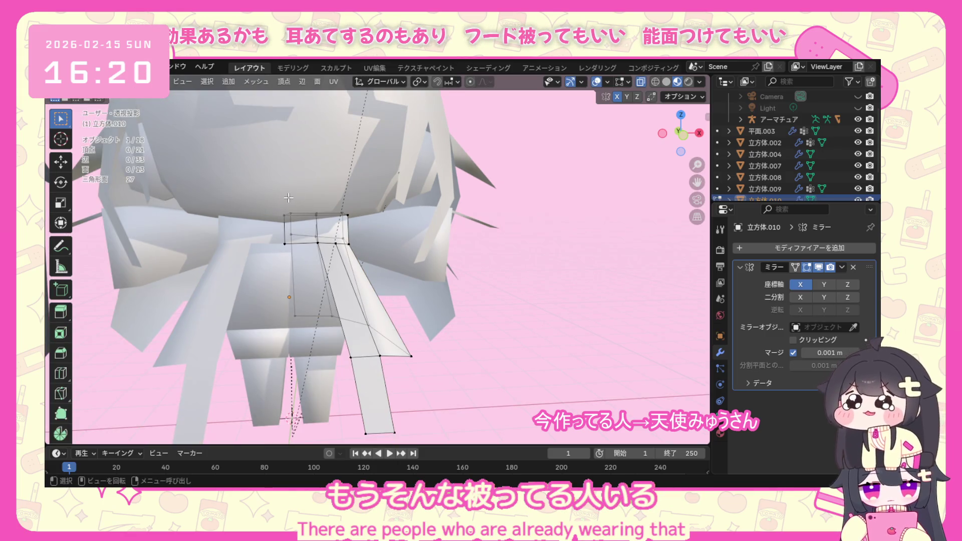
Select the whole ribbon mesh in front view and shift it vertically along Z.
key(KP_1)
drag(259, 189, 437, 392)
scroll(443, 389, down, 1)
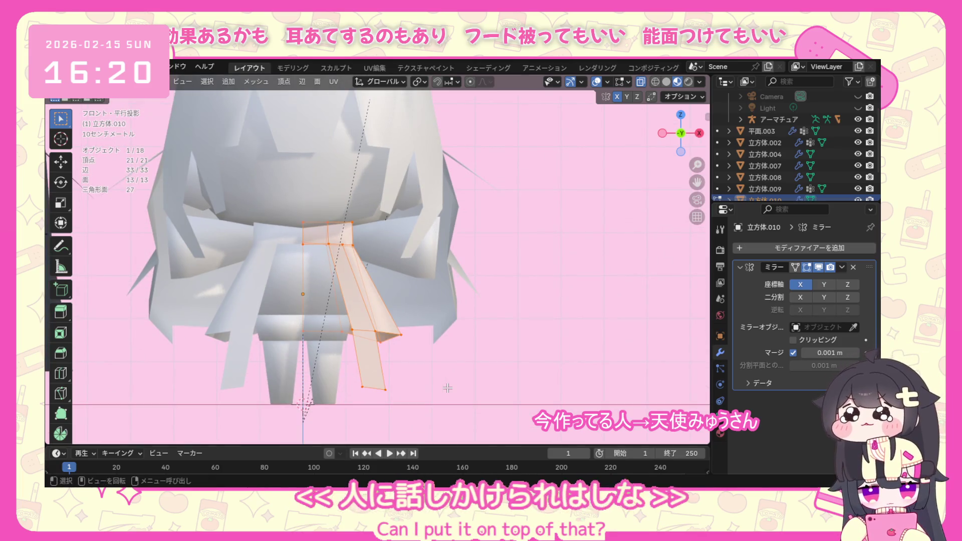
key(g)
key(z)
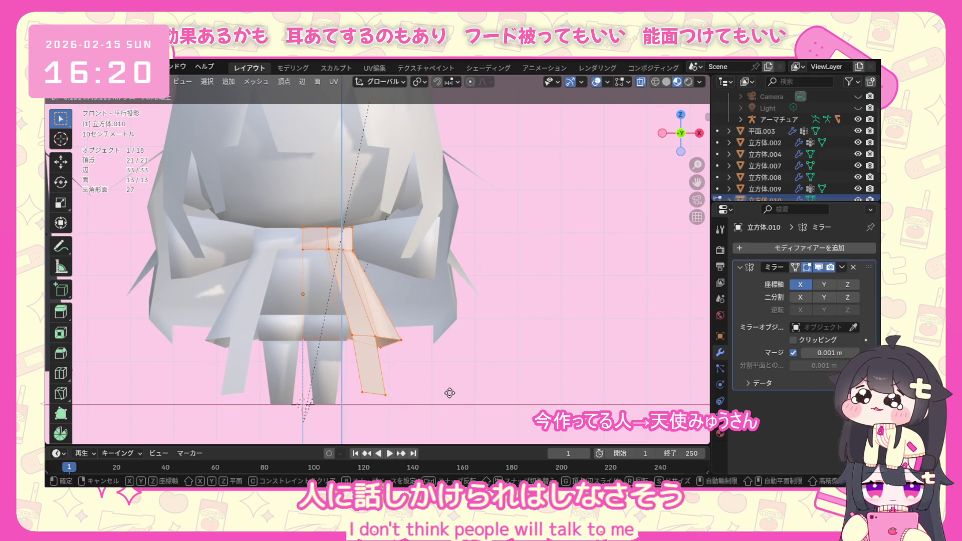
click(451, 395)
middle_drag(450, 394, 252, 286)
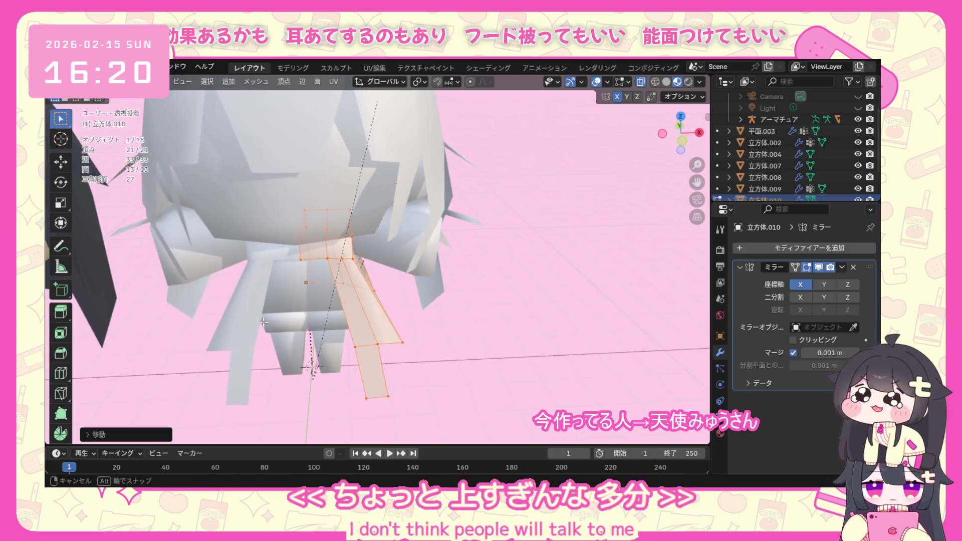
Select the six vertices around the top opening, attempt a Grid Fill, then return to object mode.
drag(267, 211, 332, 235)
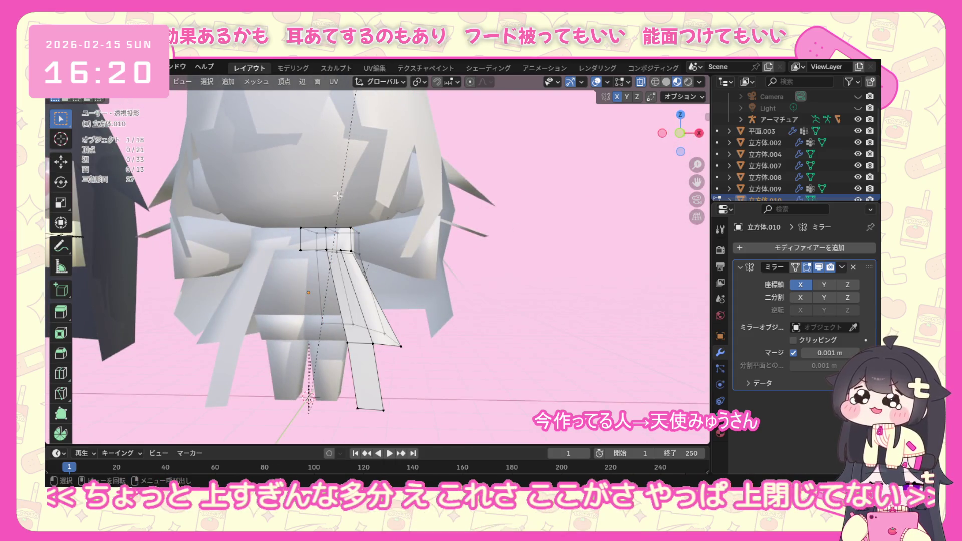
drag(409, 234, 409, 235)
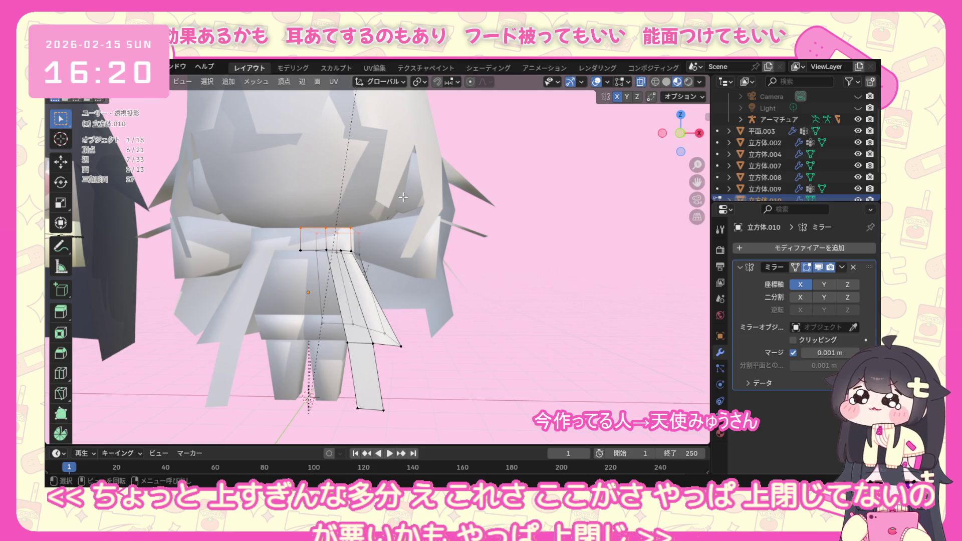
click(316, 81)
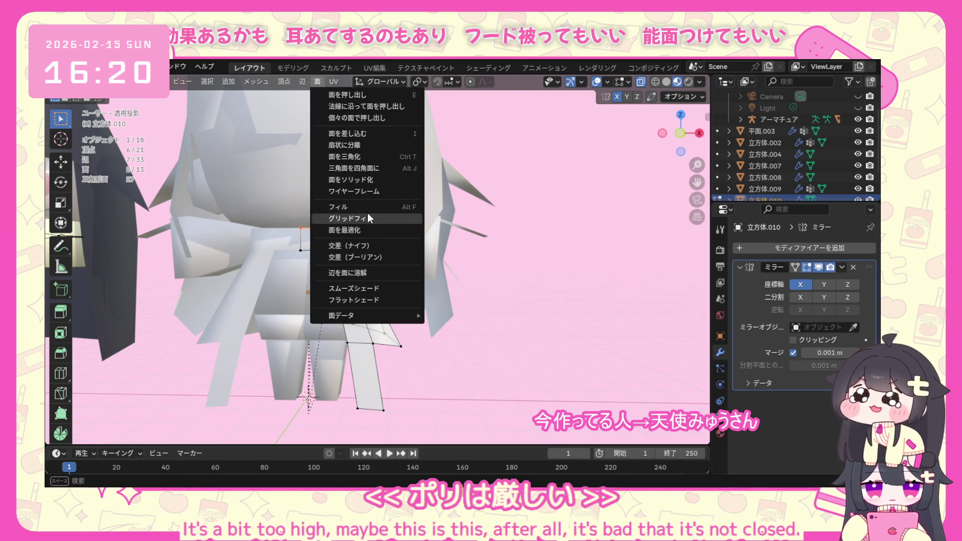
click(368, 217)
mouse_move(368, 218)
middle_down()
mouse_move(373, 306)
mouse_move(403, 164)
middle_up()
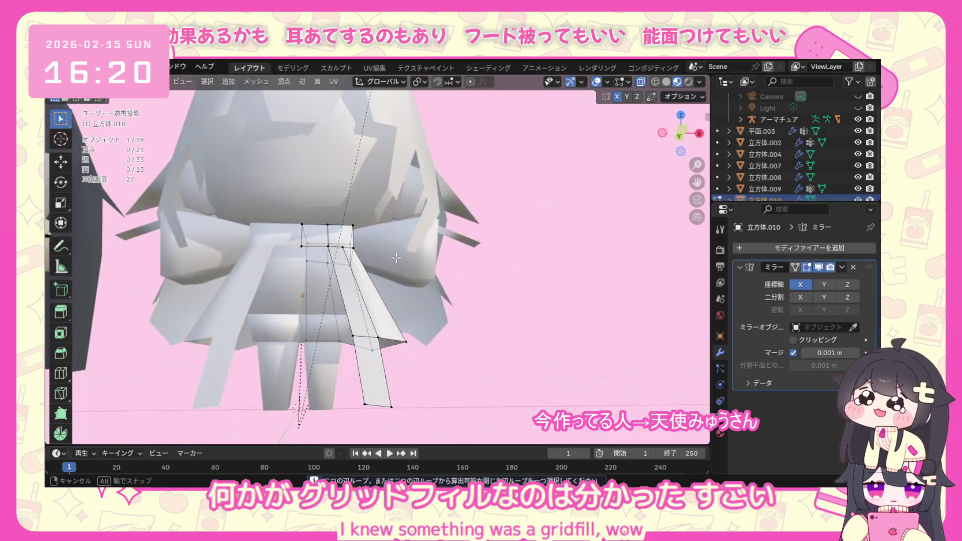
middle_drag(404, 164, 325, 244)
click(98, 81)
click(113, 105)
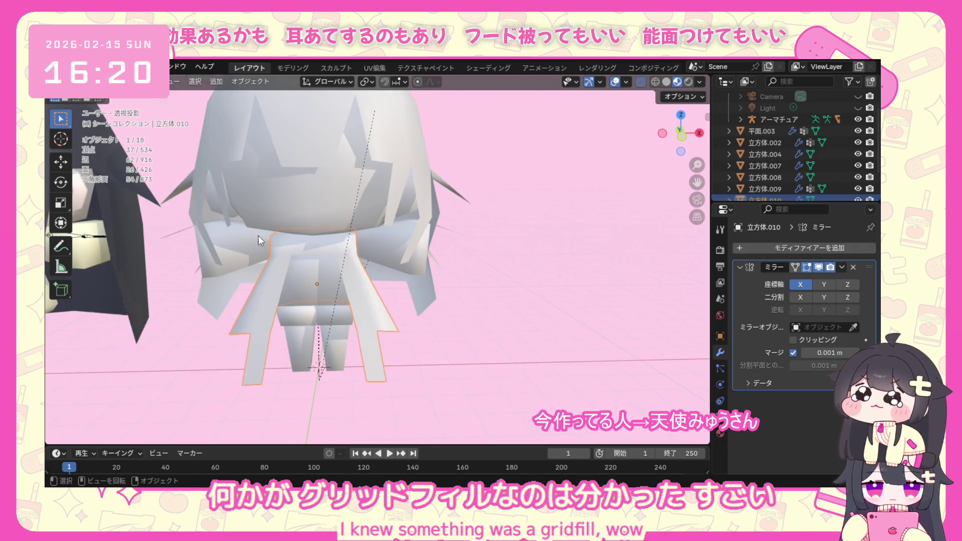
Edit strap piece 立方体.010, select all its vertices and adjust its height with two Z moves.
click(112, 81)
click(120, 118)
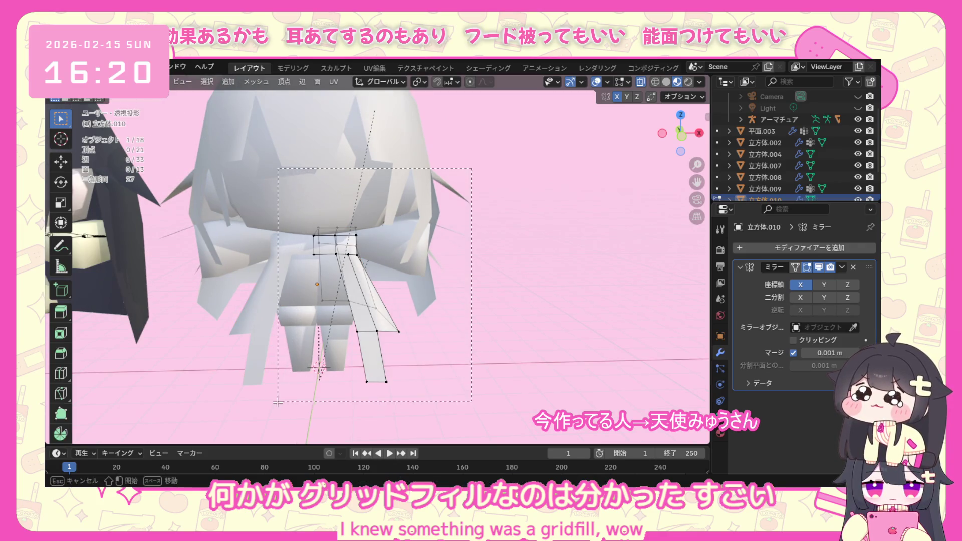
drag(278, 402, 262, 415)
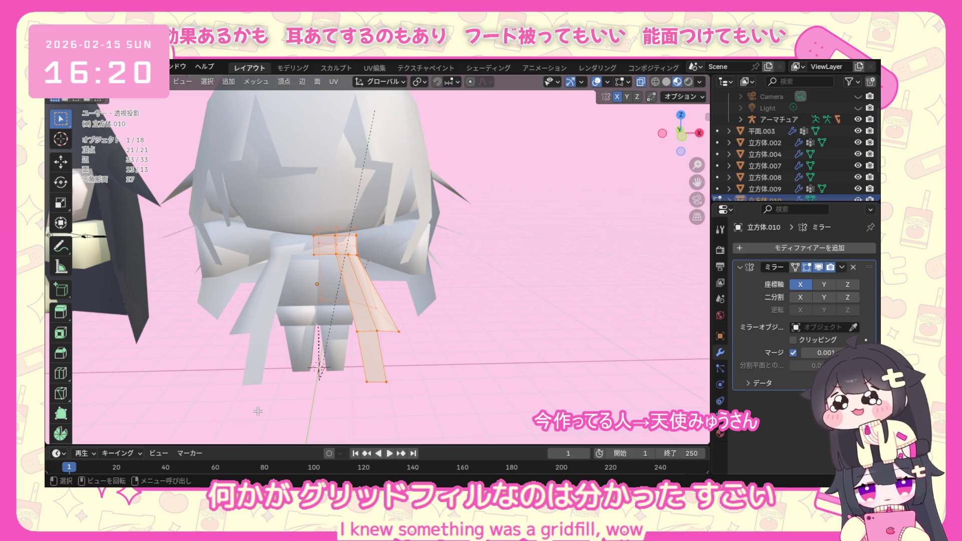
key(g)
key(z)
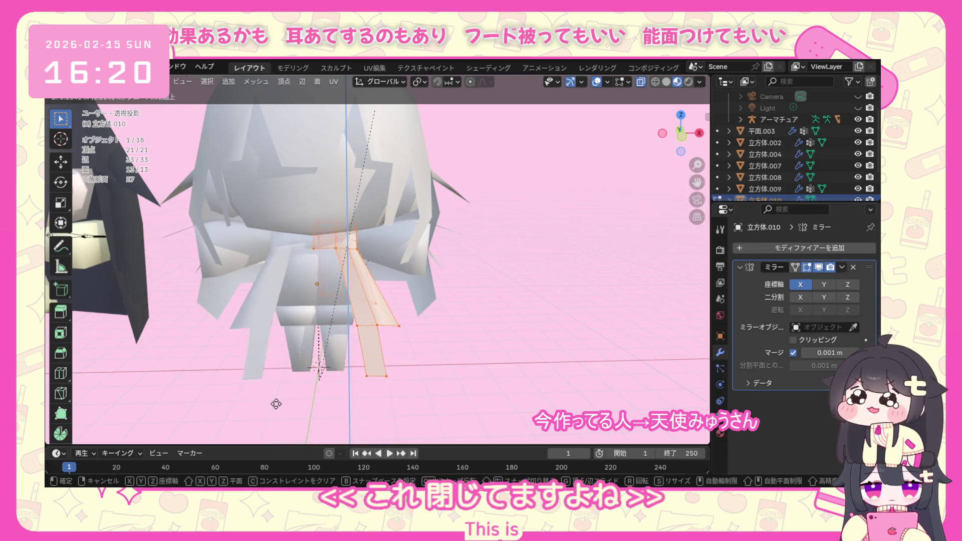
click(297, 403)
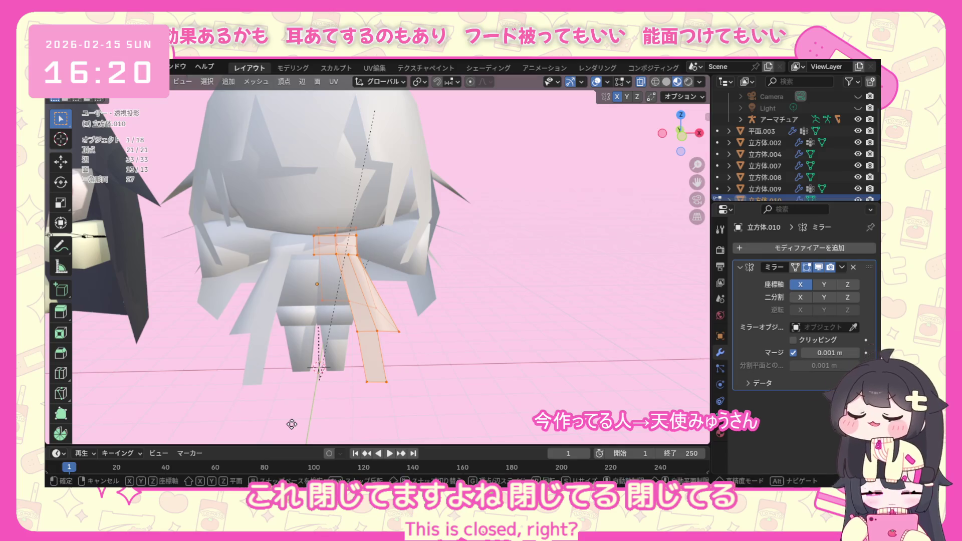
key(g)
key(z)
click(292, 424)
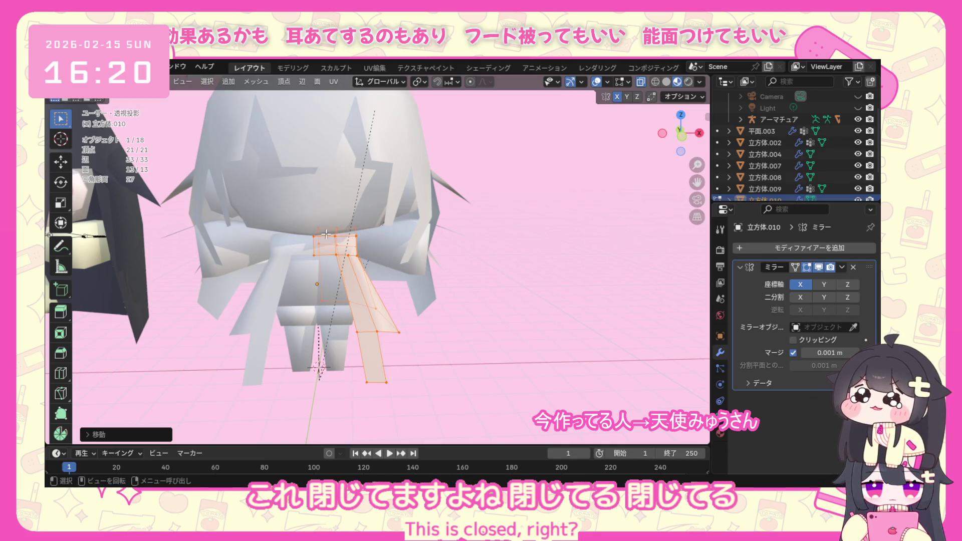
Return to object mode, hide overlays to preview the model, and make 立方体.008 active.
click(98, 81)
click(113, 103)
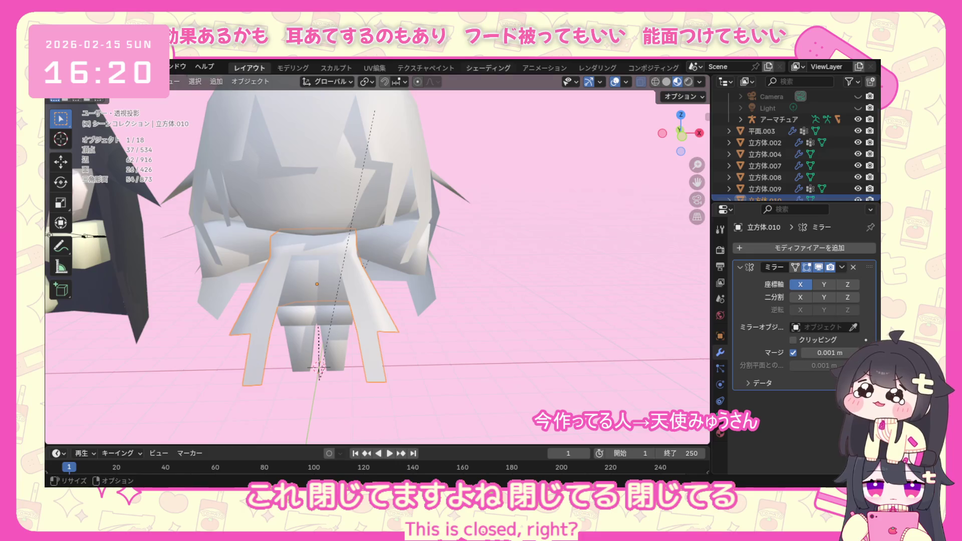
click(616, 82)
mouse_move(366, 330)
middle_down()
mouse_move(415, 279)
mouse_move(363, 311)
middle_up()
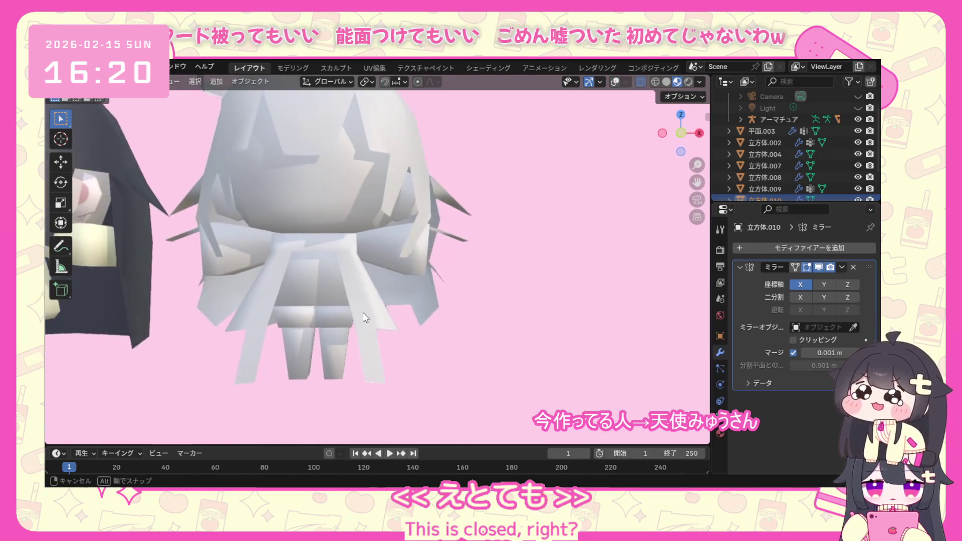
click(387, 232)
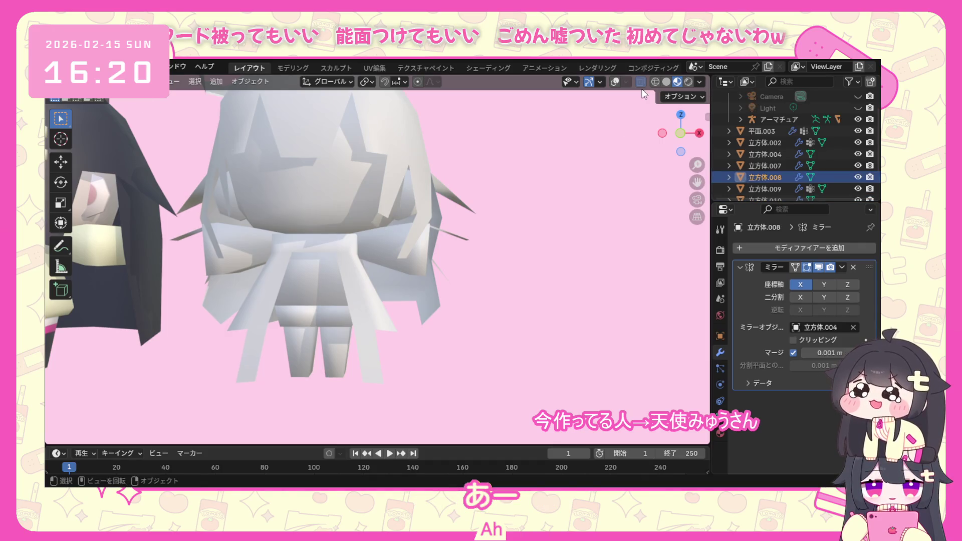
Show overlays again, edit the bow piece and select all its vertices in front view.
click(615, 82)
click(83, 81)
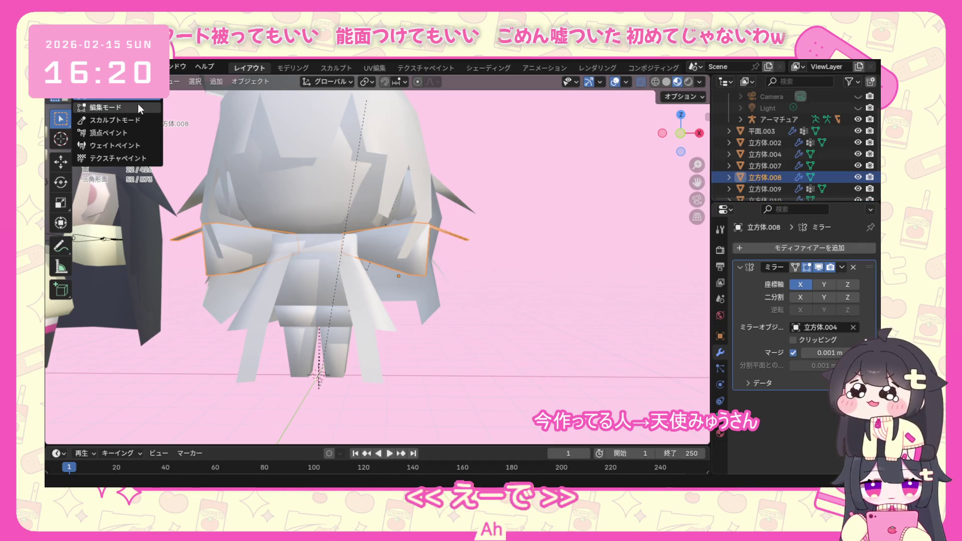
click(90, 114)
drag(517, 193, 374, 278)
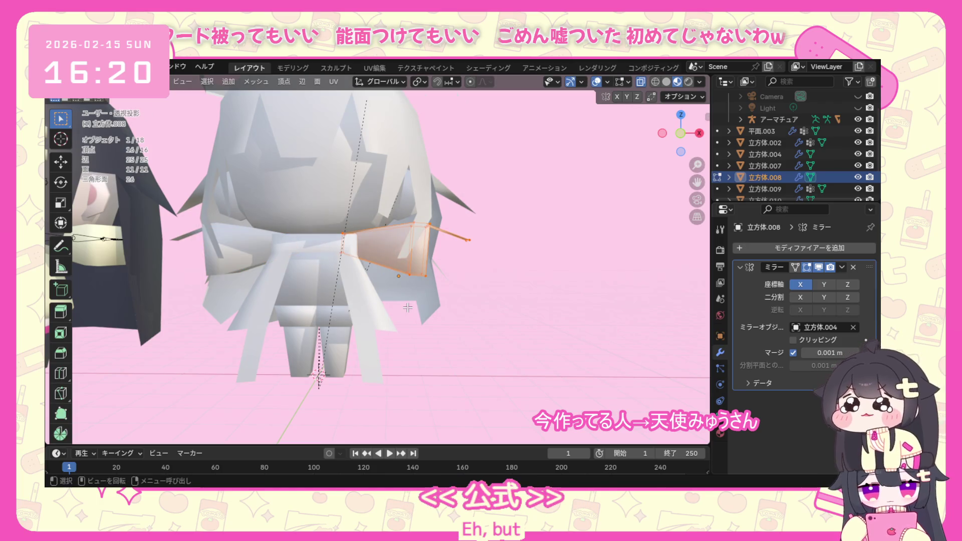
key(KP_1)
Move the bow vertically along Z, then return to object mode and orbit the scene.
key(g)
key(z)
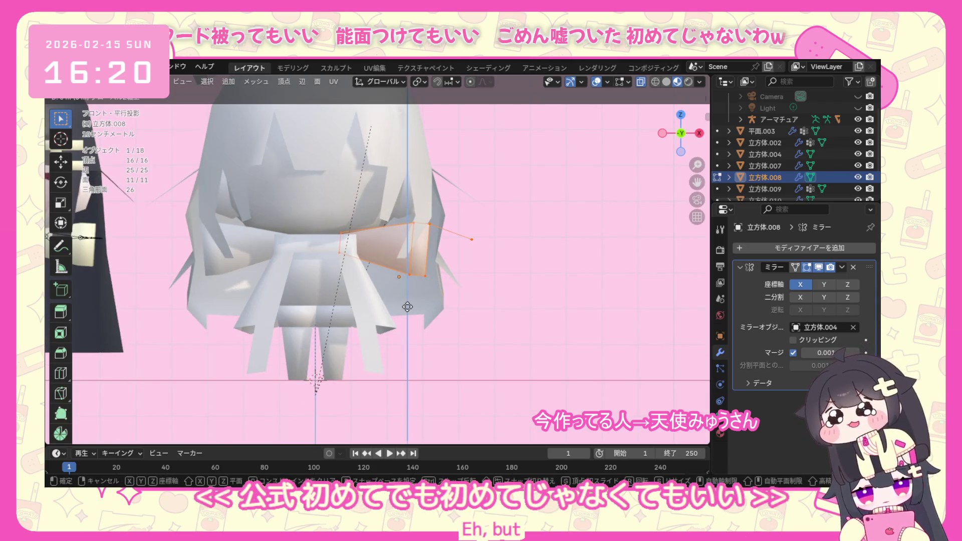
click(408, 312)
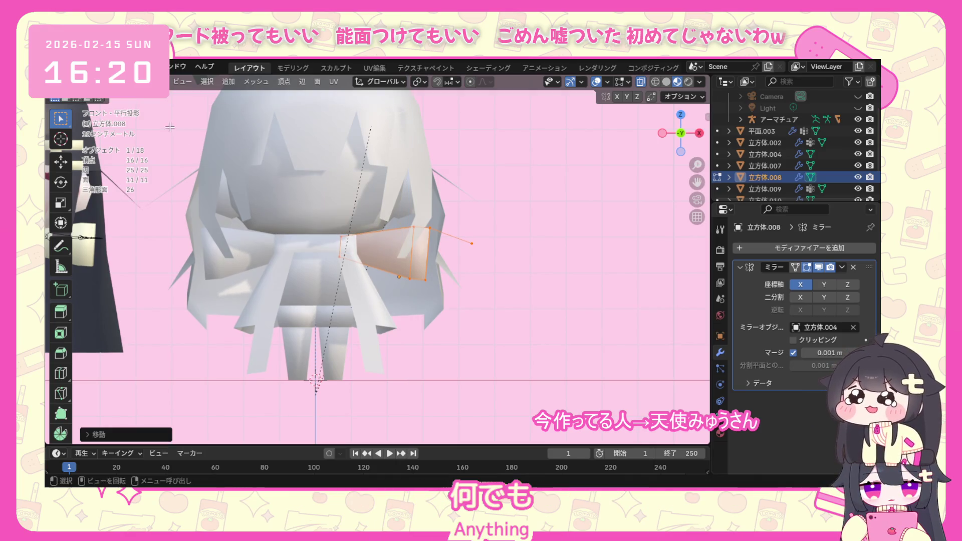
click(113, 83)
click(115, 98)
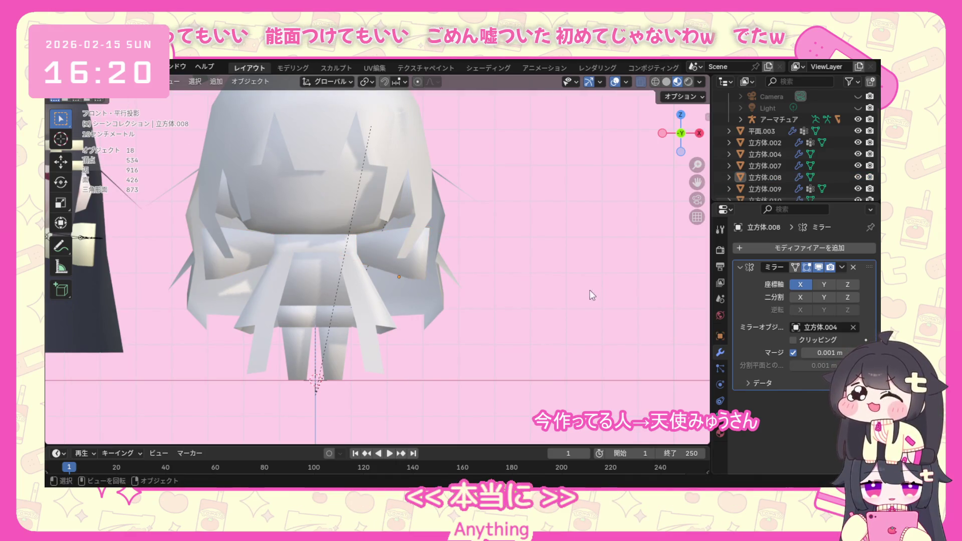
mouse_move(520, 349)
middle_down()
mouse_move(475, 386)
mouse_move(432, 327)
mouse_move(350, 321)
mouse_move(452, 244)
mouse_move(437, 190)
mouse_move(445, 178)
mouse_move(408, 228)
mouse_move(397, 292)
mouse_move(377, 271)
mouse_move(386, 233)
mouse_move(283, 235)
mouse_move(464, 265)
mouse_move(527, 258)
mouse_move(364, 278)
mouse_move(390, 215)
mouse_move(622, 281)
mouse_move(407, 238)
mouse_move(415, 239)
mouse_move(366, 187)
middle_up()
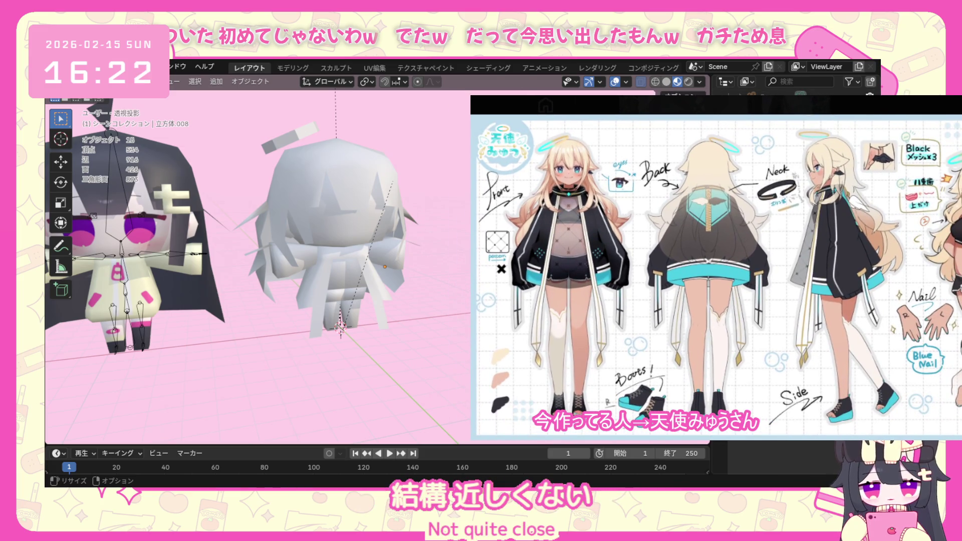
mouse_move(394, 267)
middle_down()
mouse_move(374, 245)
mouse_move(375, 225)
middle_up()
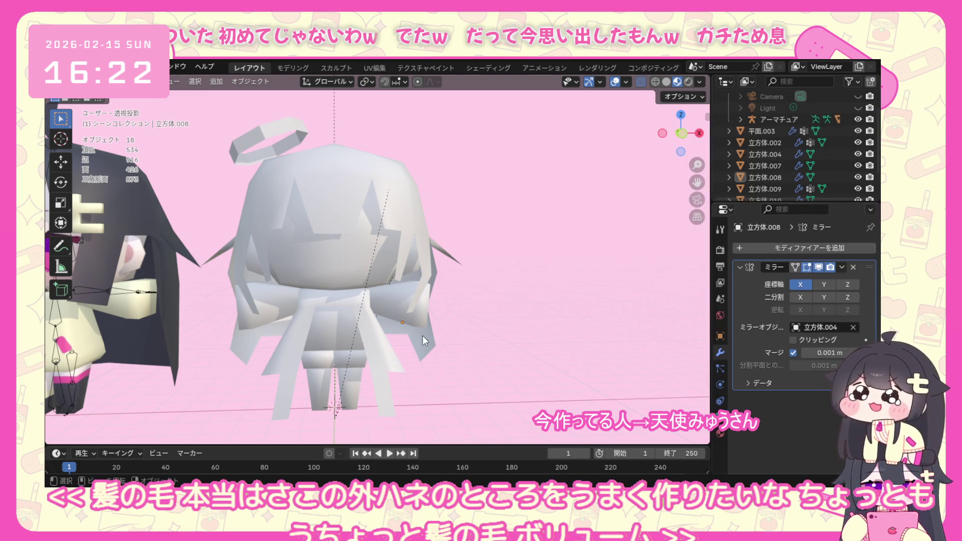
Edit the hair mesh 立方体.002, select its lower front faces and enlarge them.
click(431, 333)
click(98, 81)
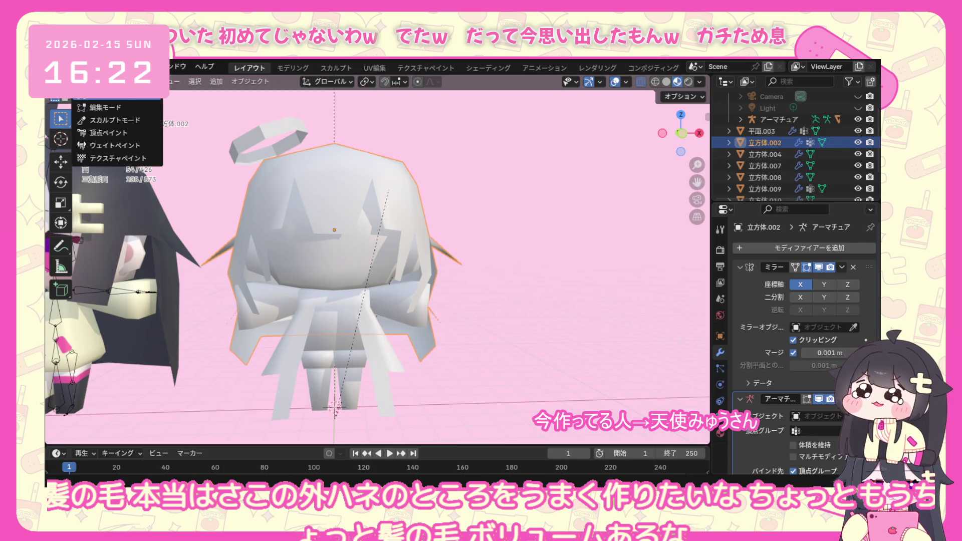
click(105, 108)
middle_drag(226, 317, 308, 354)
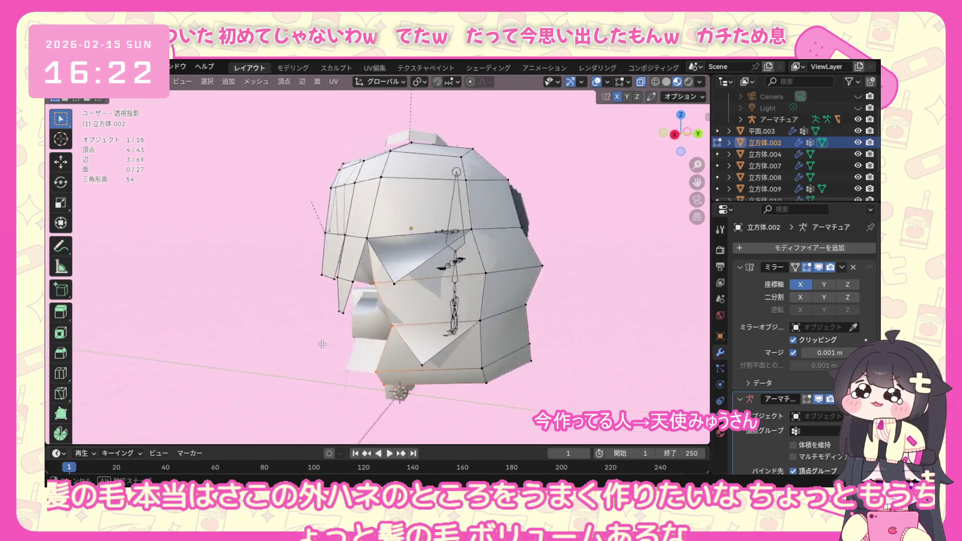
scroll(308, 354, down, 3)
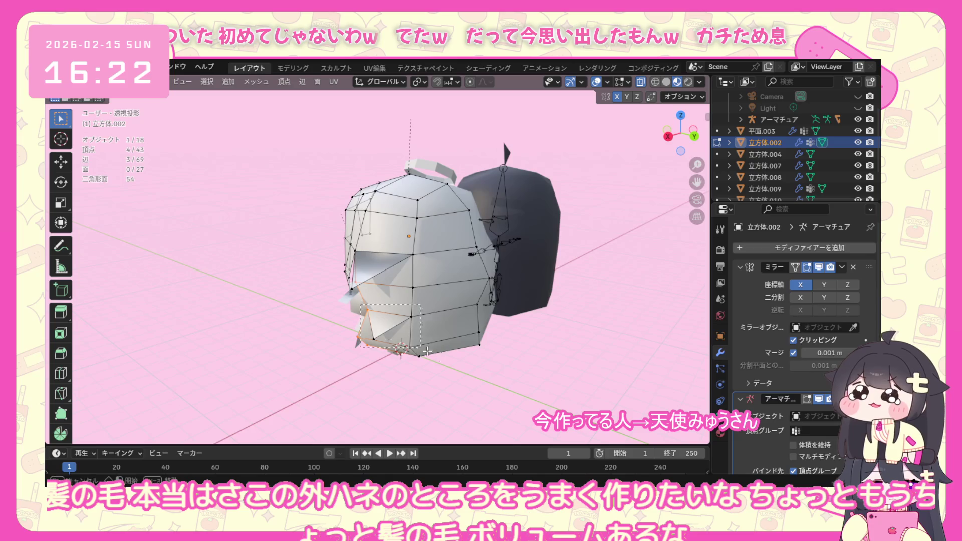
drag(517, 363, 517, 363)
middle_drag(516, 363, 534, 338)
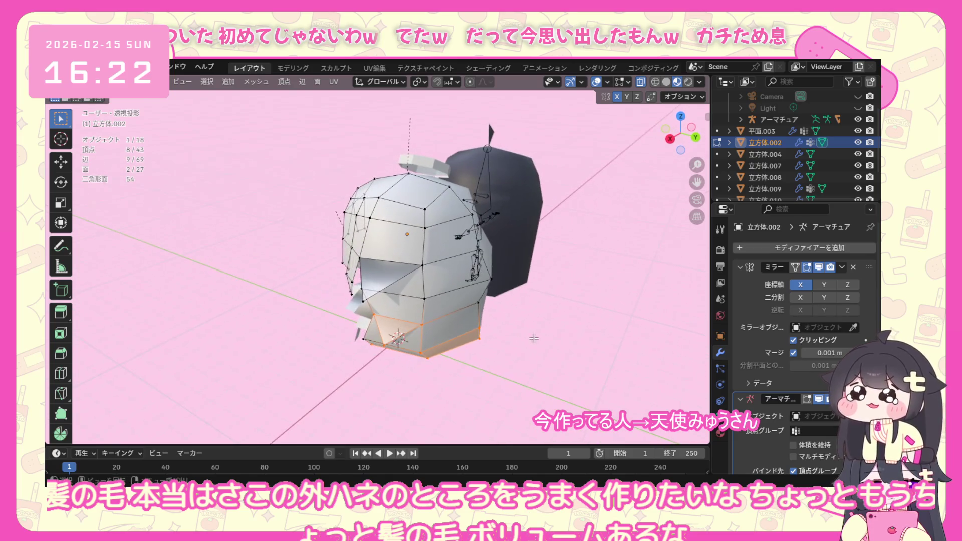
shift+click(476, 303)
middle_drag(476, 303, 369, 334)
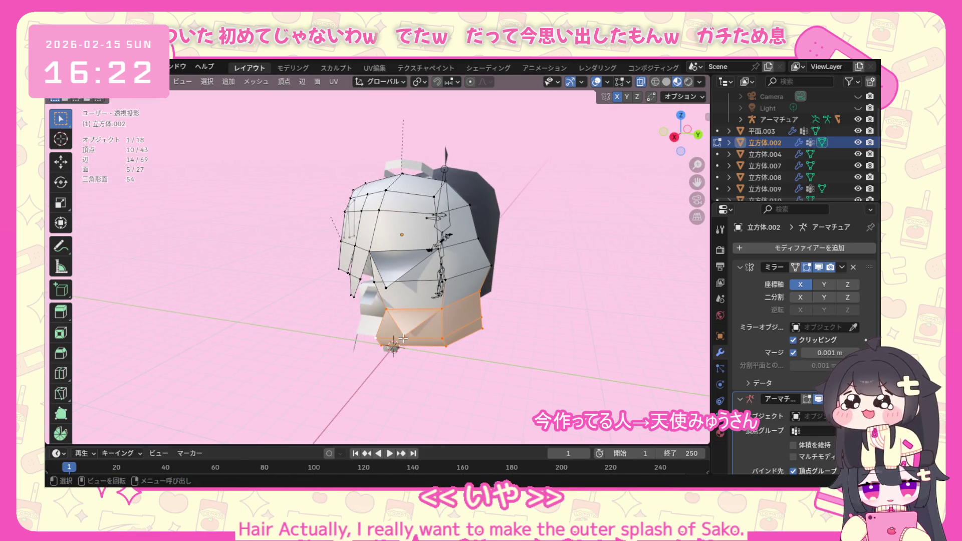
key(s)
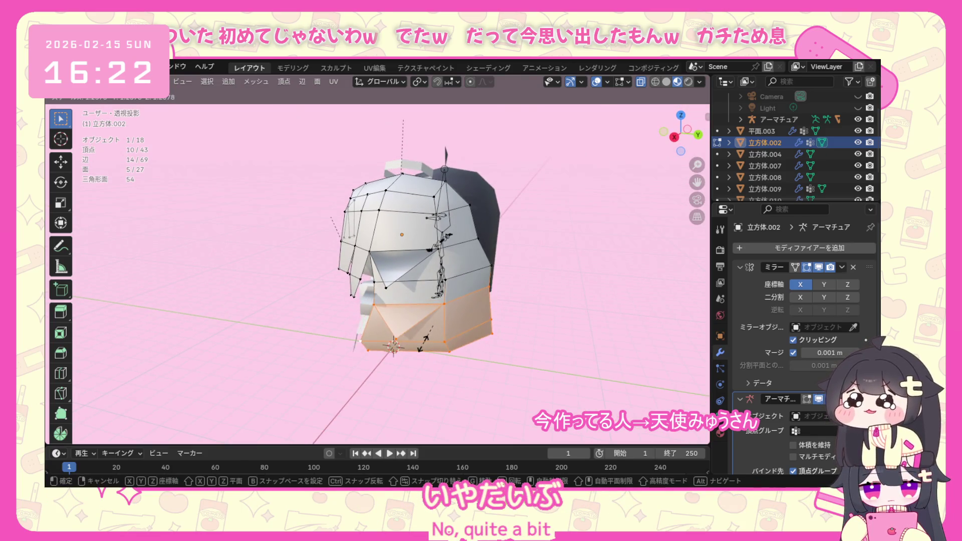
click(420, 340)
Check the hair from several angles, scale the selected faces again, then clear the selection.
mouse_move(420, 340)
middle_down()
mouse_move(461, 312)
mouse_move(407, 345)
middle_up()
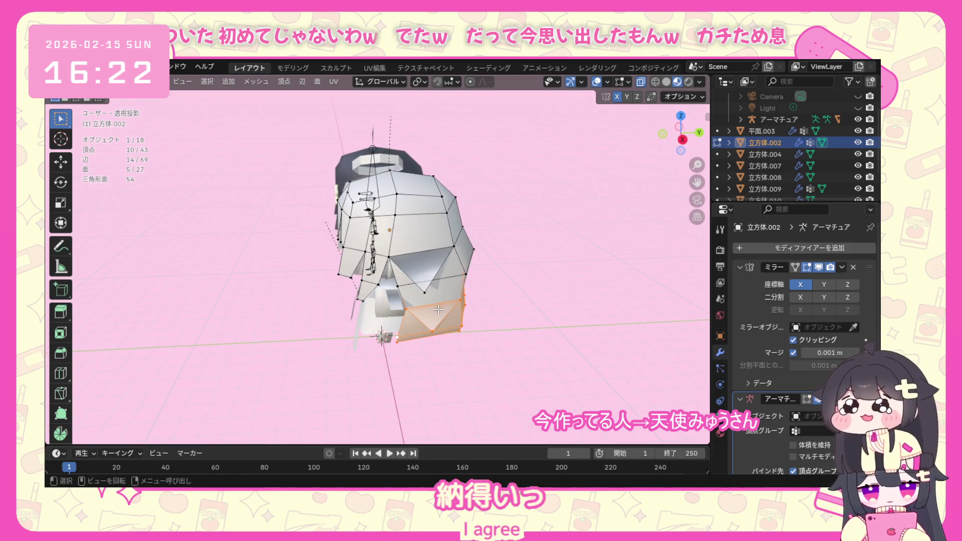
middle_drag(458, 289, 358, 276)
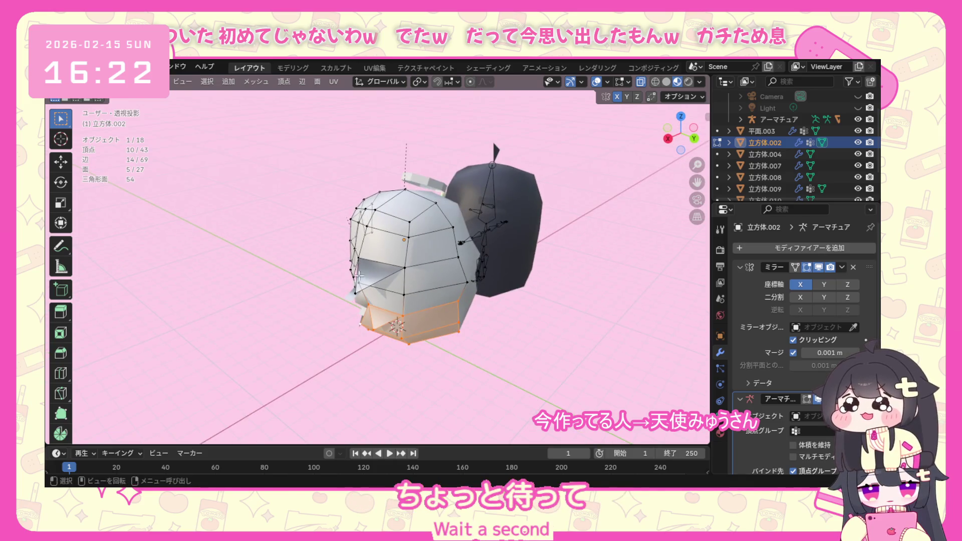
middle_drag(432, 298, 468, 240)
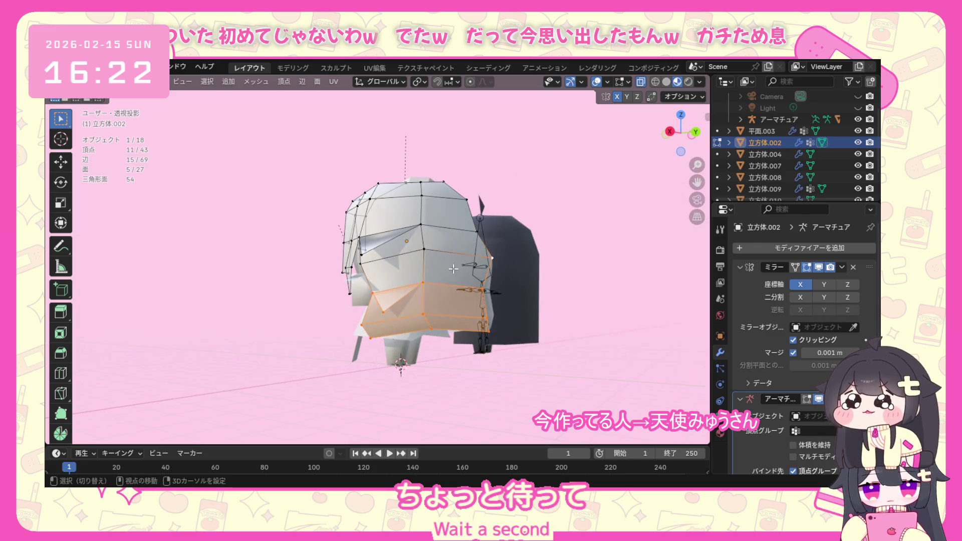
middle_drag(360, 281, 434, 316)
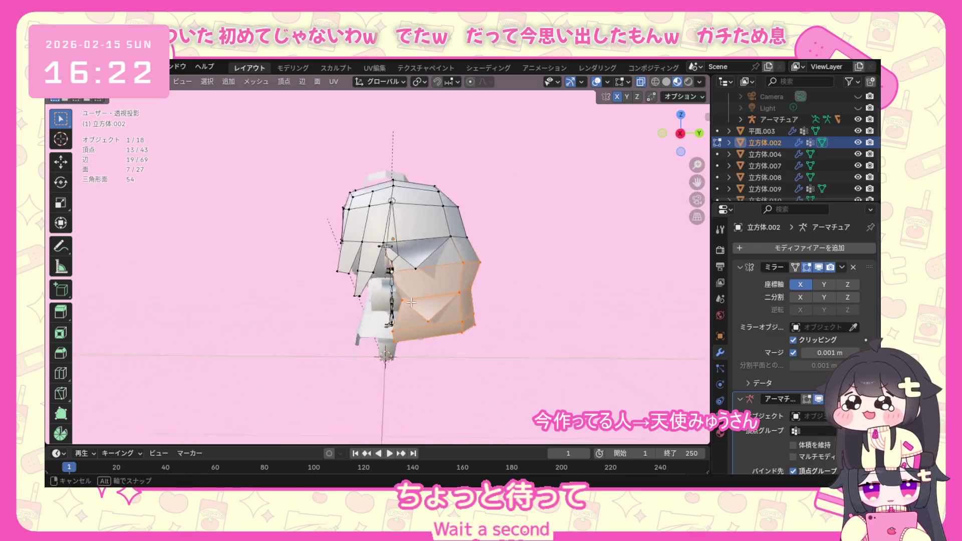
key(s)
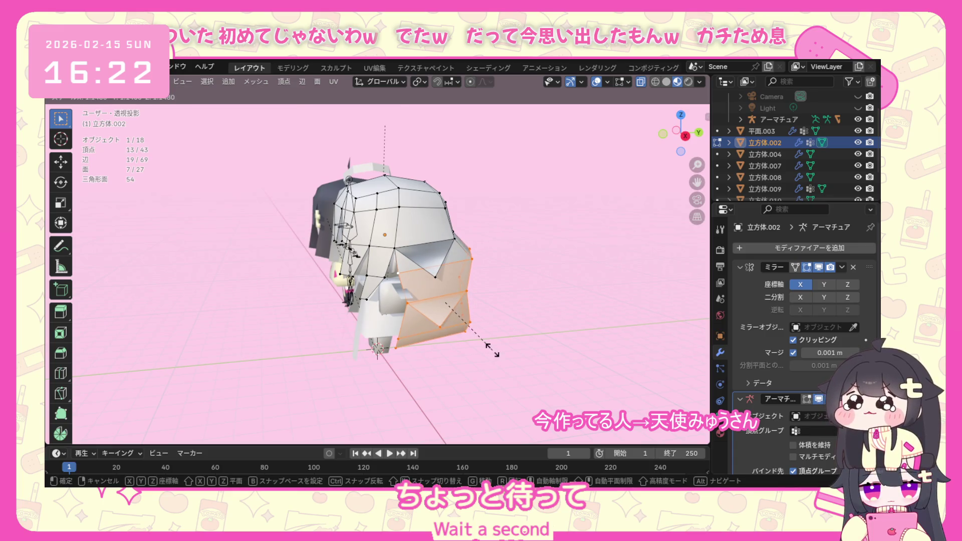
click(492, 352)
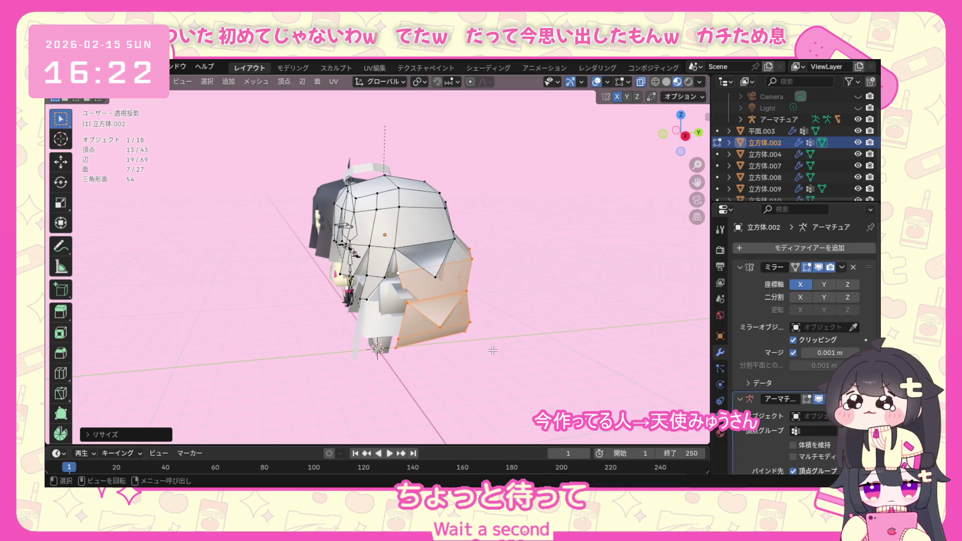
click(506, 281)
Raise individual lower-edge hair vertices vertically with G Z moves.
ctrl+click(400, 277)
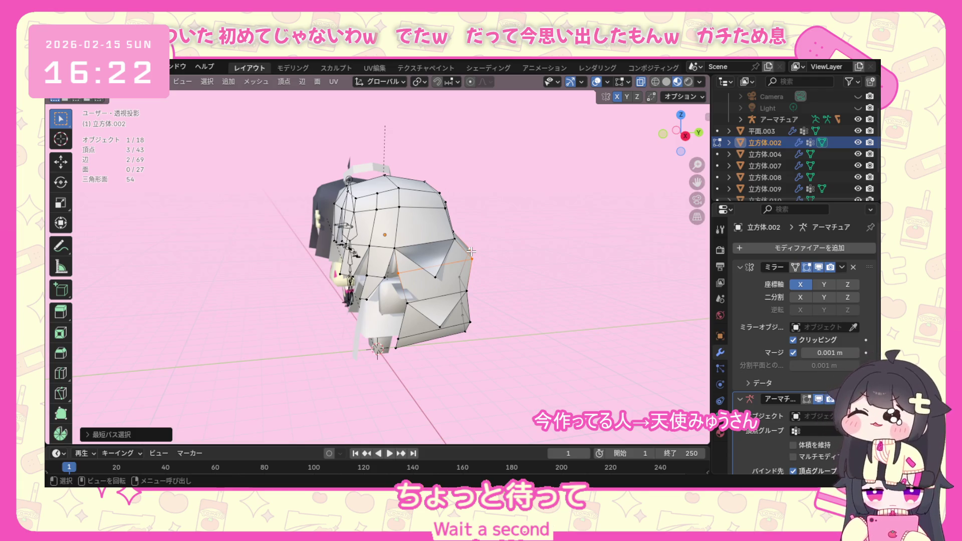
key(g)
key(z)
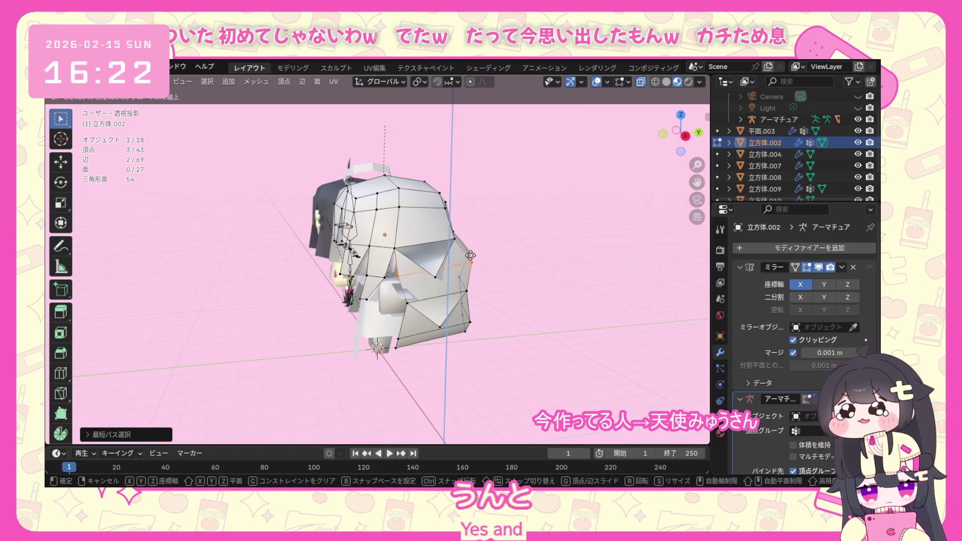
click(468, 267)
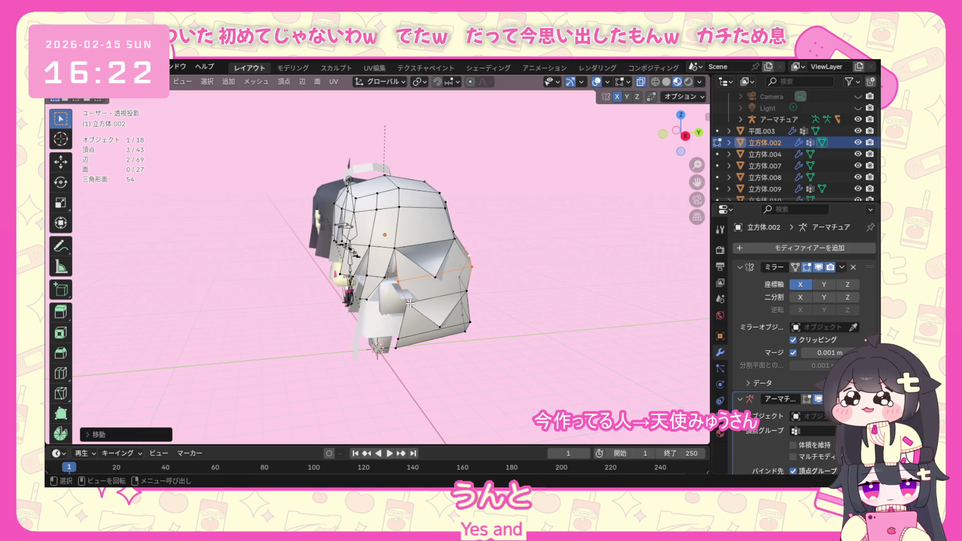
click(467, 291)
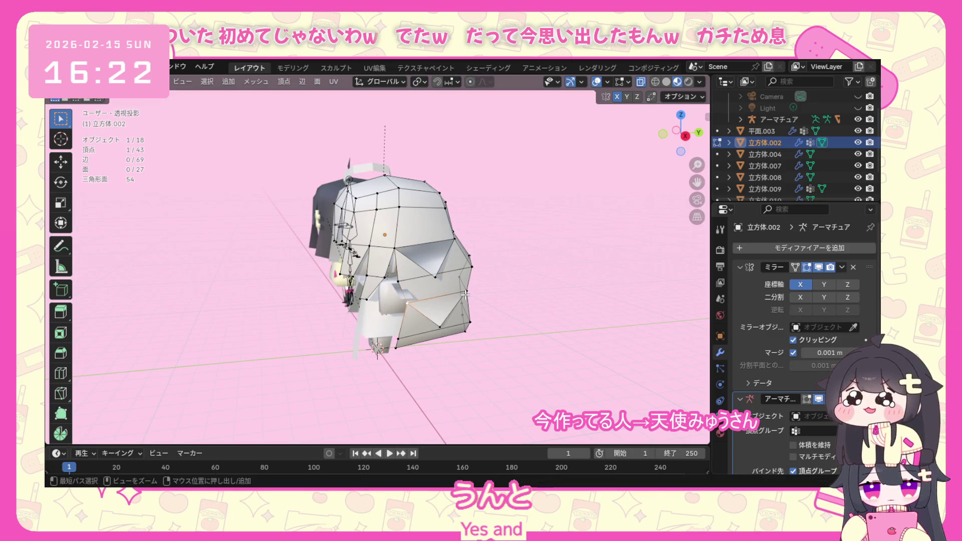
middle_drag(526, 285, 449, 310)
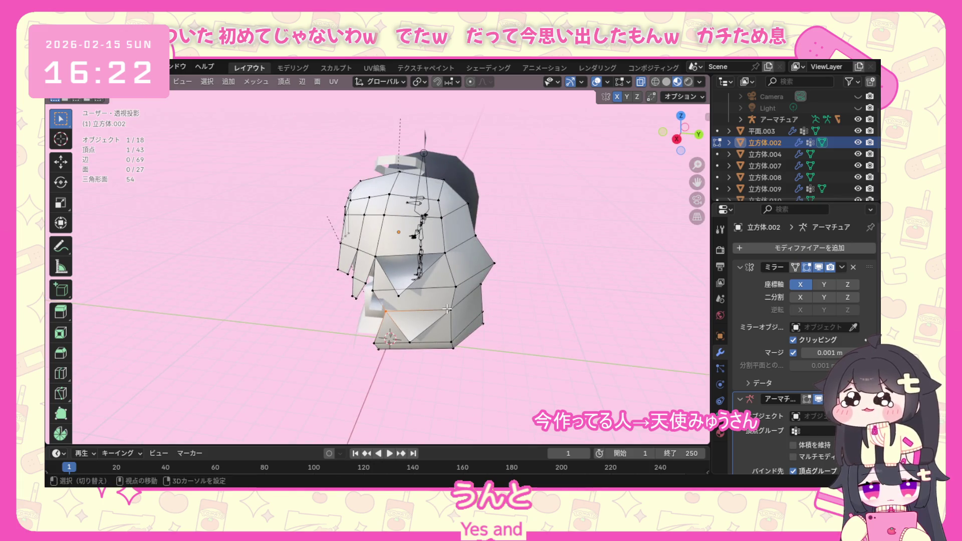
shift+click(485, 290)
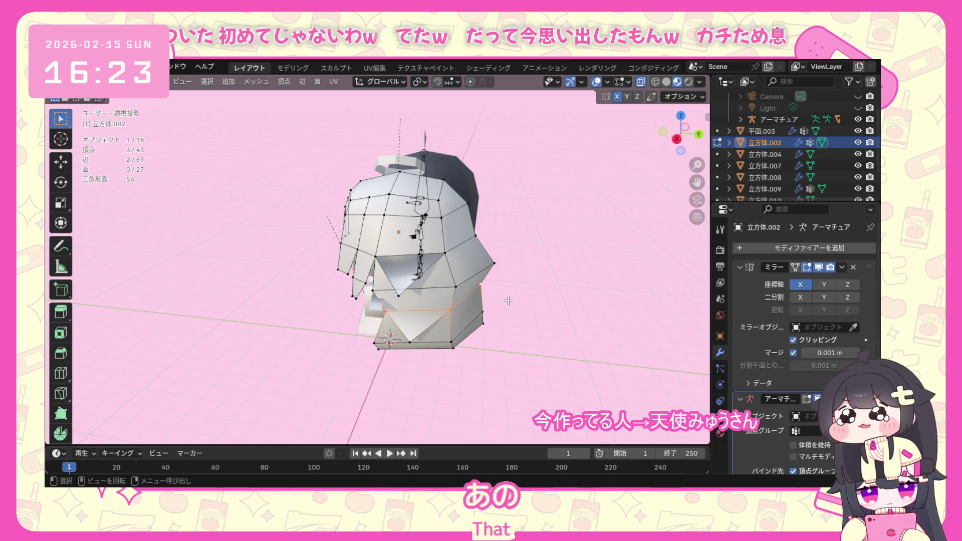
key(g)
key(z)
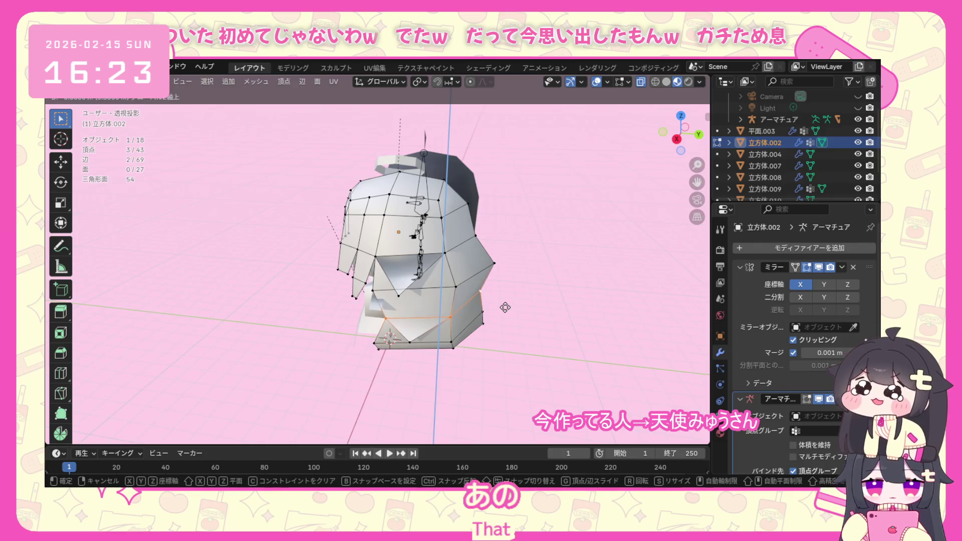
click(506, 306)
Compare the hair shape against the other character, then isolate the hair mesh in local view.
mouse_move(505, 307)
middle_down()
mouse_move(415, 317)
mouse_move(426, 320)
middle_up()
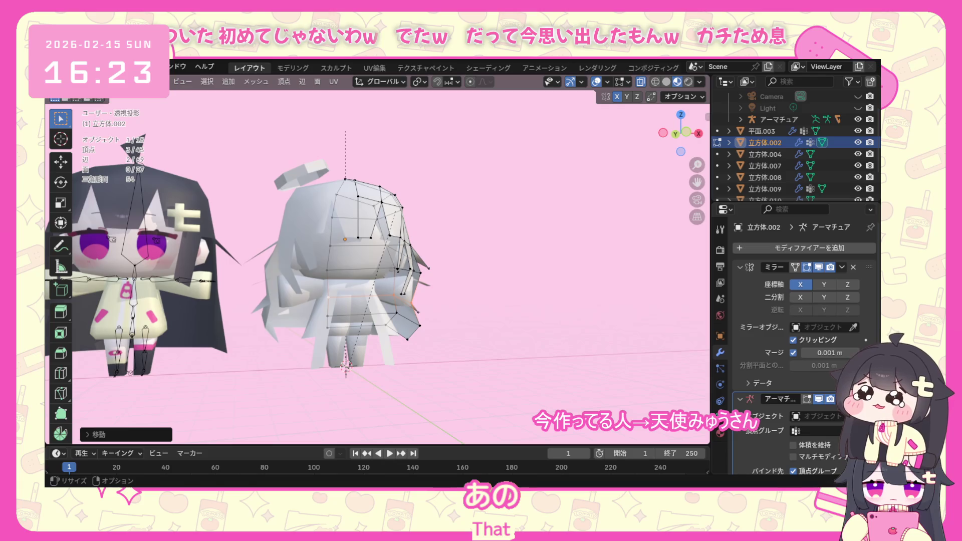
mouse_move(426, 319)
middle_down()
mouse_move(372, 285)
mouse_move(521, 338)
mouse_move(431, 325)
mouse_move(349, 285)
mouse_move(378, 337)
mouse_move(354, 330)
middle_up()
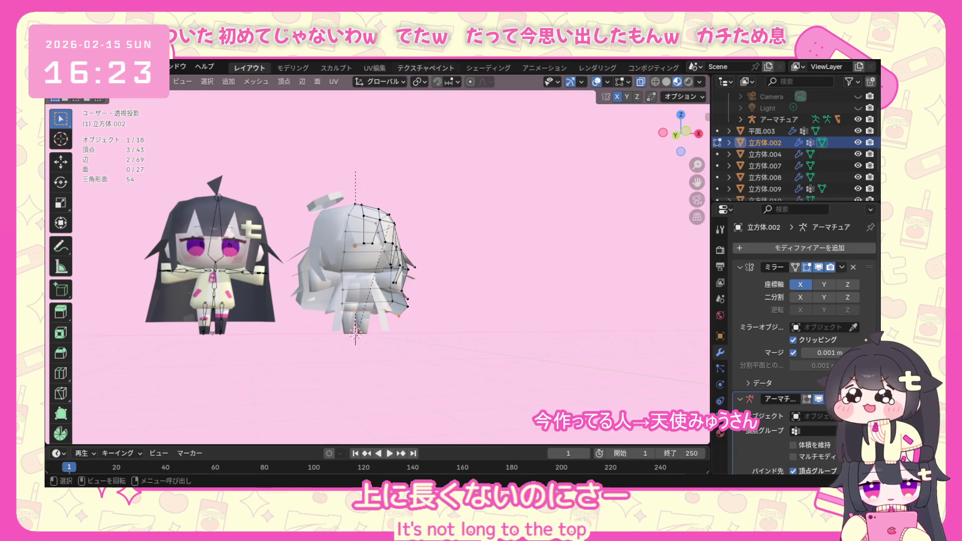
middle_drag(356, 333, 394, 331)
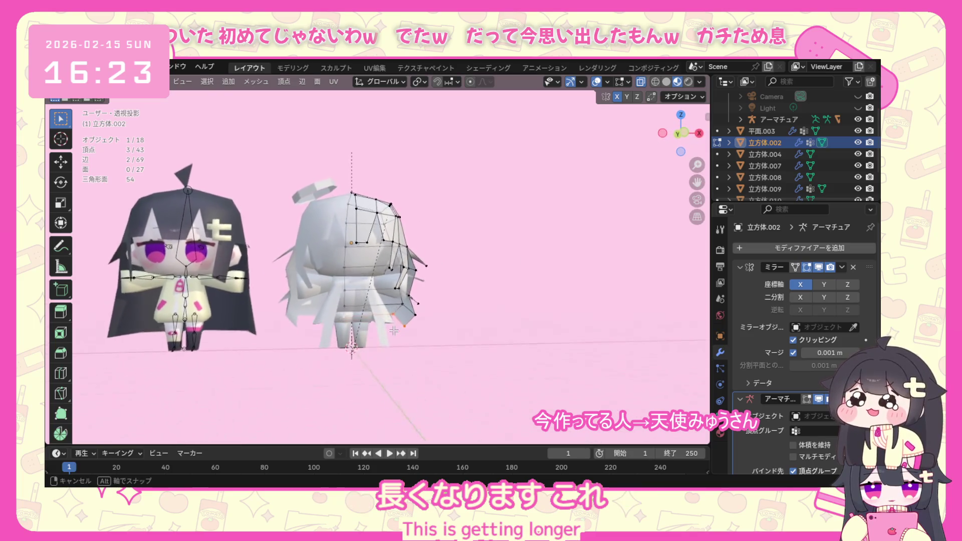
middle_drag(393, 330, 501, 323)
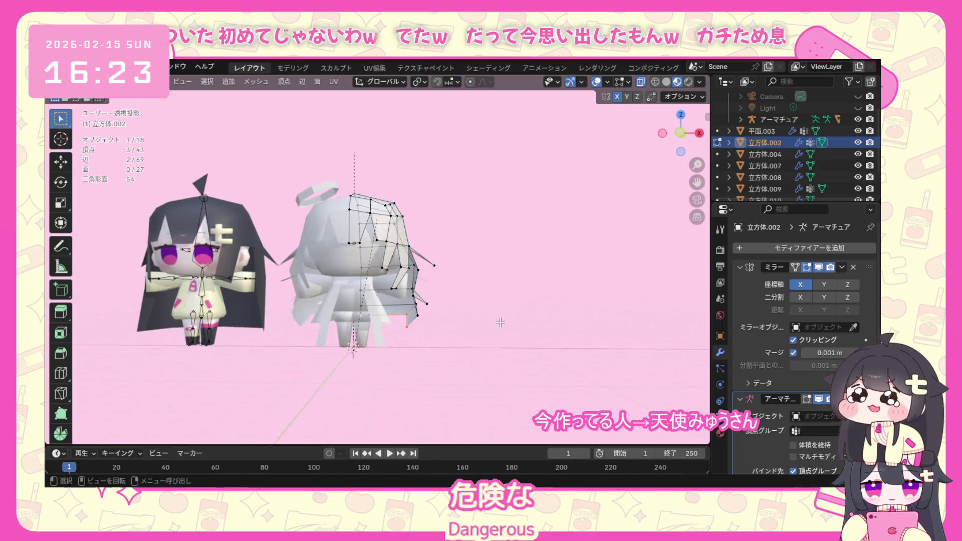
key(KP_Divide)
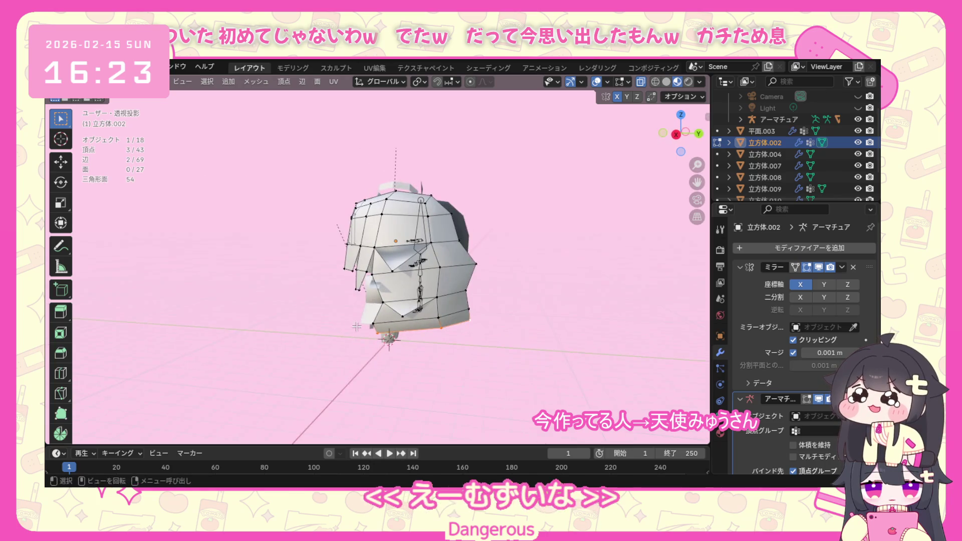
Scale a lower-edge hair vertex, checking the result outside local view and returning to it.
click(382, 325)
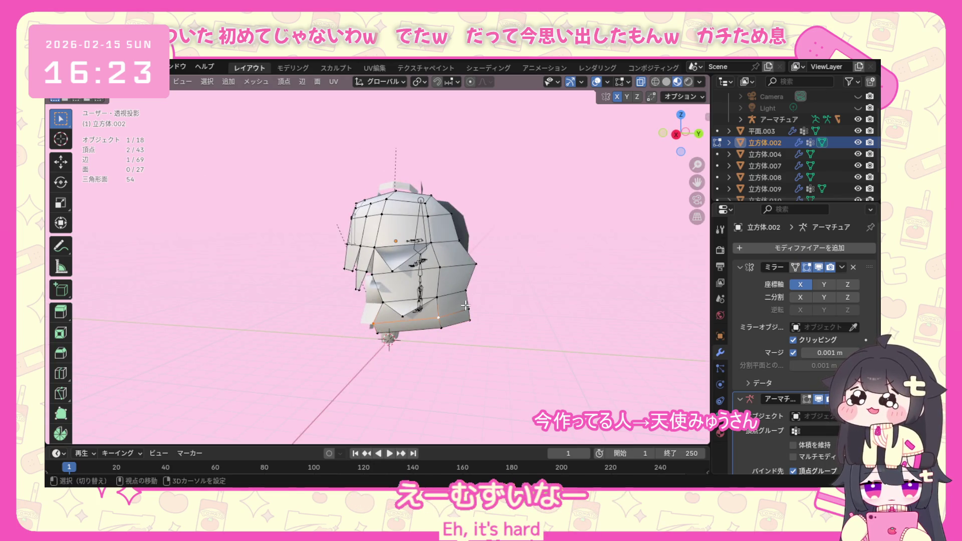
key(s)
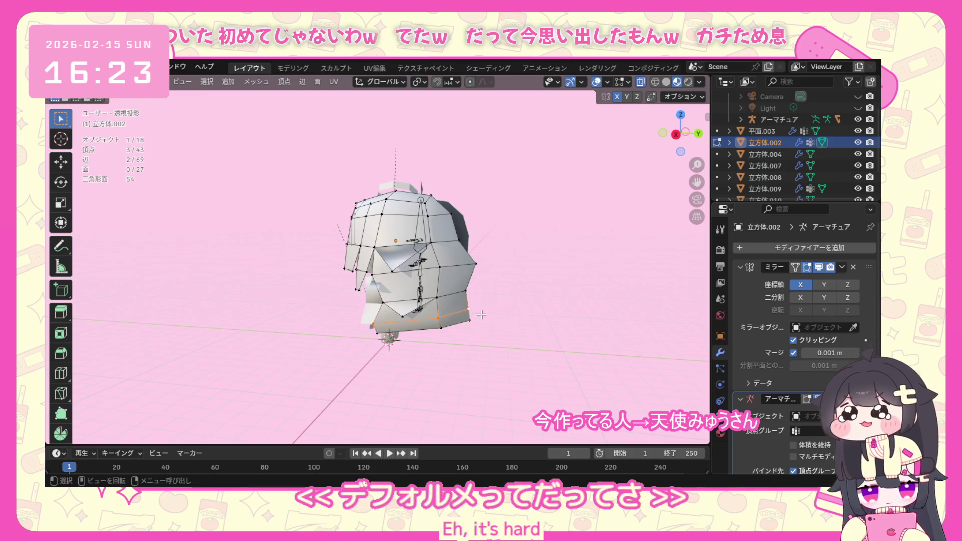
click(490, 314)
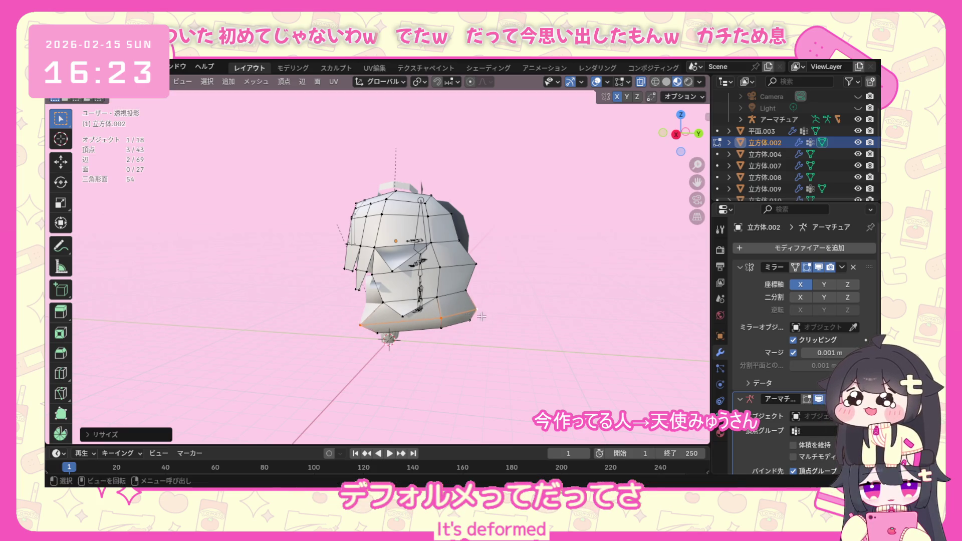
key(KP_Divide)
mouse_move(511, 318)
middle_down()
mouse_move(530, 320)
mouse_move(294, 299)
mouse_move(336, 307)
middle_up()
key(KP_Divide)
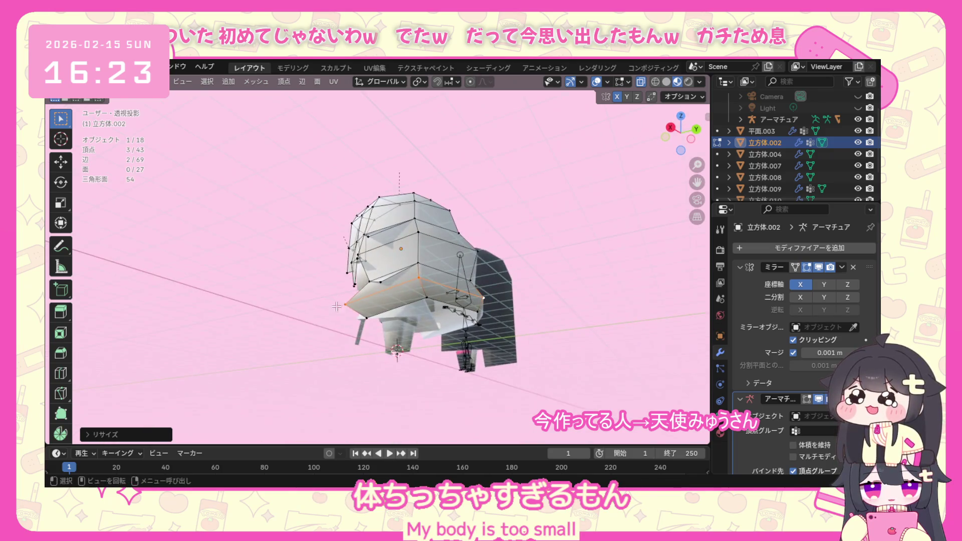
Resize another pair of lower-edge vertices and view both characters together.
shift+click(422, 296)
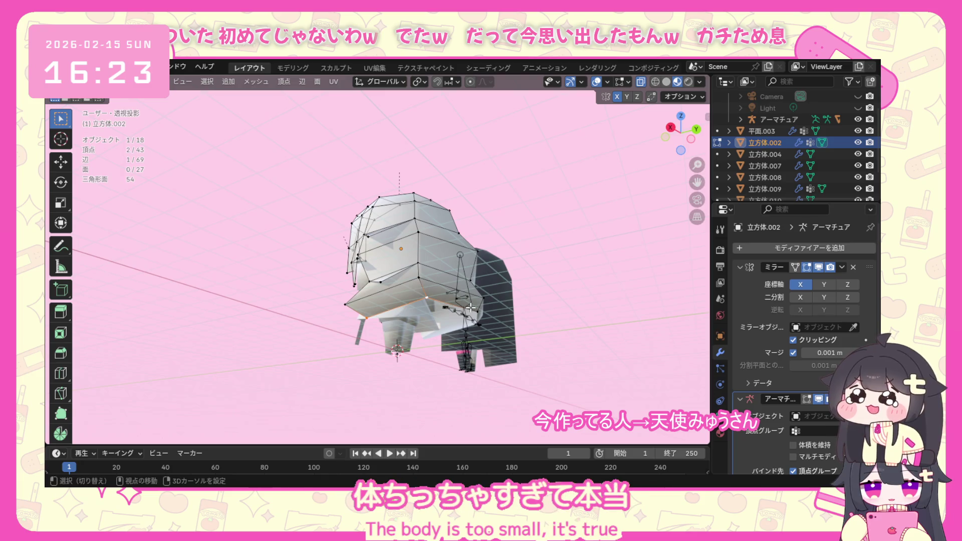
shift+click(482, 312)
key(g)
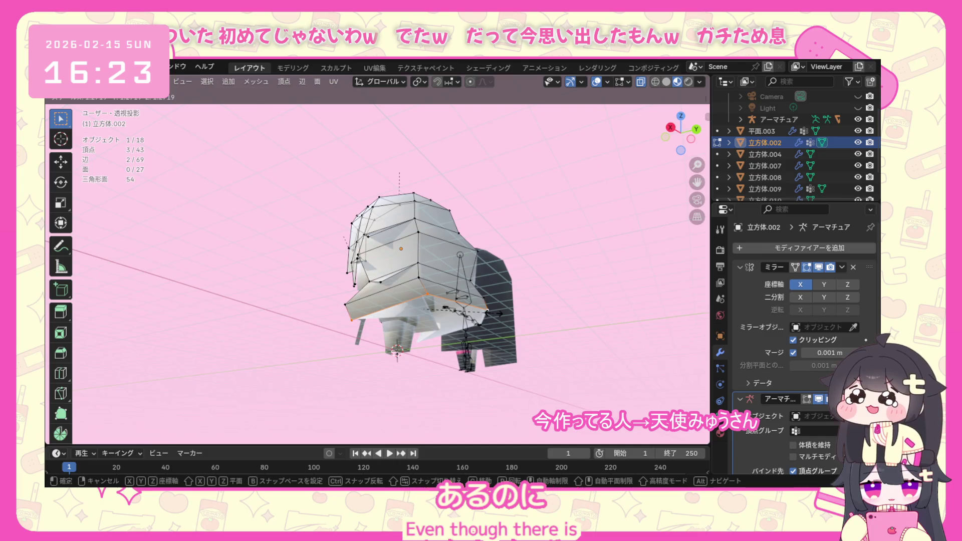
click(489, 311)
mouse_move(488, 311)
middle_down()
mouse_move(415, 292)
mouse_move(389, 256)
middle_up()
Cancel a stray vertex move, go to front orthographic view and box-select a group of hair vertices.
click(388, 262)
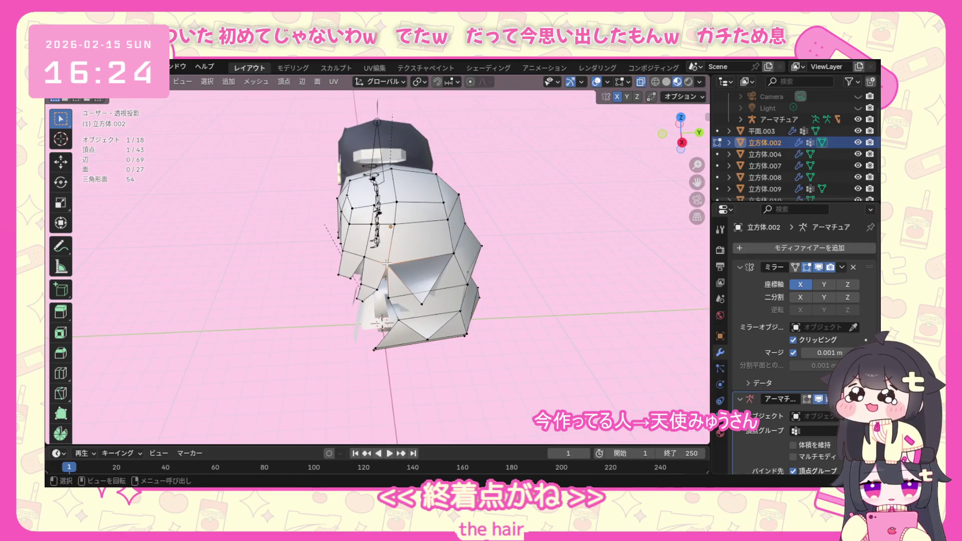
key(g)
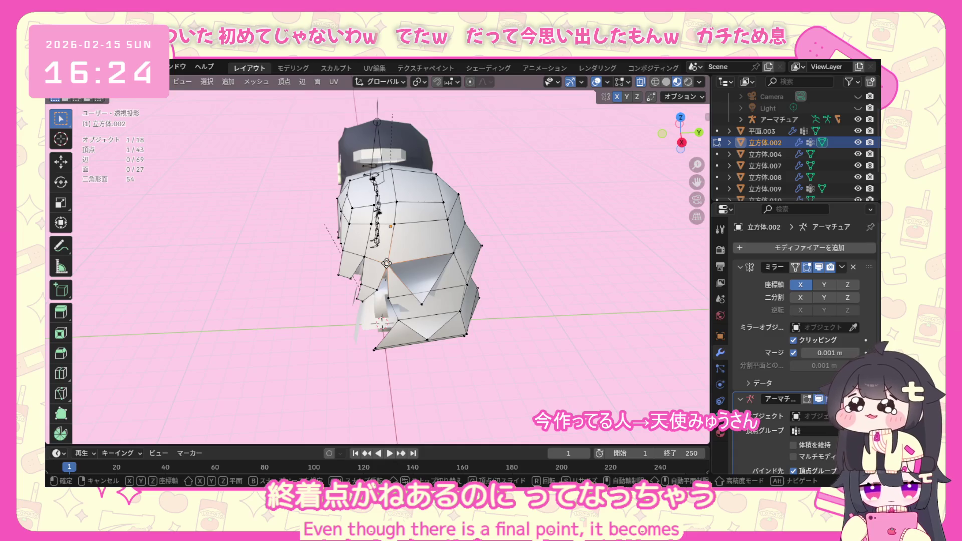
click(388, 261)
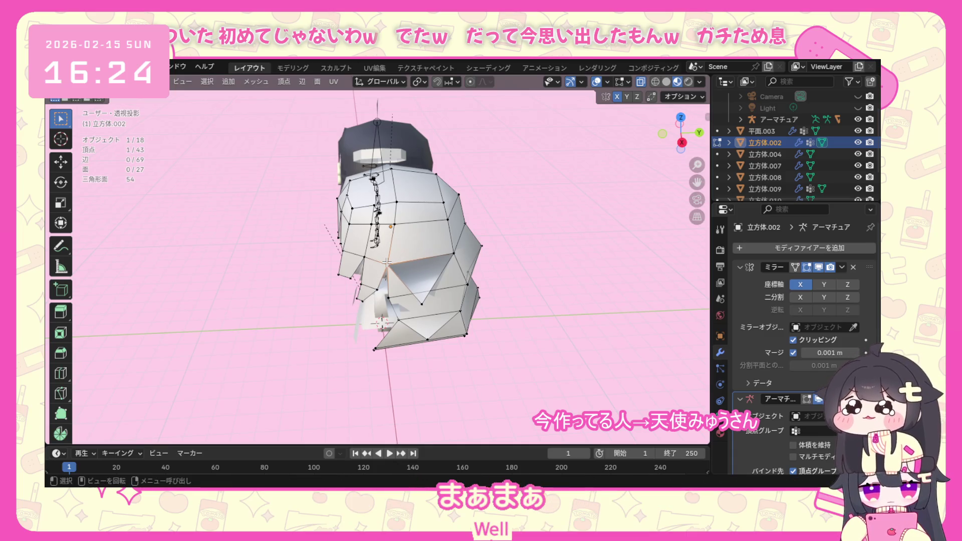
key(KP_1)
drag(429, 174, 406, 210)
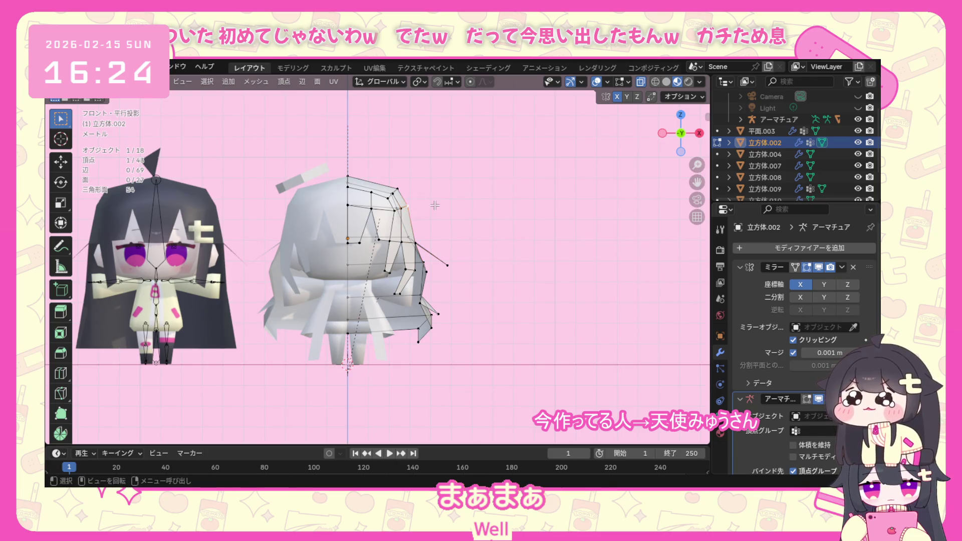
View the hair from behind, deselect all its vertices and bring up the File menu.
mouse_move(434, 205)
middle_down()
mouse_move(434, 189)
mouse_move(382, 223)
middle_up()
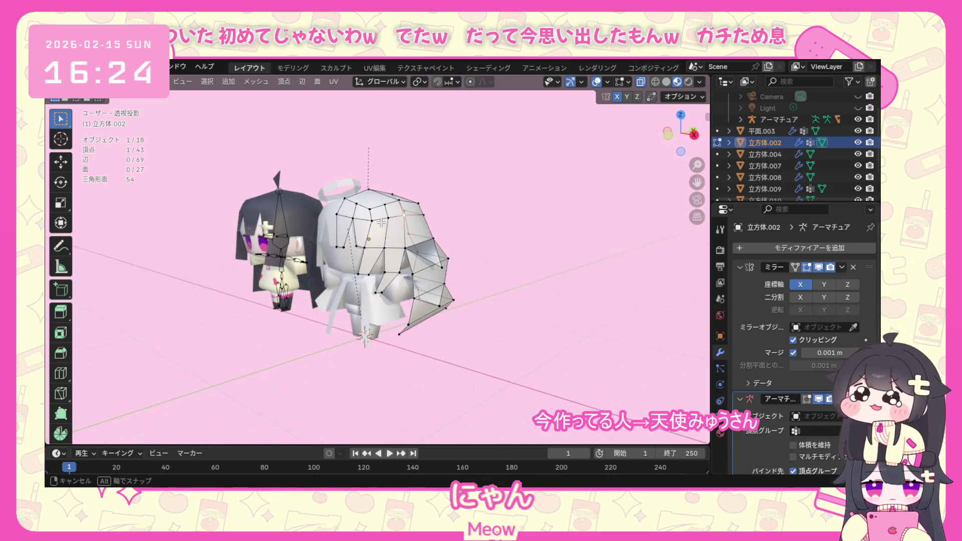
mouse_move(382, 223)
middle_down()
mouse_move(419, 307)
mouse_move(402, 348)
middle_up()
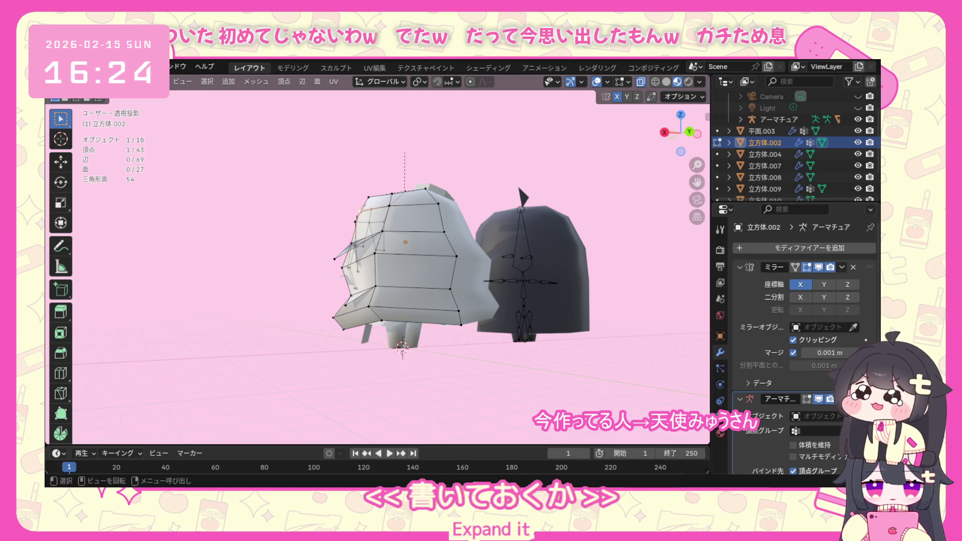
click(273, 276)
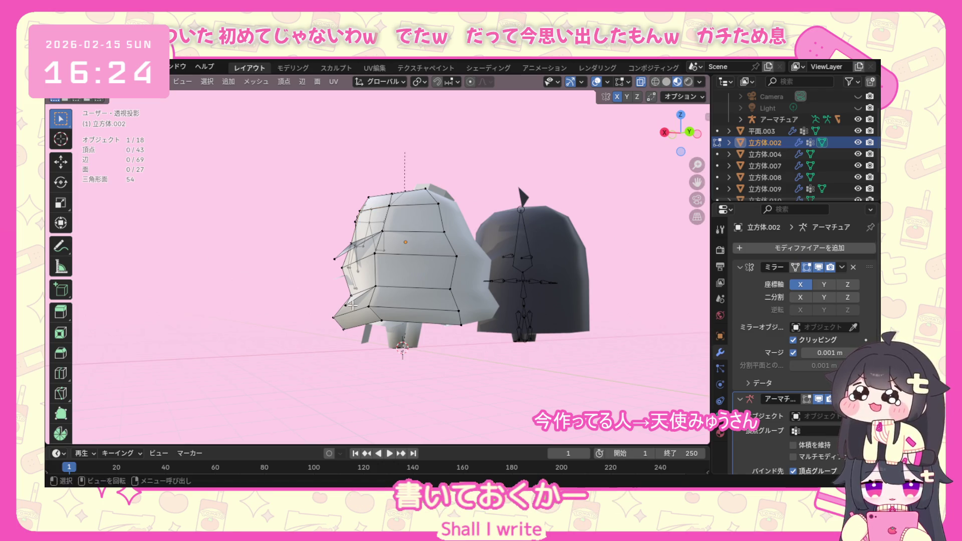
click(71, 66)
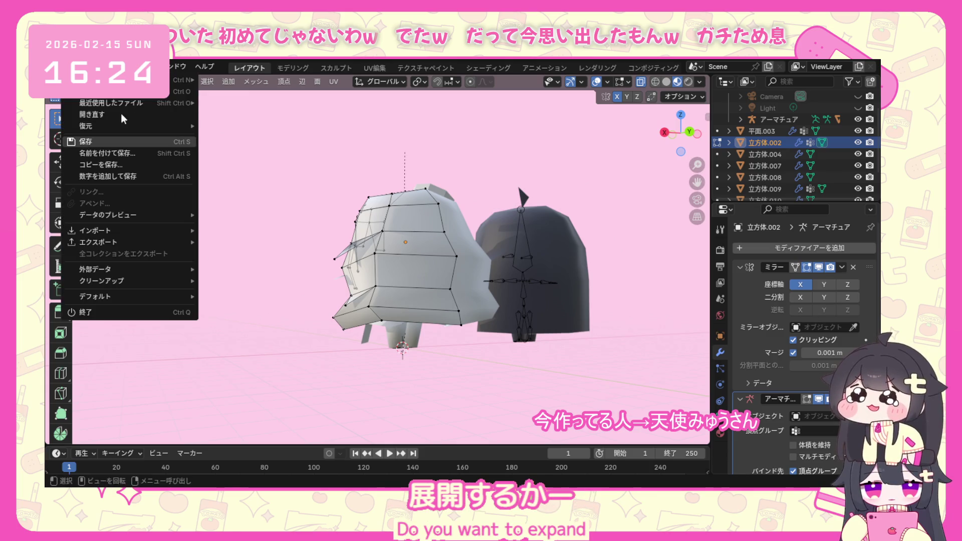
Save the character file and return to the front orthographic view.
click(112, 142)
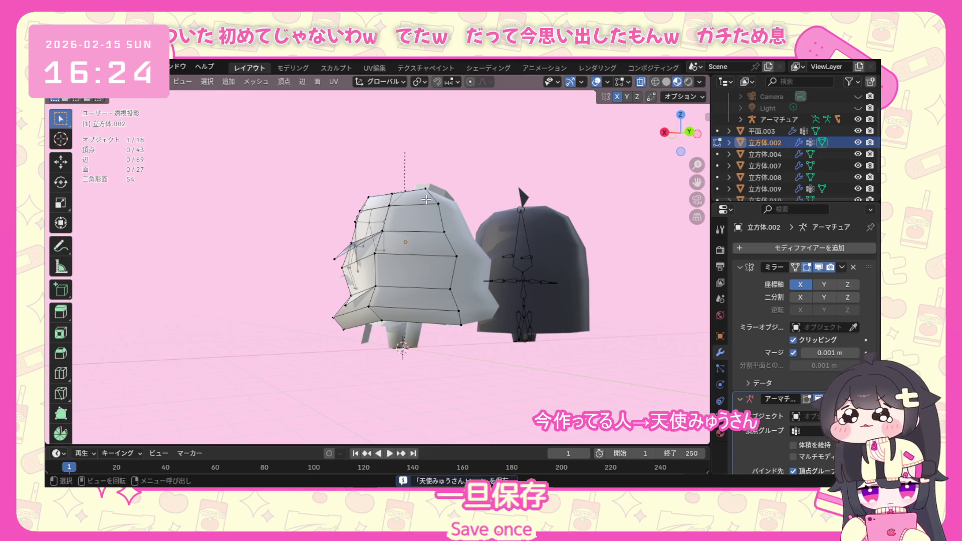
key(KP_1)
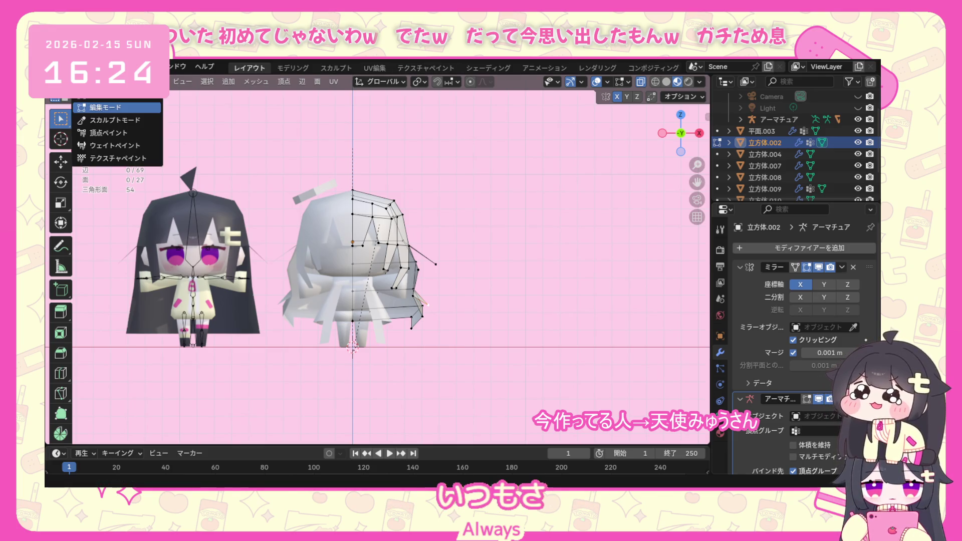
Return to Object Mode and briefly check the white character's object options.
click(75, 82)
click(113, 103)
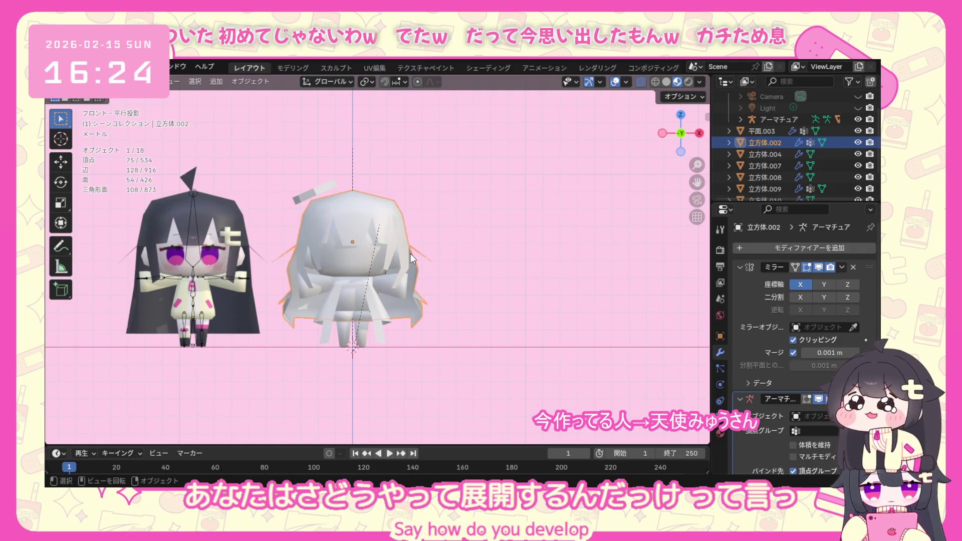
click(446, 229)
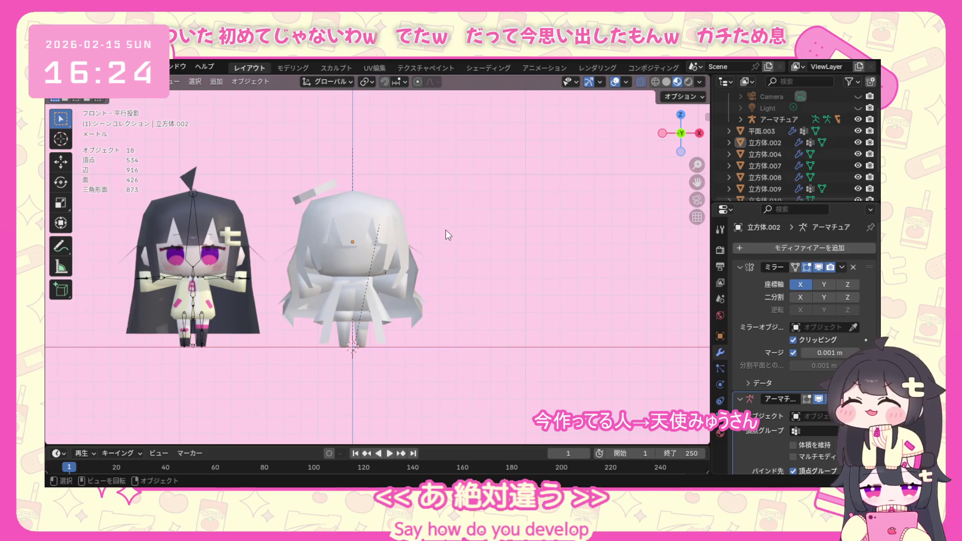
click(360, 225)
right_click(360, 225)
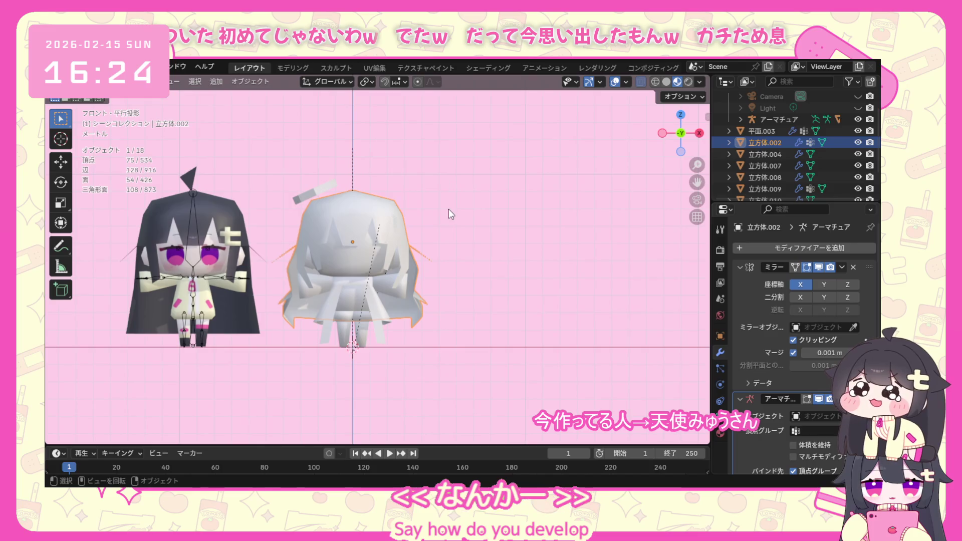
click(448, 209)
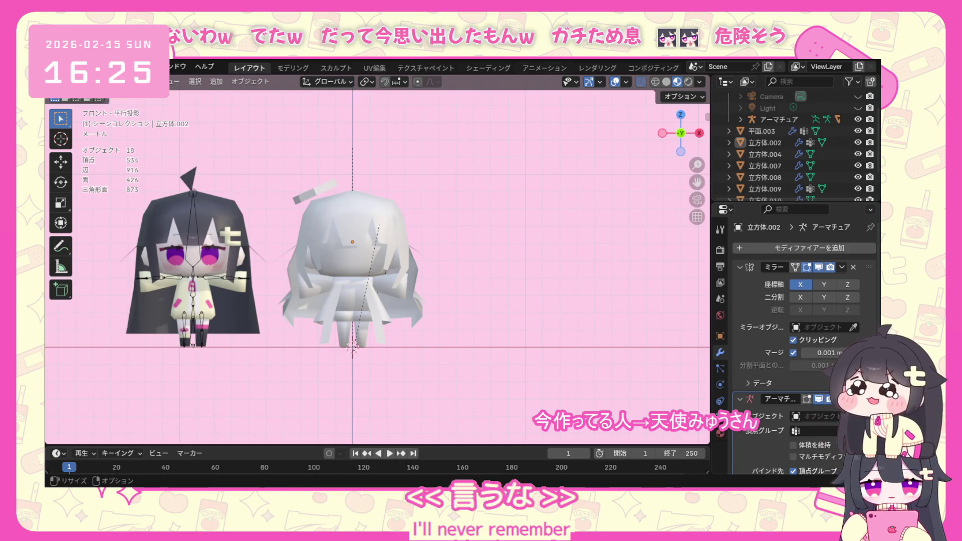
Select the white character's 立方体.002 mesh and switch to the UV Editing workspace.
drag(457, 148, 281, 372)
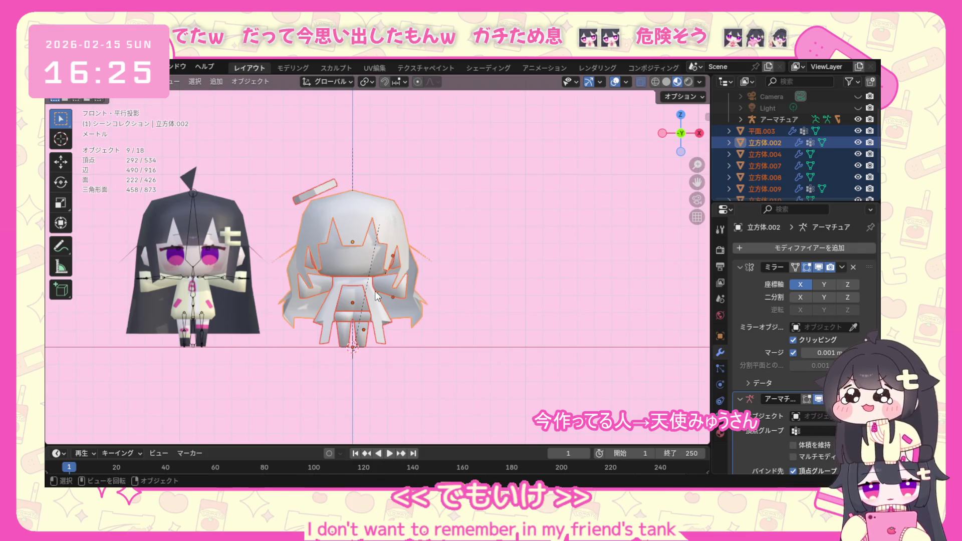
click(441, 267)
click(386, 210)
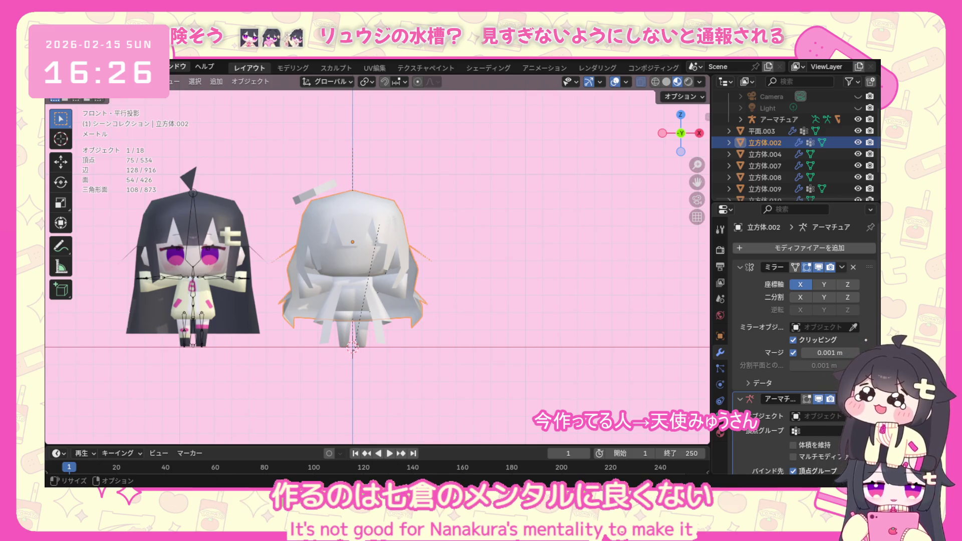
click(371, 66)
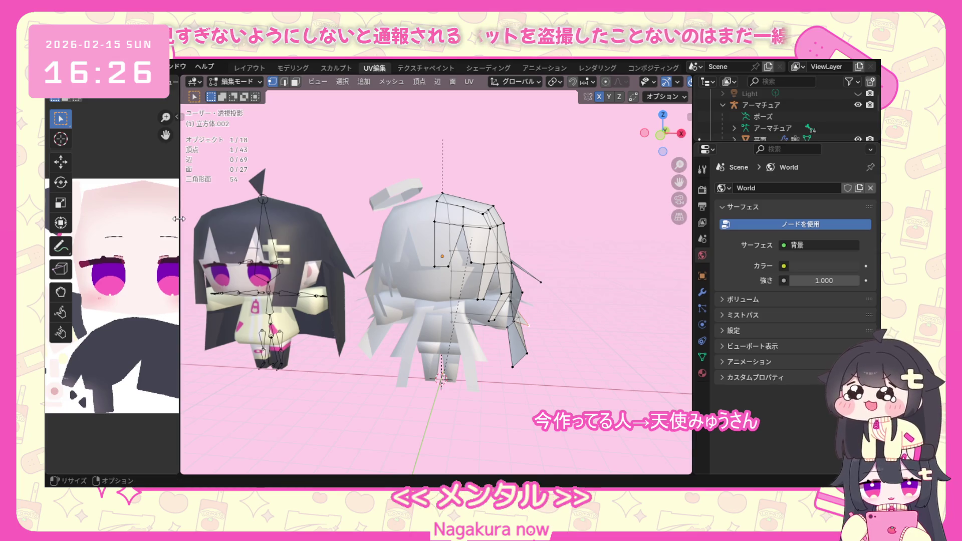
Inspect the head mesh from around the models and show its Mirror and Armature modifiers.
drag(180, 220, 200, 217)
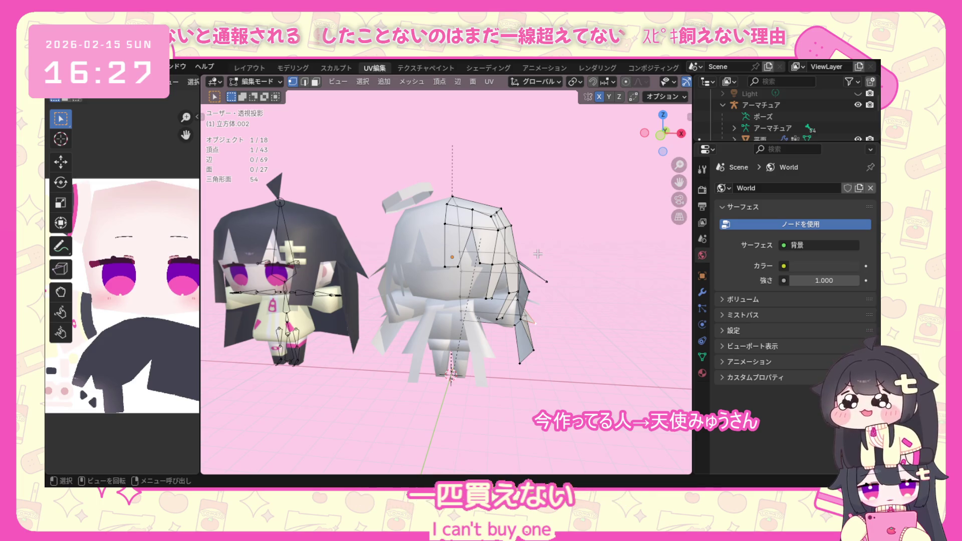
mouse_move(441, 324)
middle_down()
mouse_move(563, 252)
mouse_move(531, 243)
middle_up()
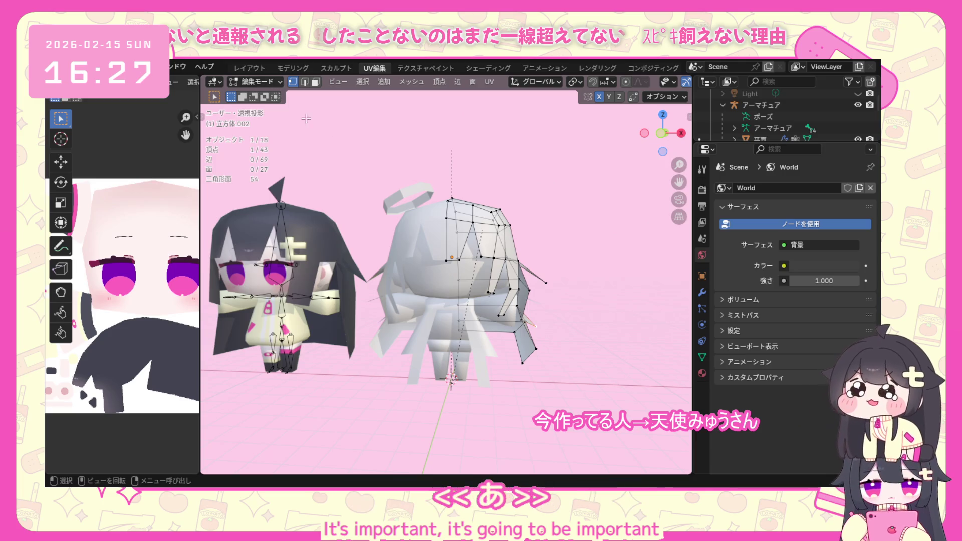
middle_drag(420, 316, 362, 341)
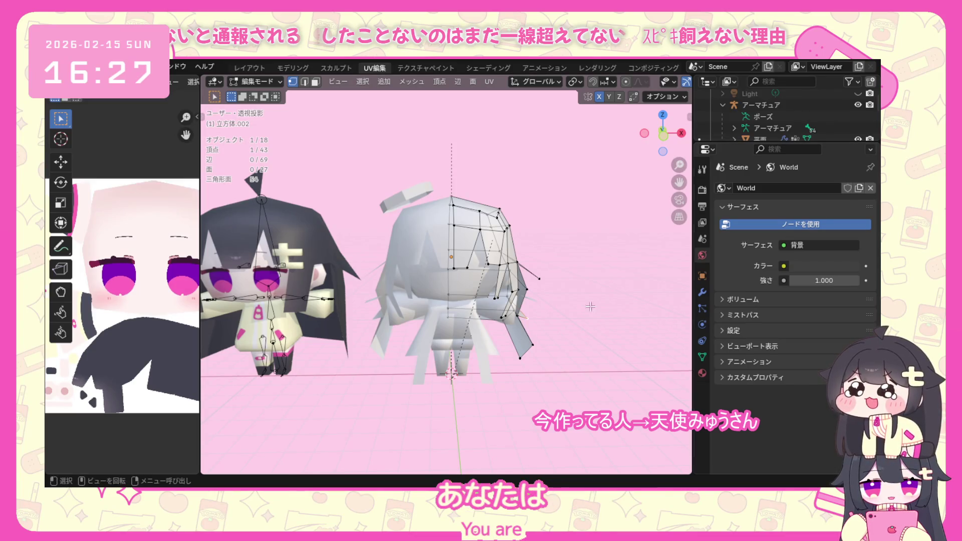
mouse_move(526, 276)
middle_down()
mouse_move(512, 273)
mouse_move(543, 270)
middle_up()
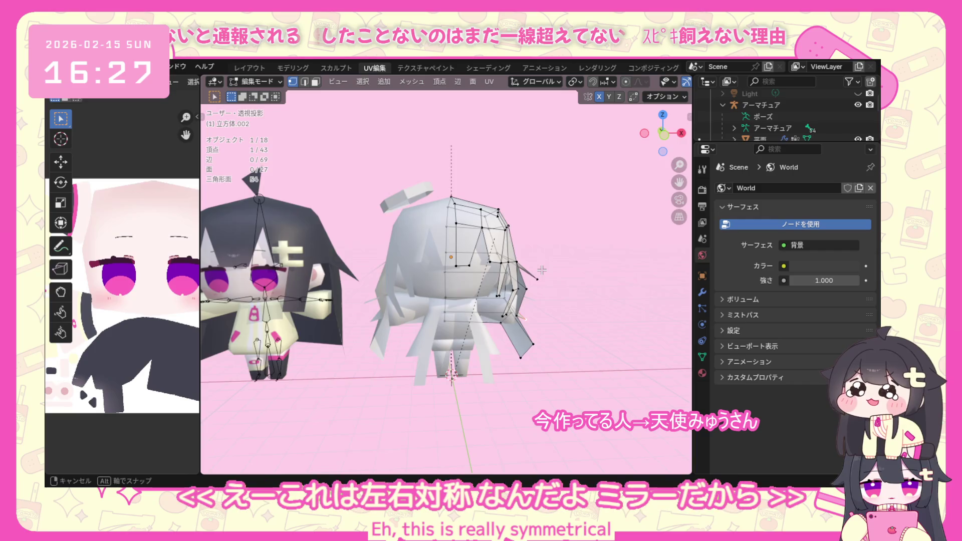
middle_drag(542, 270, 478, 276)
scroll(478, 275, up, 2)
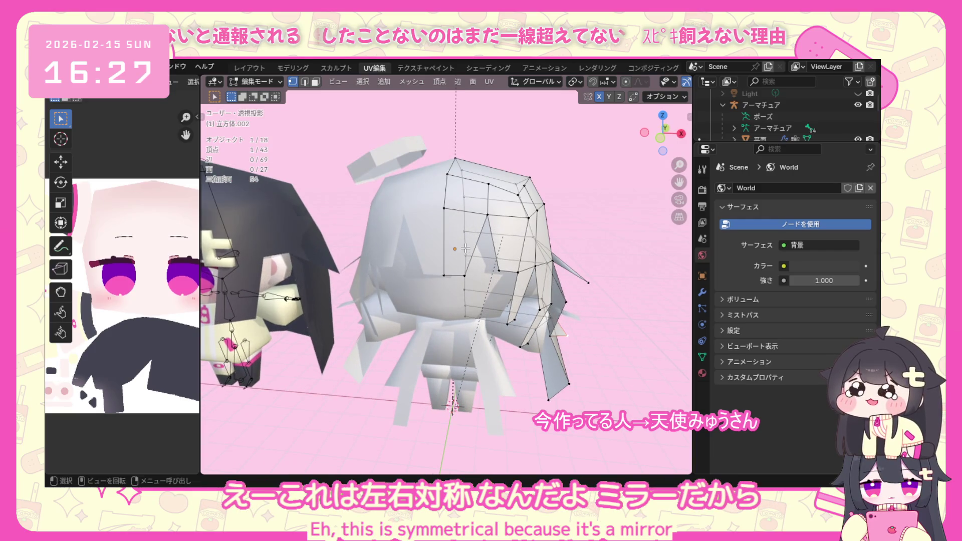
scroll(465, 248, down, 2)
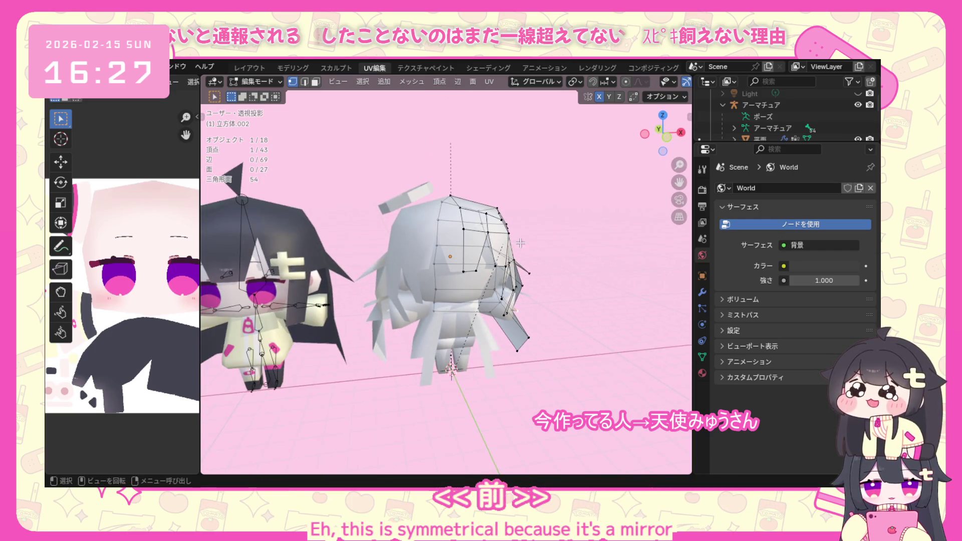
middle_drag(466, 248, 532, 233)
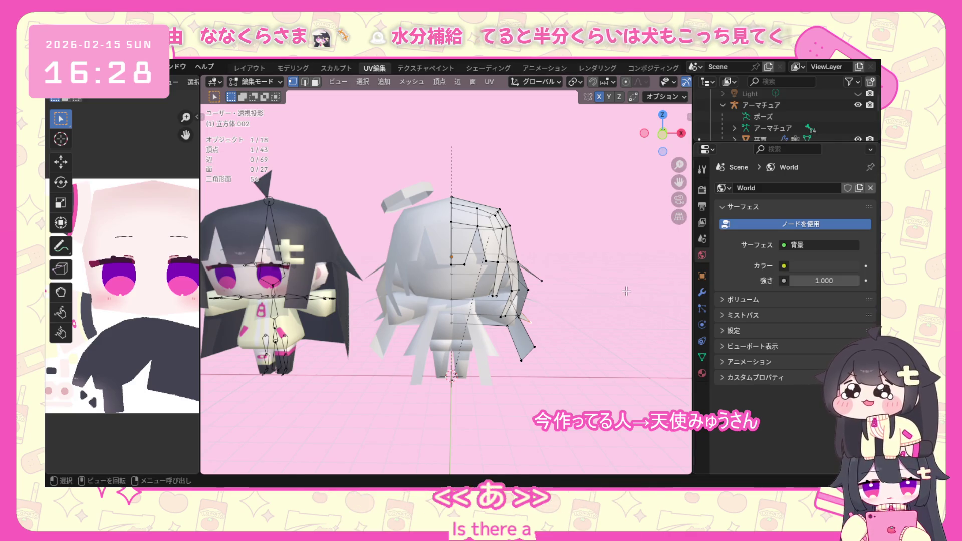
mouse_move(421, 316)
middle_down()
mouse_move(458, 346)
mouse_move(376, 324)
middle_up()
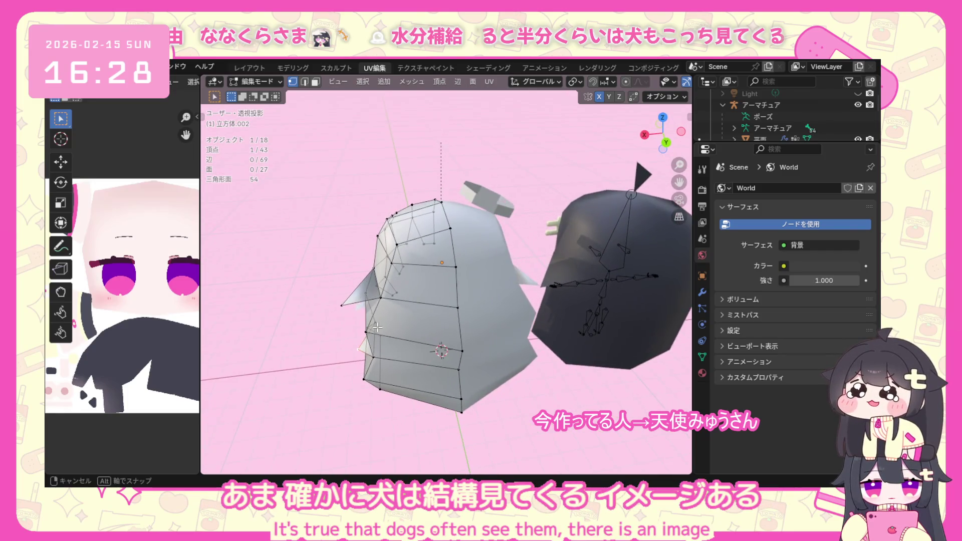
click(702, 292)
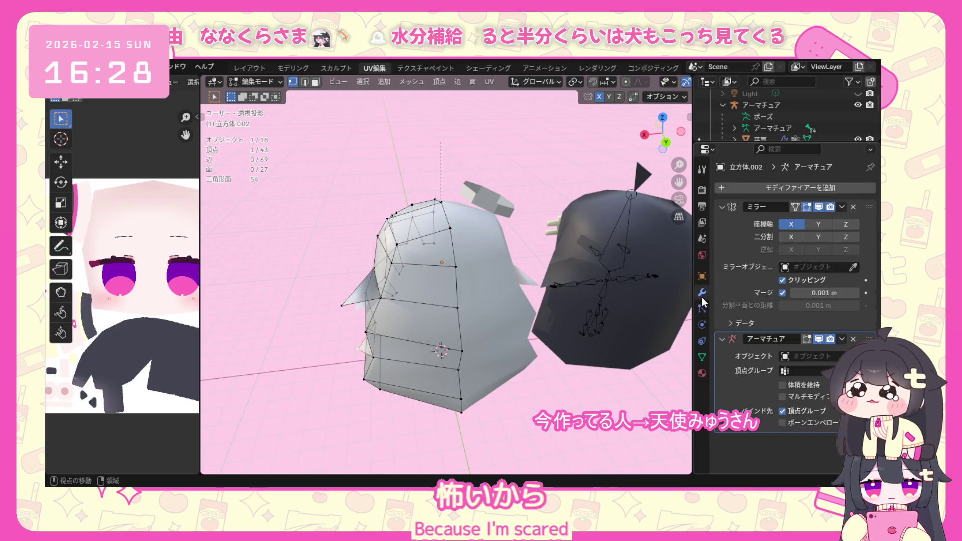
Enlarge the Outliner, select the 平面 object and switch to Object Mode.
mouse_move(489, 376)
middle_down()
mouse_move(453, 387)
mouse_move(612, 321)
mouse_move(567, 341)
middle_up()
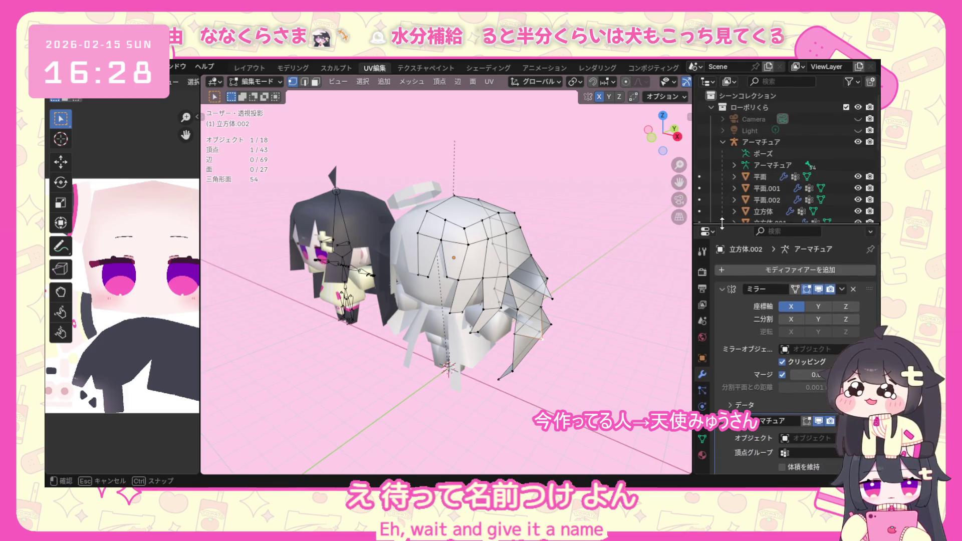
drag(743, 141, 744, 227)
scroll(757, 189, down, 2)
click(754, 131)
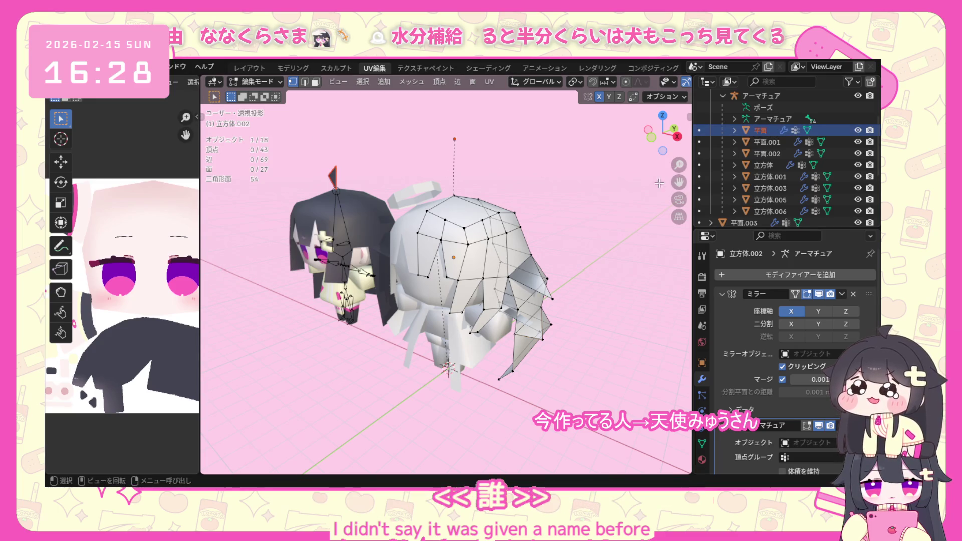
scroll(782, 166, up, 3)
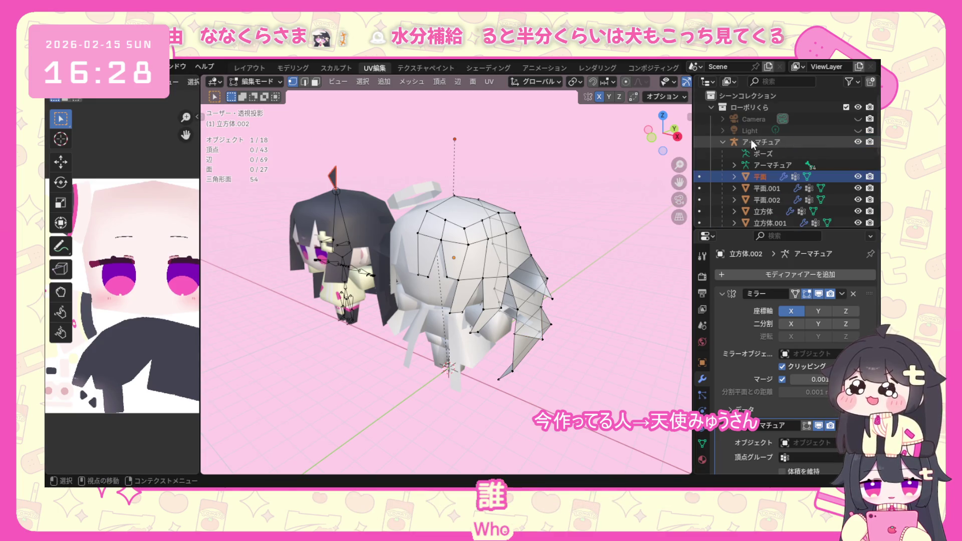
click(259, 81)
click(268, 83)
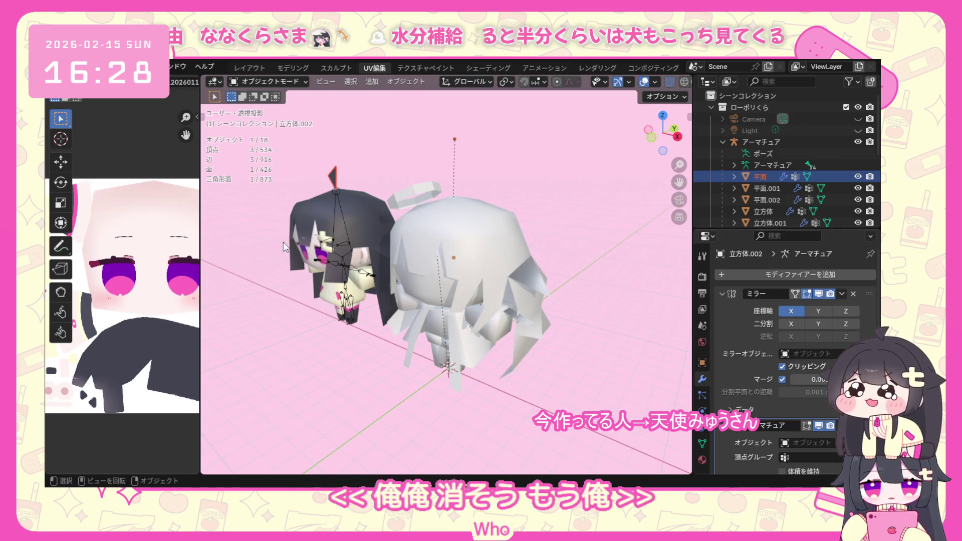
Box-select all of the dark-haired character's objects and delete them.
mouse_move(353, 225)
middle_down()
mouse_move(386, 234)
mouse_move(388, 210)
middle_up()
scroll(340, 247, down, 3)
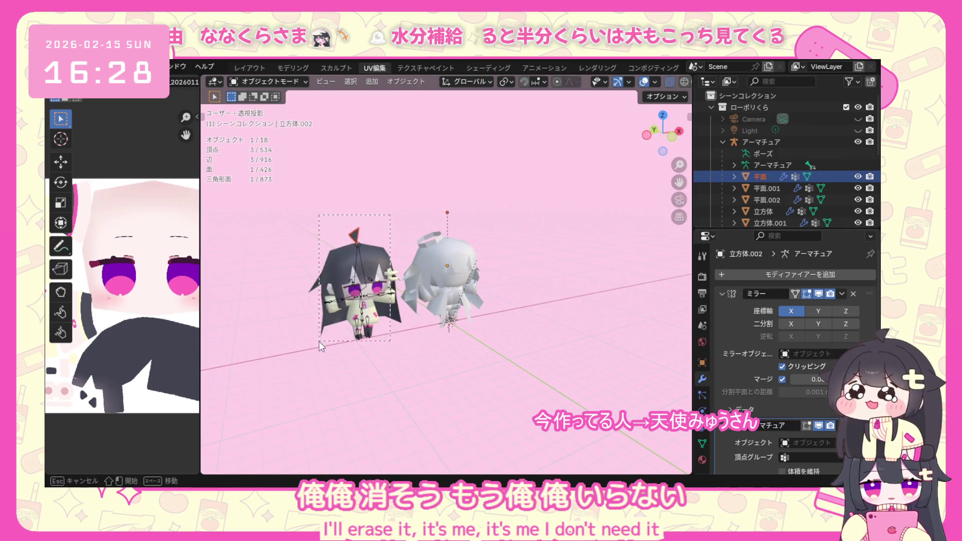
drag(388, 214, 319, 342)
right_click(360, 289)
click(308, 410)
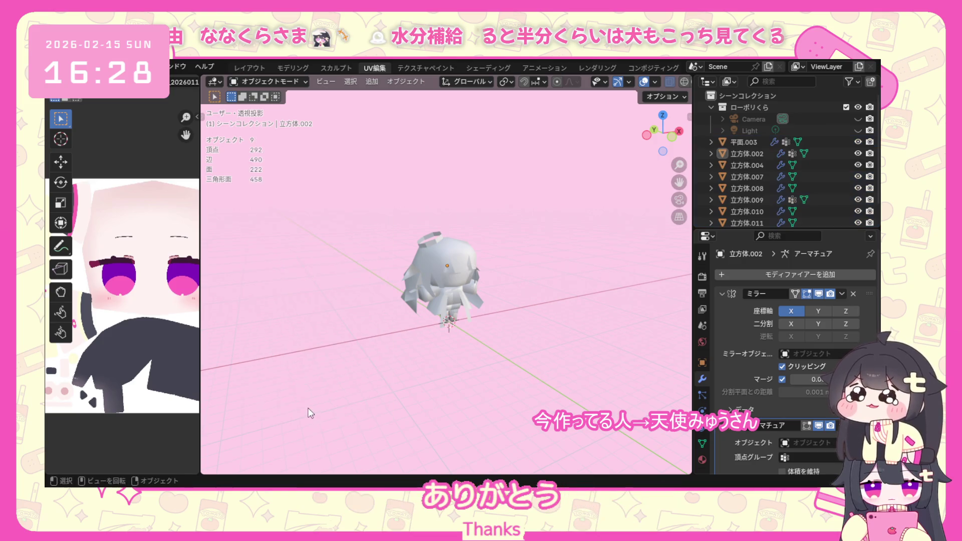
Rename the 平面.003 object to 耳.
middle_drag(544, 283, 506, 262)
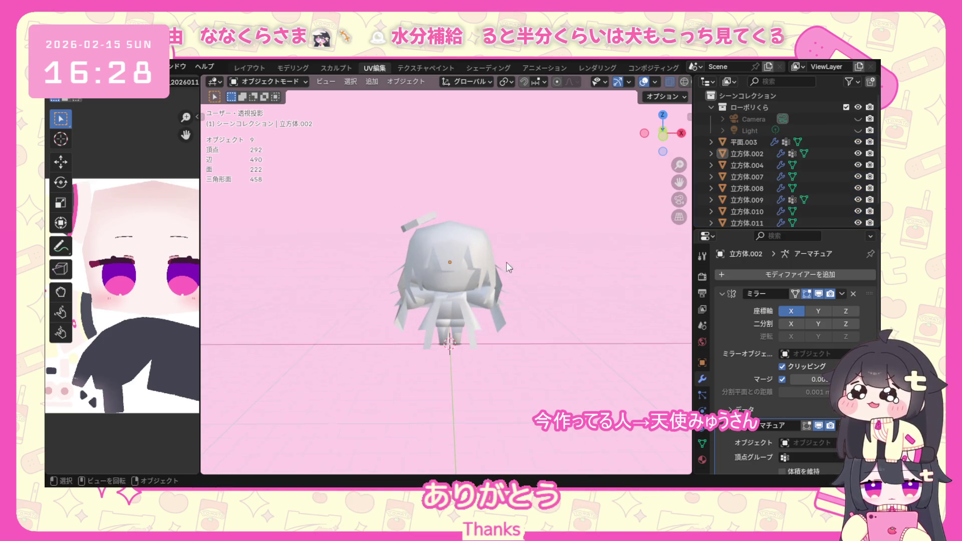
click(735, 141)
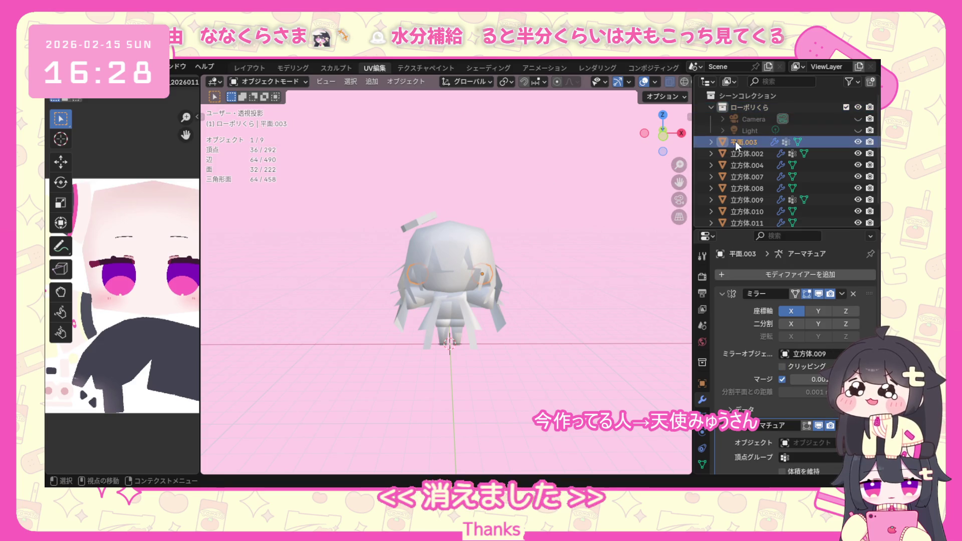
double_click(747, 142)
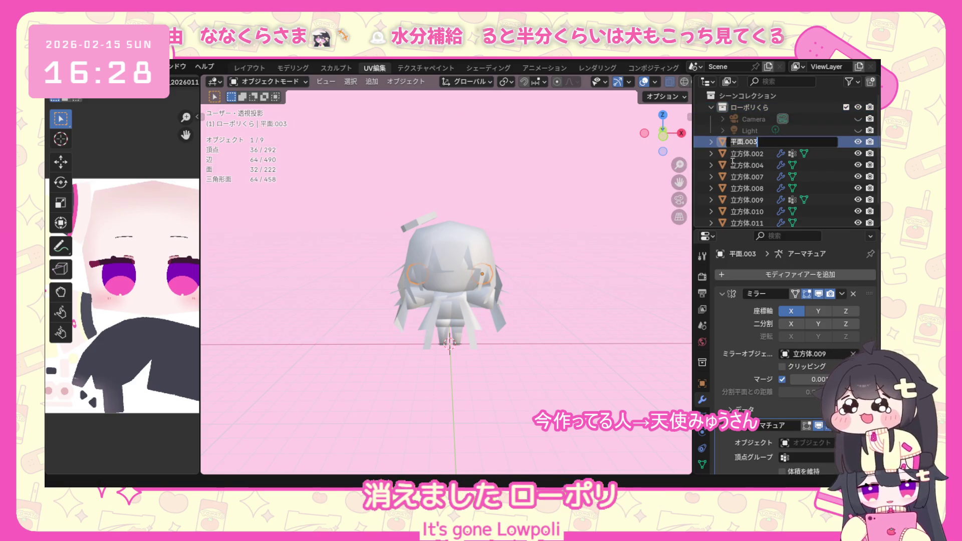
text(1)
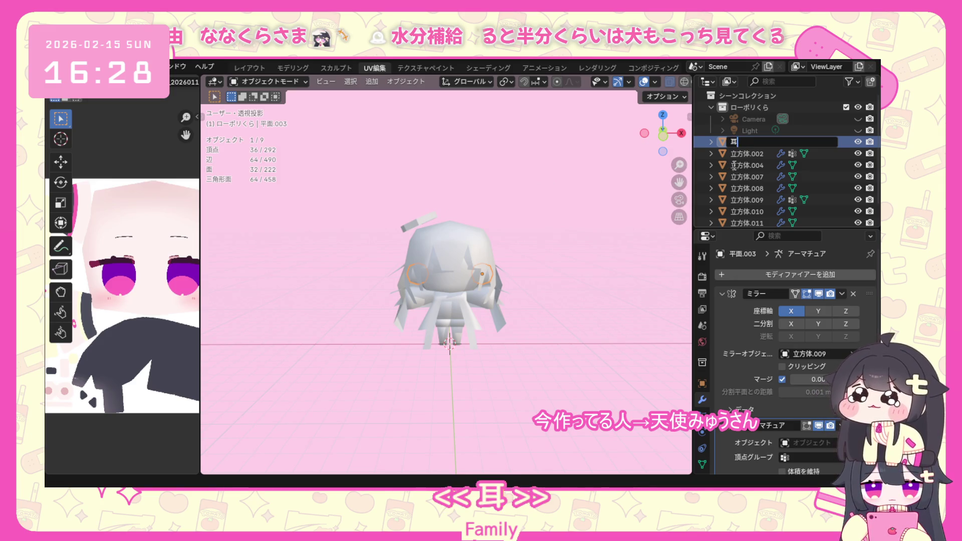
key(Return)
Rename 立方体.004 to 服中 via kanji conversion.
click(748, 158)
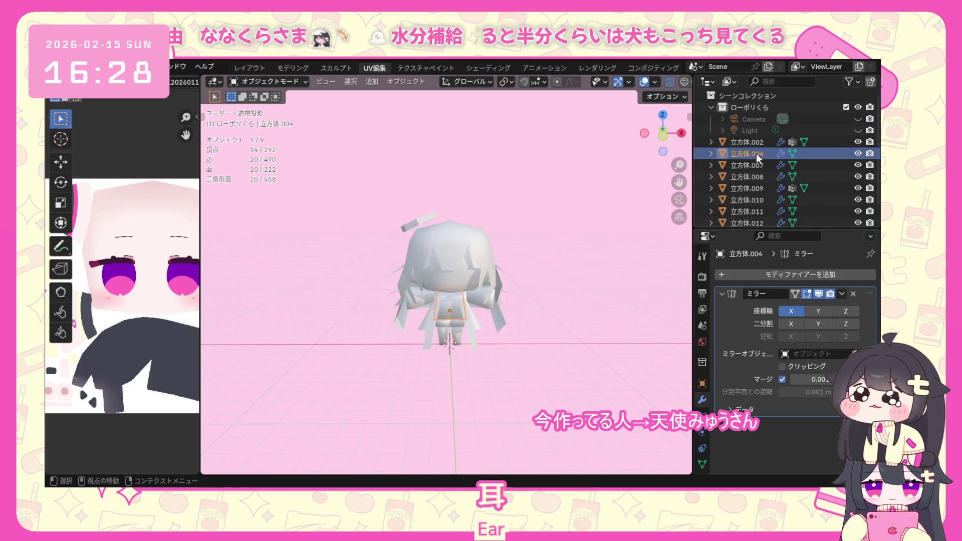
double_click(756, 153)
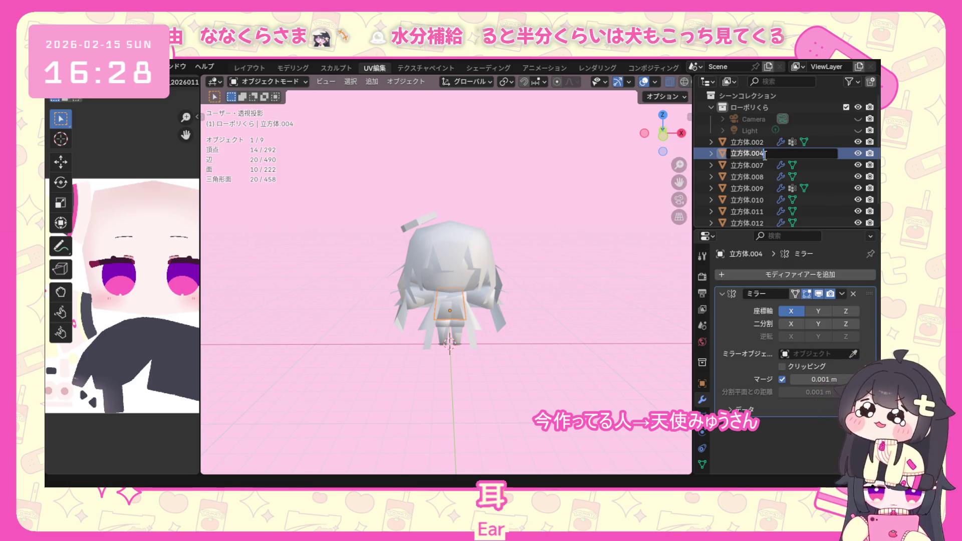
text(服なじゃ)
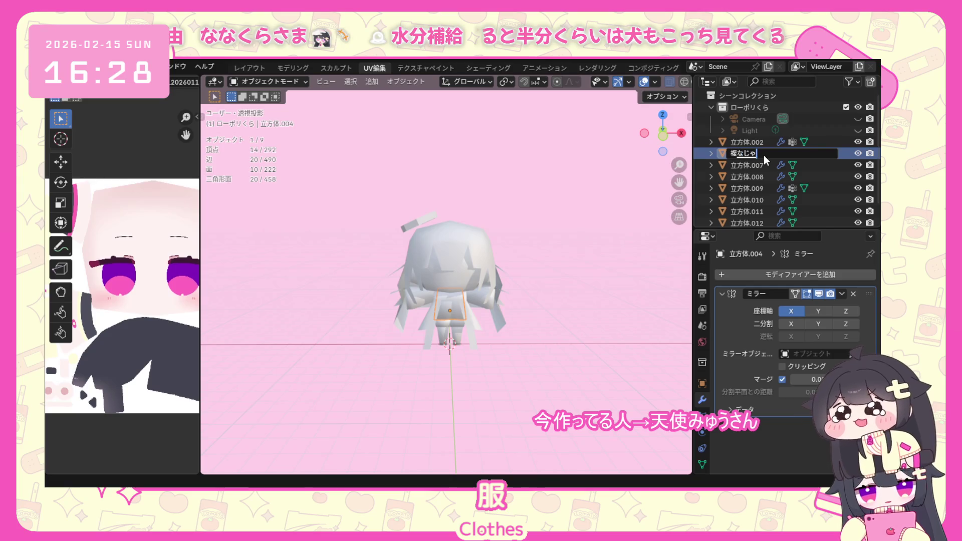
key(BackSpace)
key(BackSpace)
key(BackSpace)
key(space)
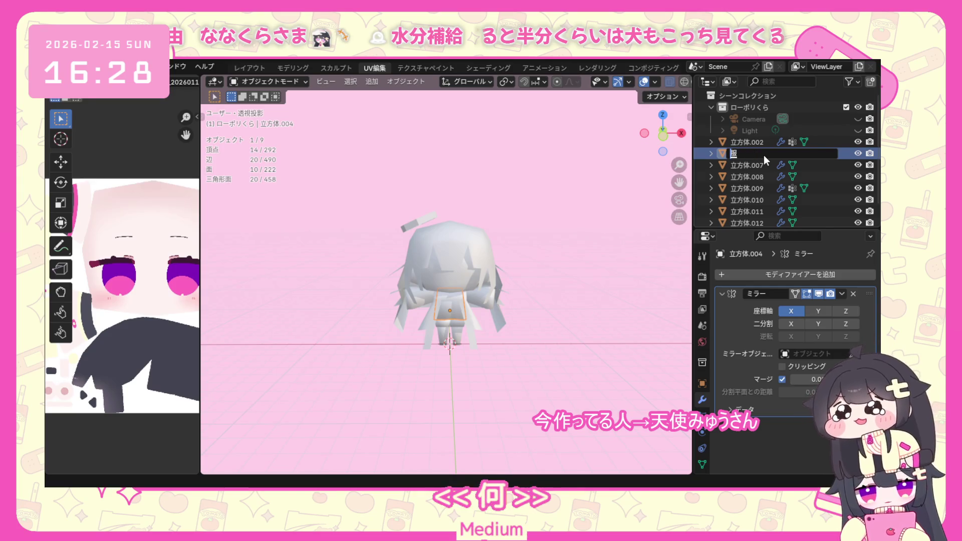
key(Return)
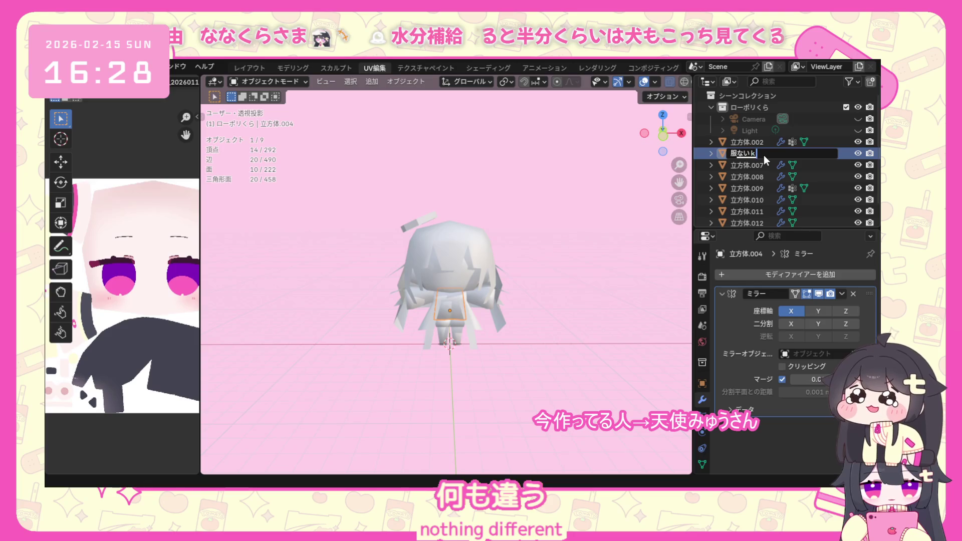
text(か)
key(space)
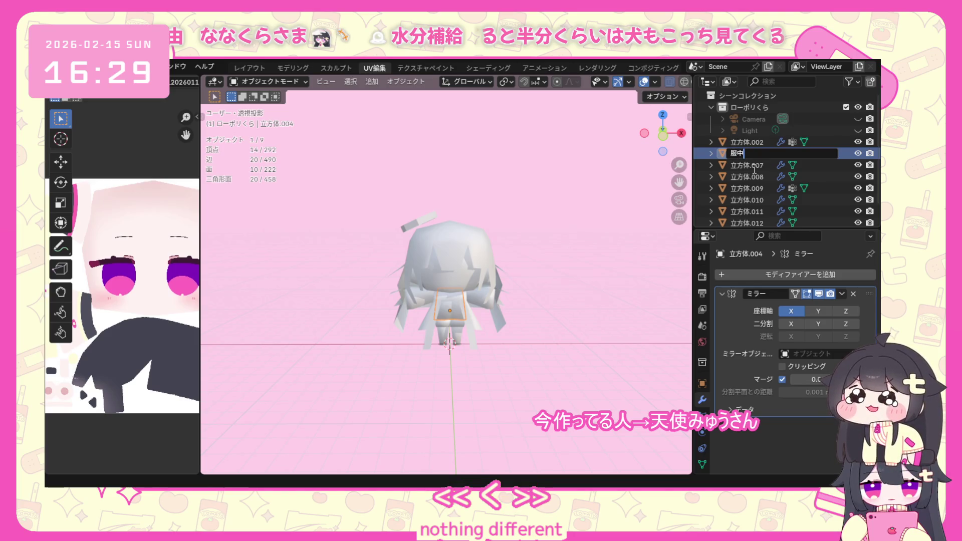
key(Return)
Rename 立方体.002, .007 and .008 to 髪, 脚 and 腕, then start on 立方体.009.
click(757, 166)
double_click(756, 154)
text(髪)
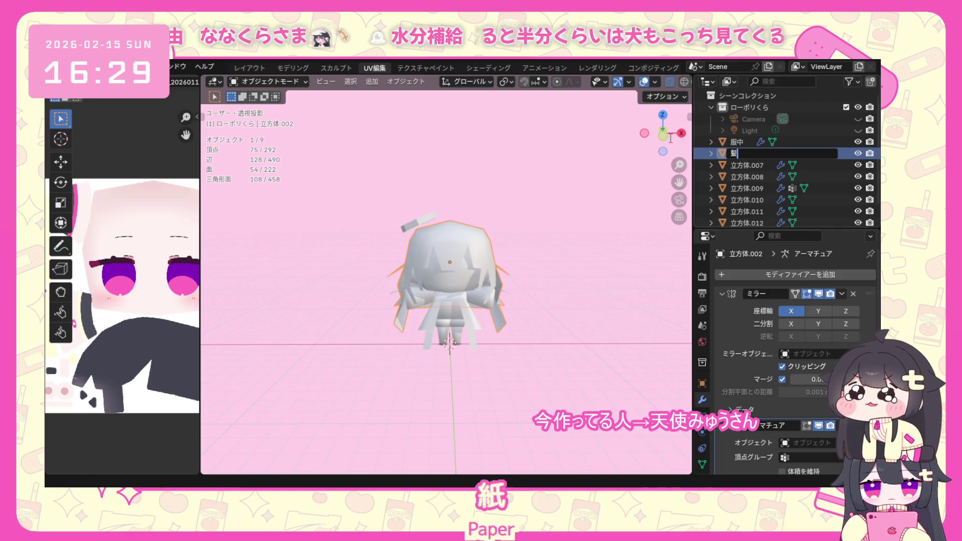
key(Return)
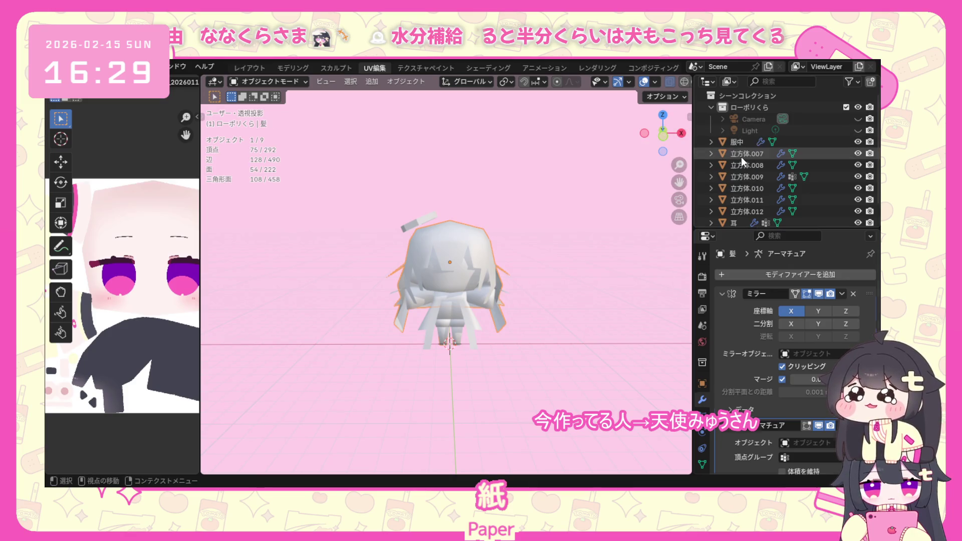
double_click(741, 155)
text(あし)
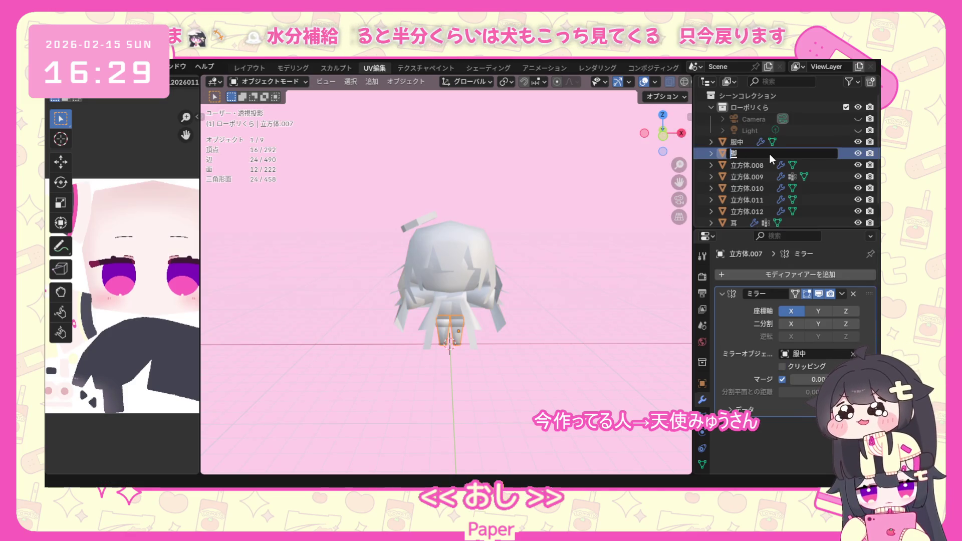
key(space)
key(Return)
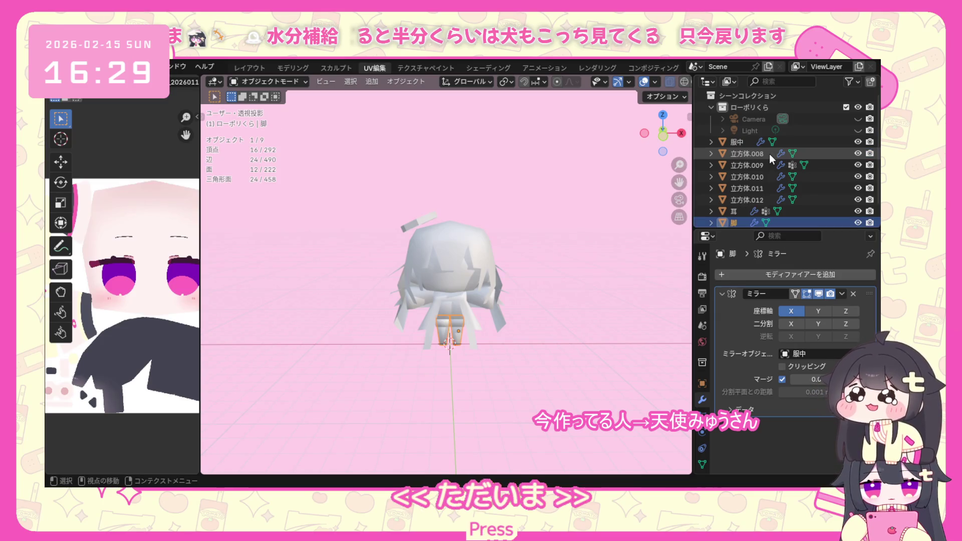
double_click(765, 153)
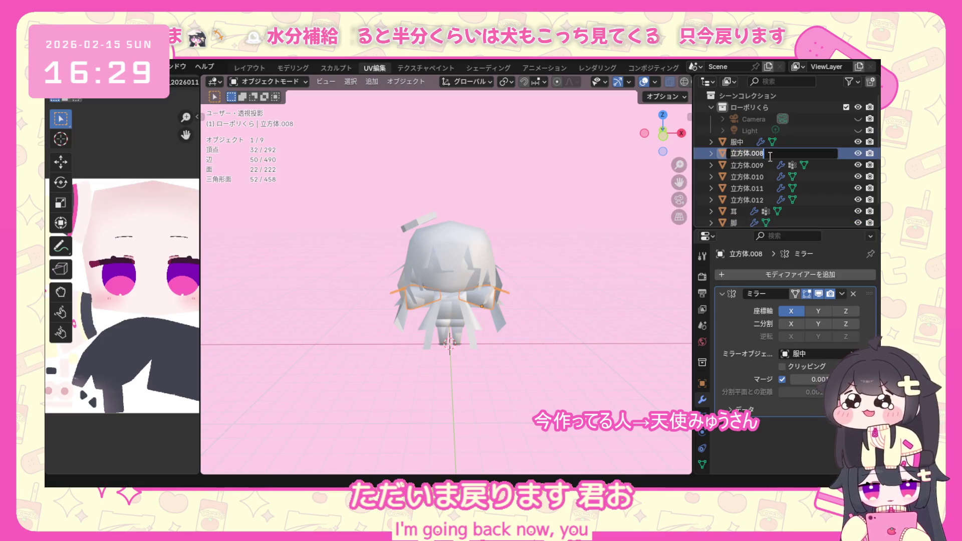
text(うで)
key(space)
key(Return)
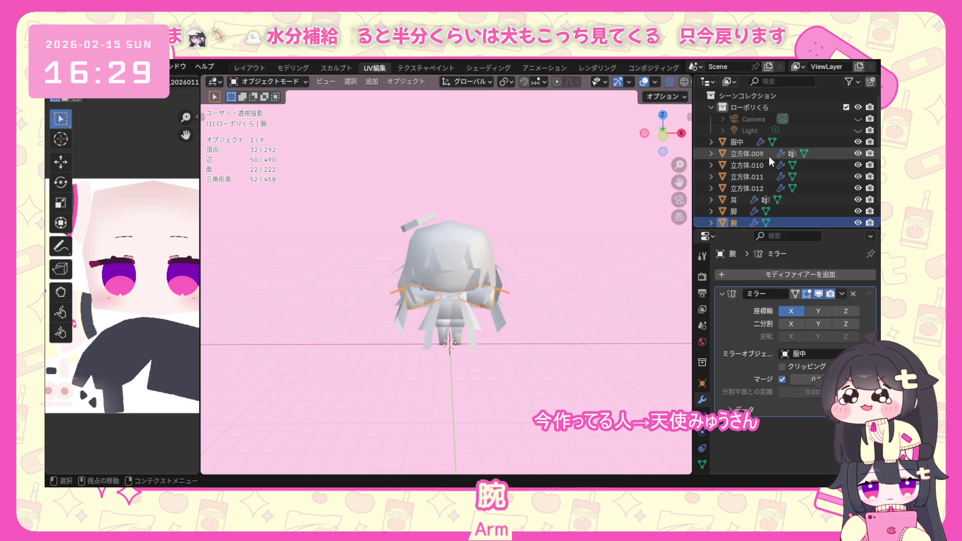
double_click(769, 156)
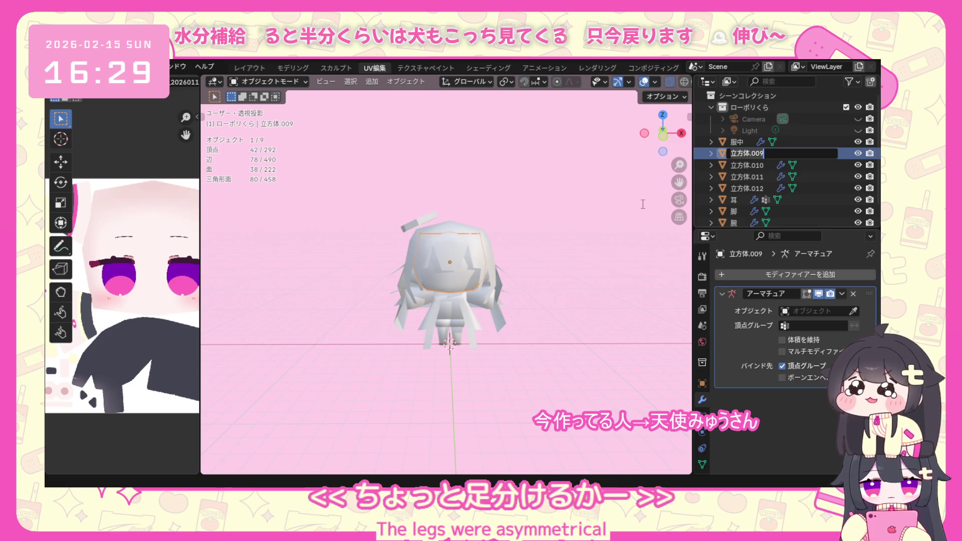
text(顔)
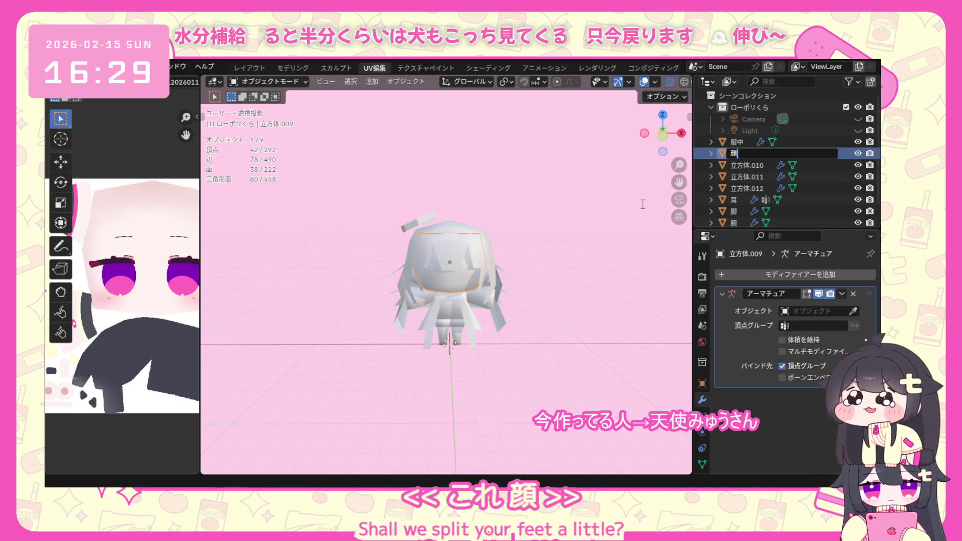
Name the face mesh 顔 and rename 立方体.010 to 服上.
key(Return)
double_click(758, 171)
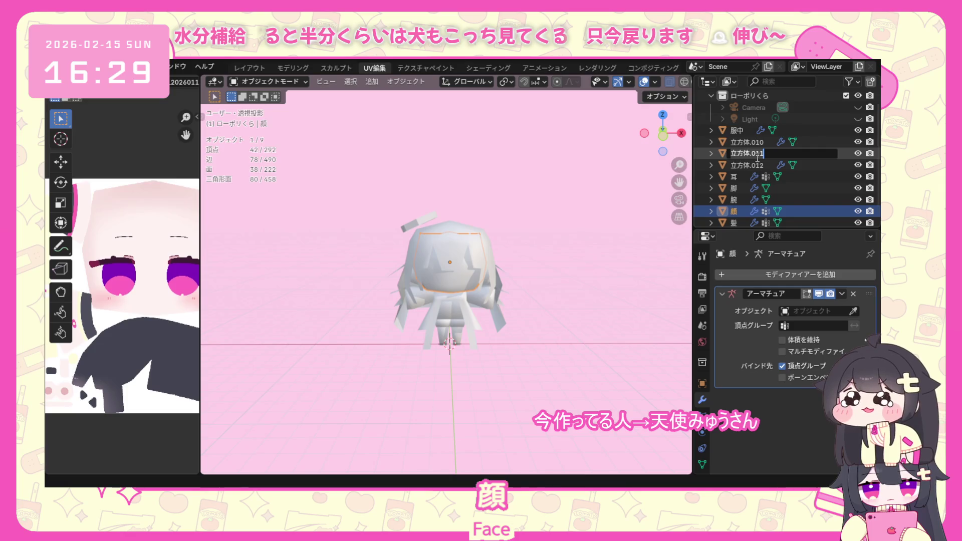
key(Escape)
scroll(743, 142, up, 1)
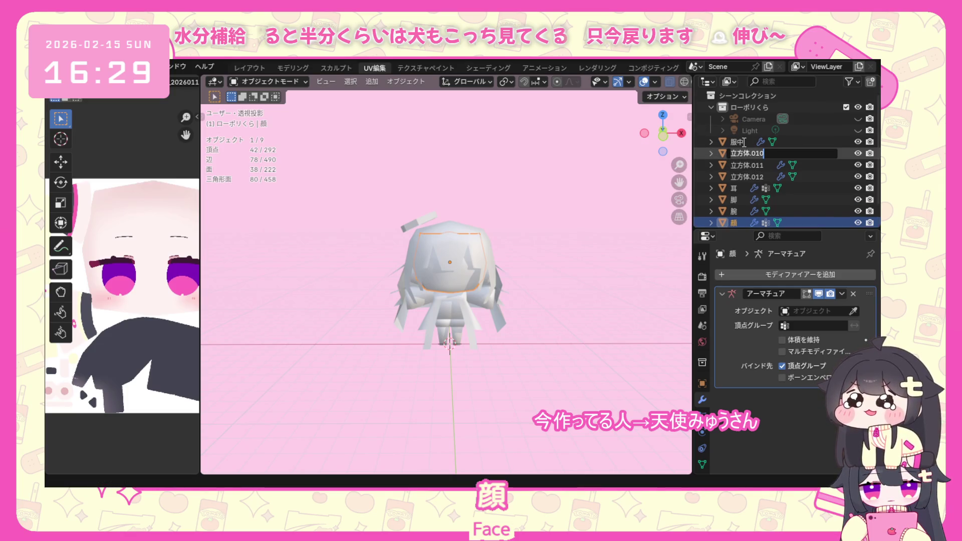
double_click(747, 154)
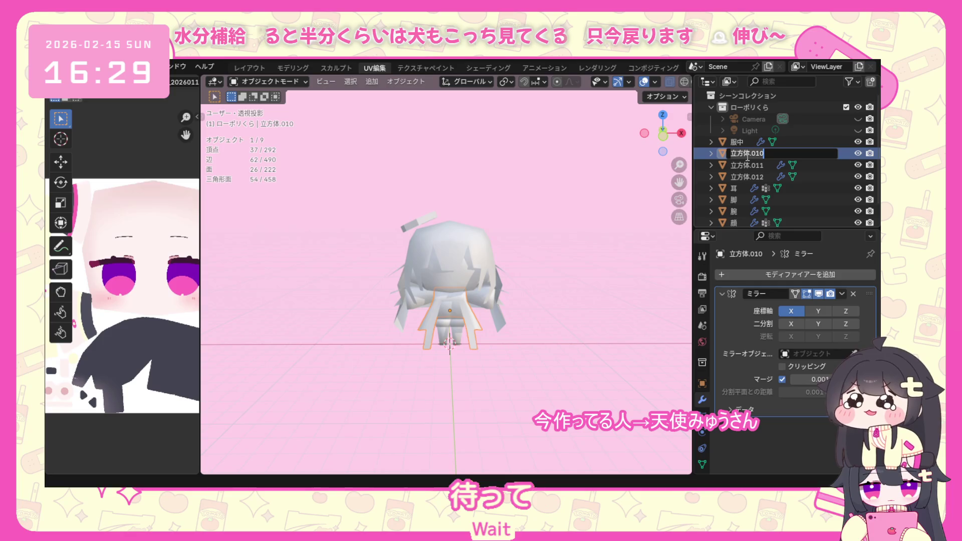
text(服上)
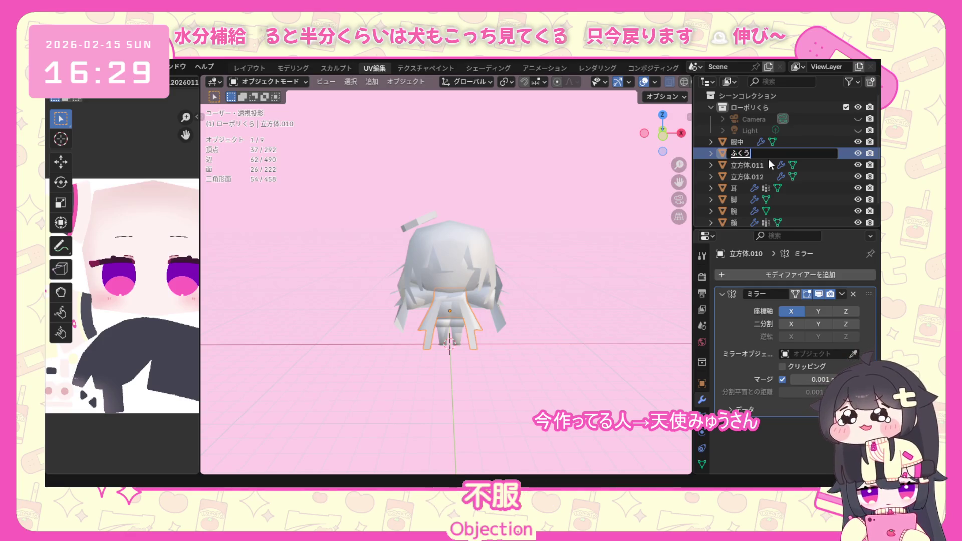
key(Return)
Rename 立方体.011 to ズボン and 立方体.012 to わっか.
double_click(758, 166)
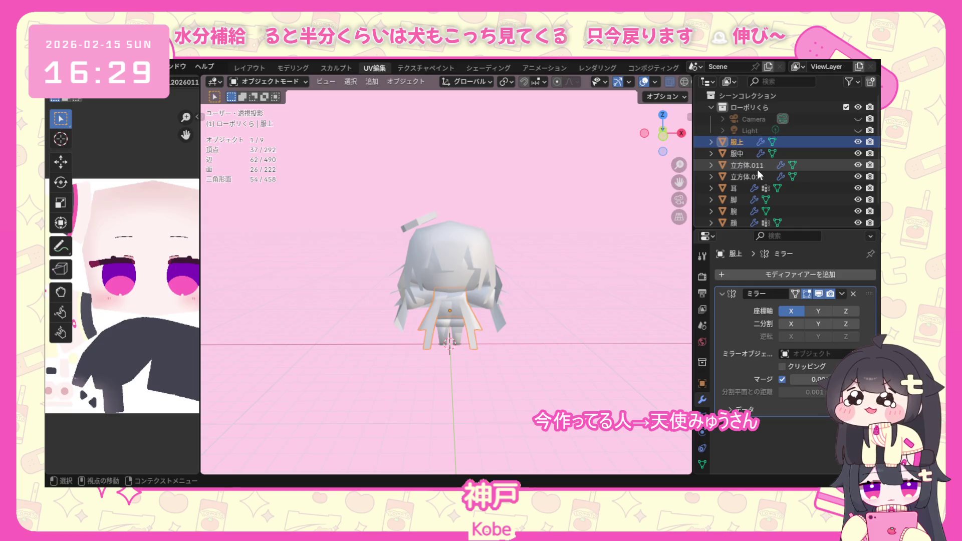
scroll(757, 170, down, 1)
text(ず)
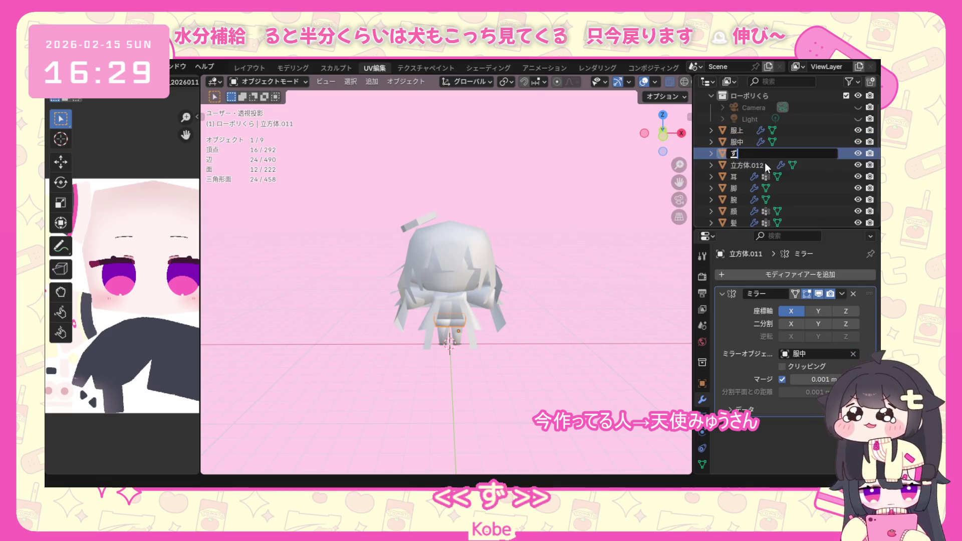
text(ぼ)
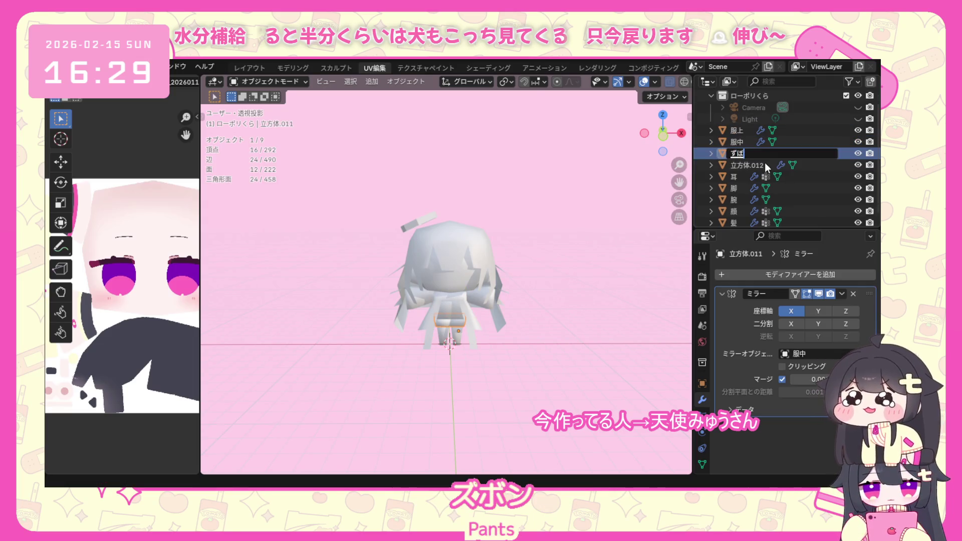
text(ん)
key(space)
key(Return)
key(Return)
double_click(764, 163)
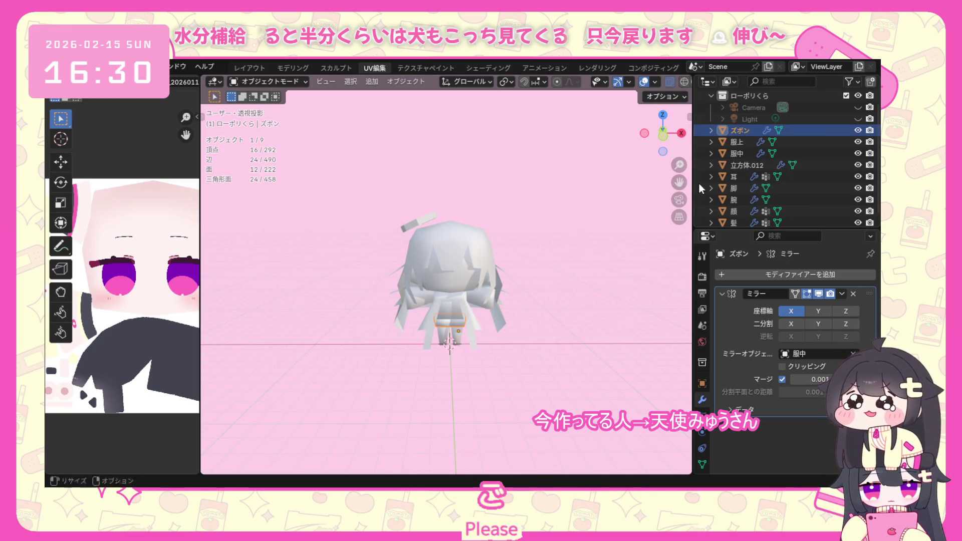
click(739, 166)
double_click(738, 167)
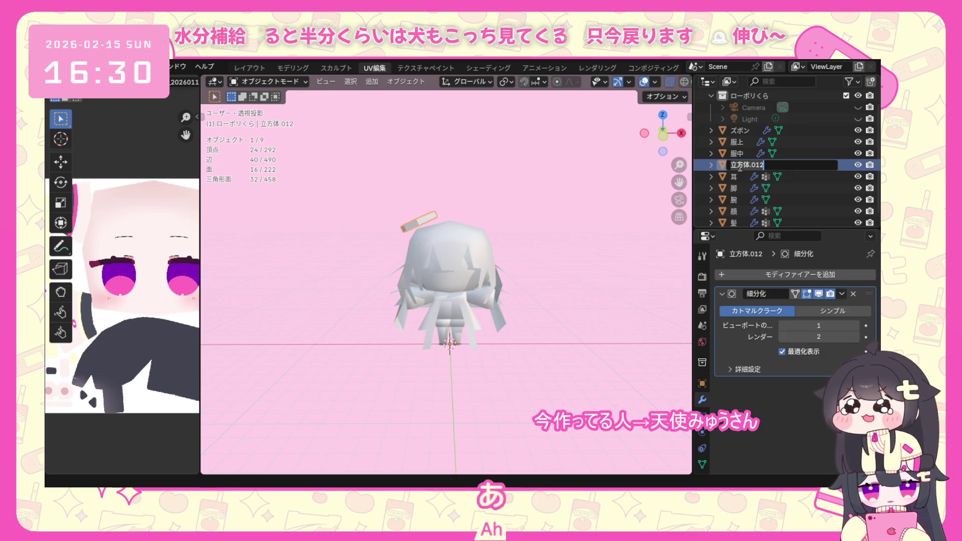
text(わっか)
key(Return)
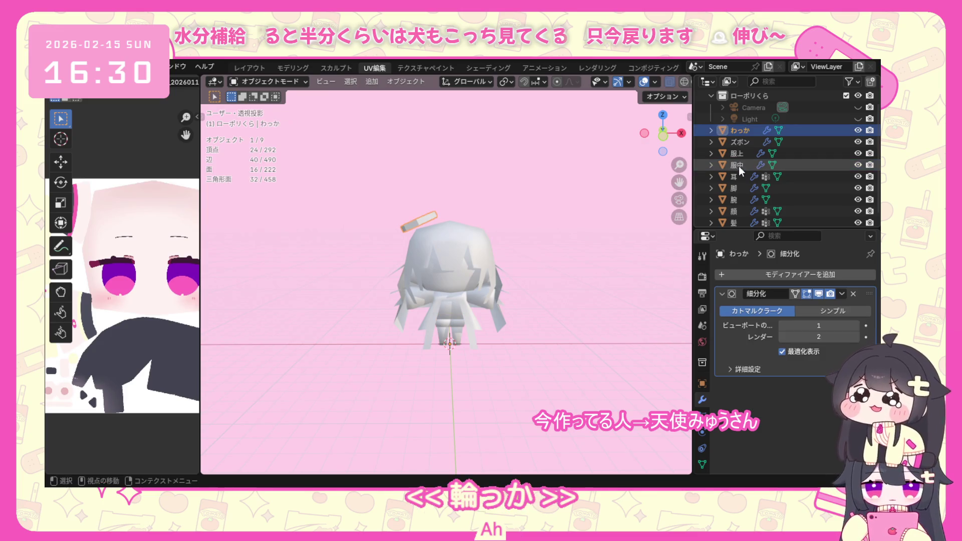
key(Return)
scroll(733, 170, up, 2)
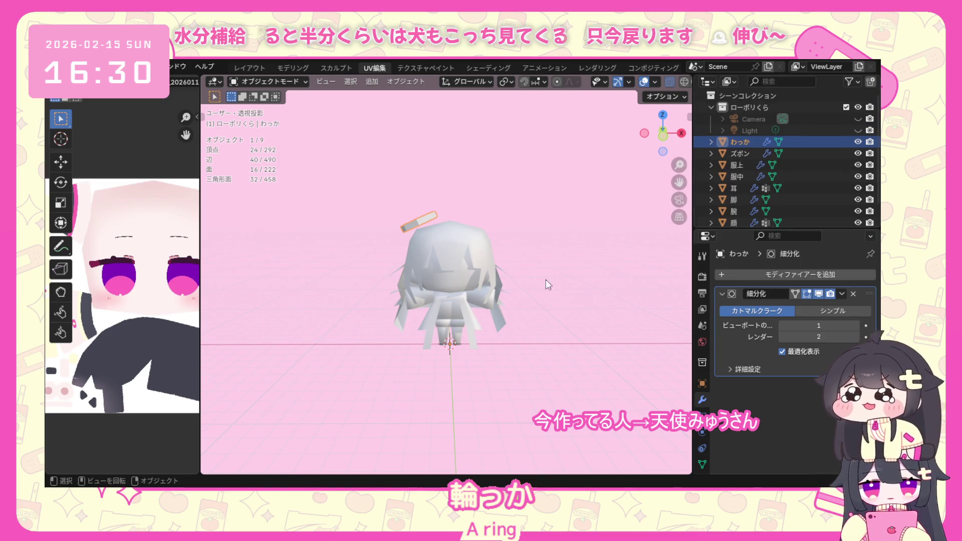
middle_drag(546, 280, 468, 308)
scroll(527, 309, up, 3)
mouse_move(526, 309)
middle_down()
mouse_move(350, 228)
mouse_move(488, 270)
mouse_move(489, 306)
middle_up()
Edit the arm object 腕, deselect everything and pick three of its vertices.
click(501, 348)
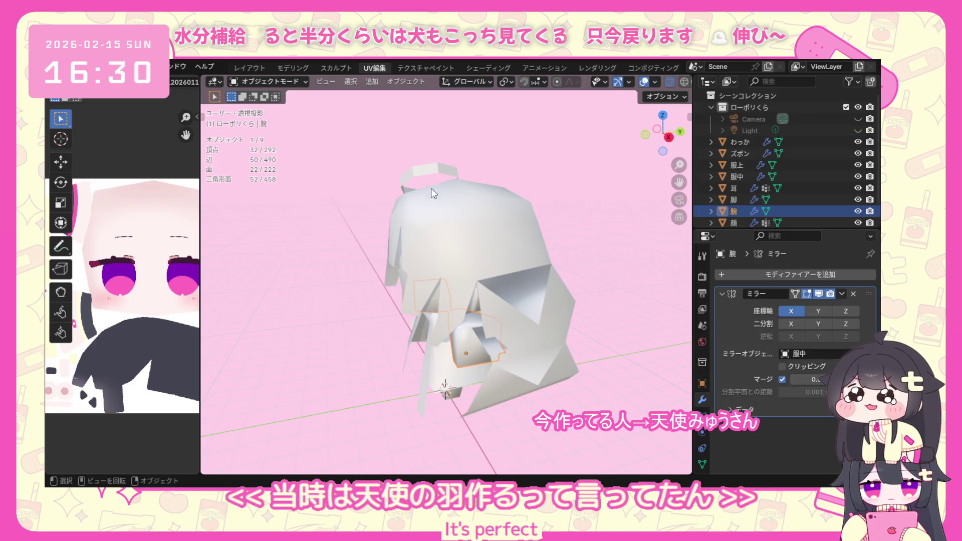
click(269, 82)
click(269, 109)
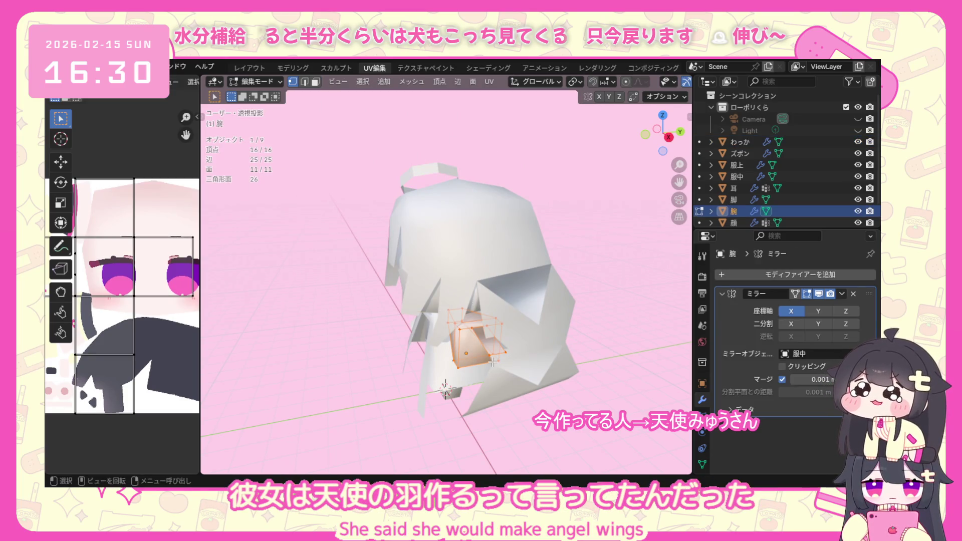
key(alt+a)
middle_drag(493, 362, 469, 412)
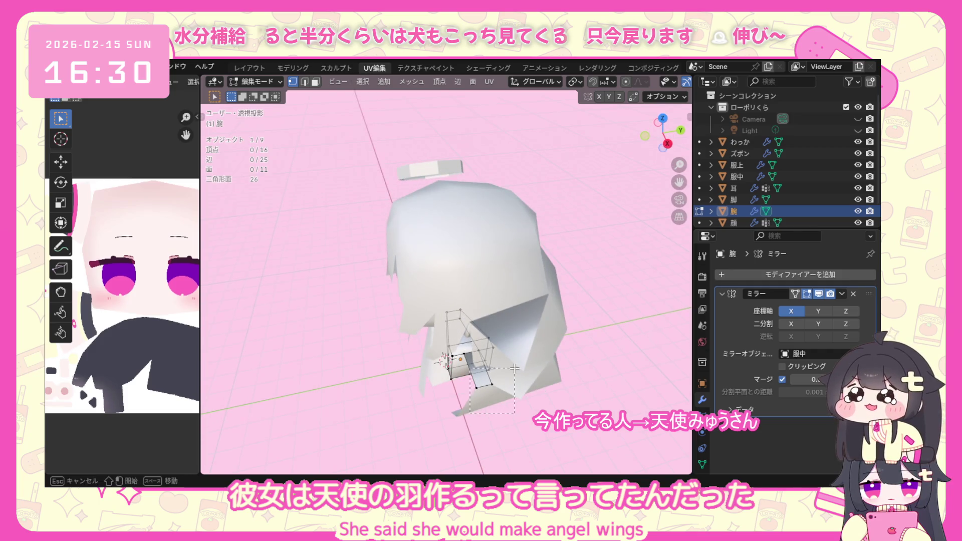
drag(515, 369, 521, 352)
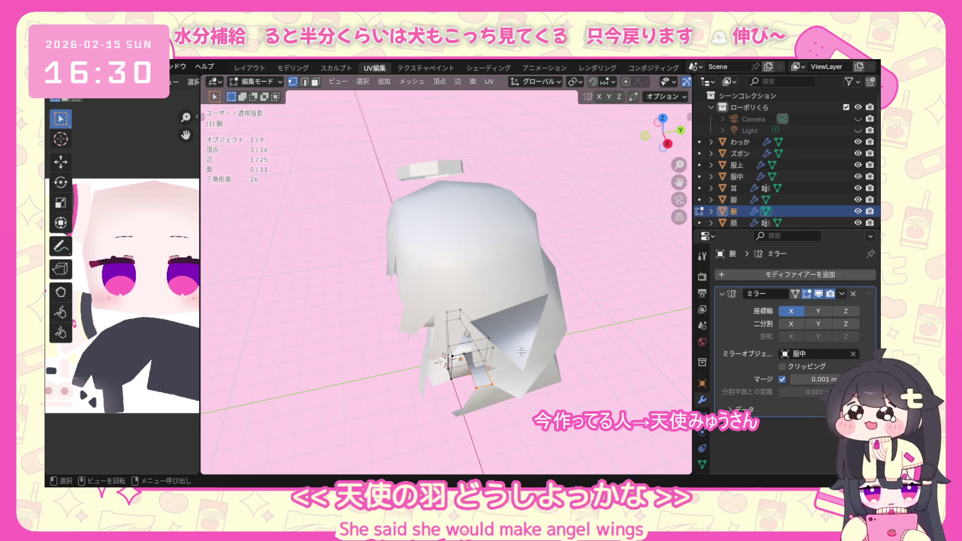
middle_drag(521, 352, 493, 361)
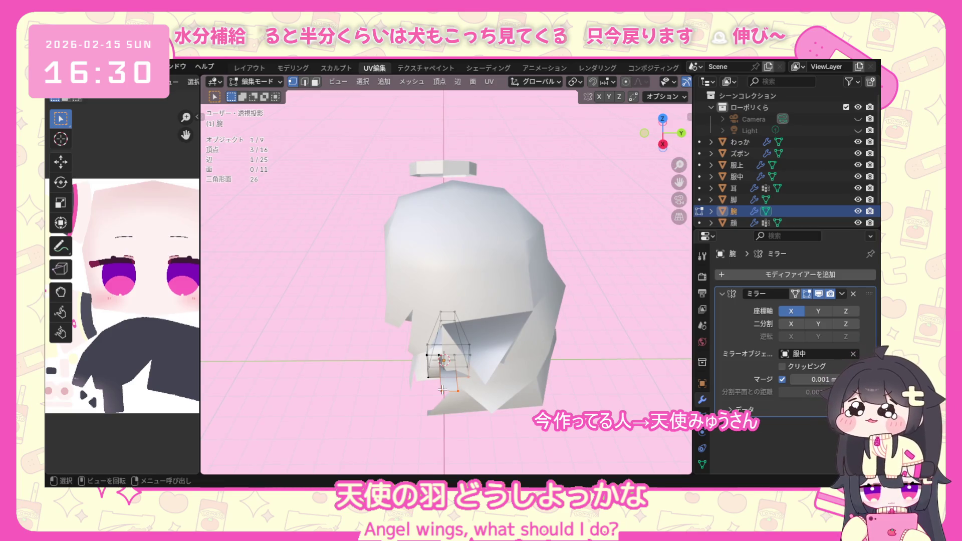
Look at the 服上 clothing, return to Object Mode, reselect 腕 and re-enter Edit Mode.
click(445, 360)
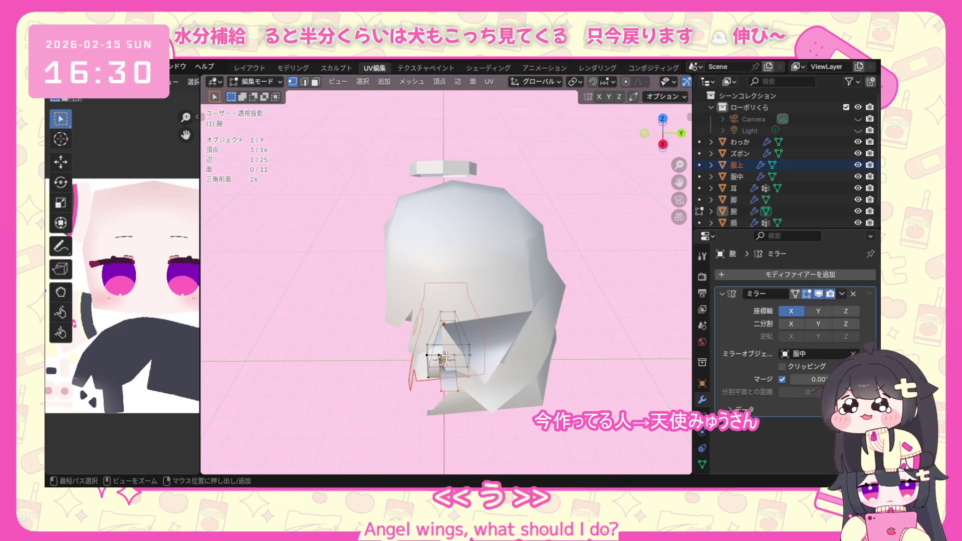
middle_drag(502, 405, 469, 433)
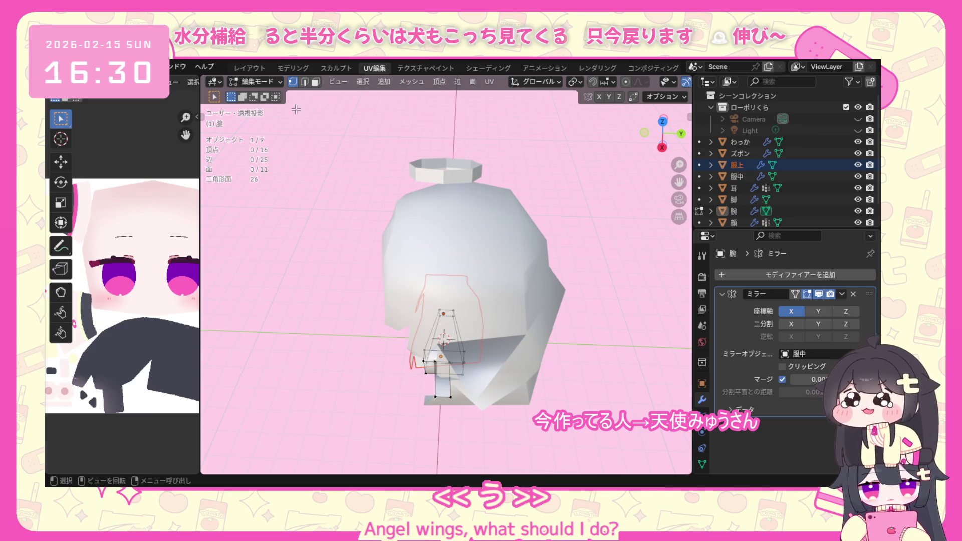
middle_drag(337, 291, 480, 281)
middle_drag(452, 381, 420, 354)
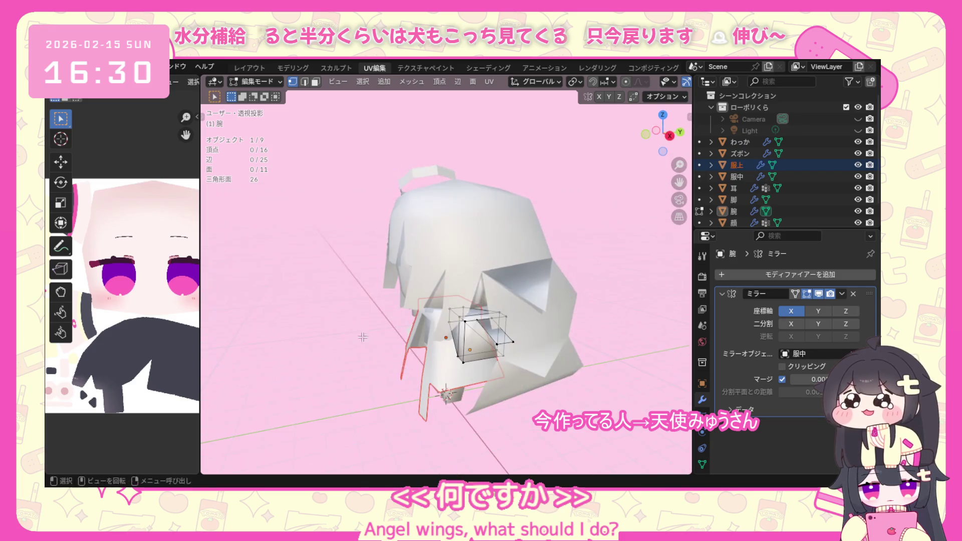
click(256, 81)
click(471, 340)
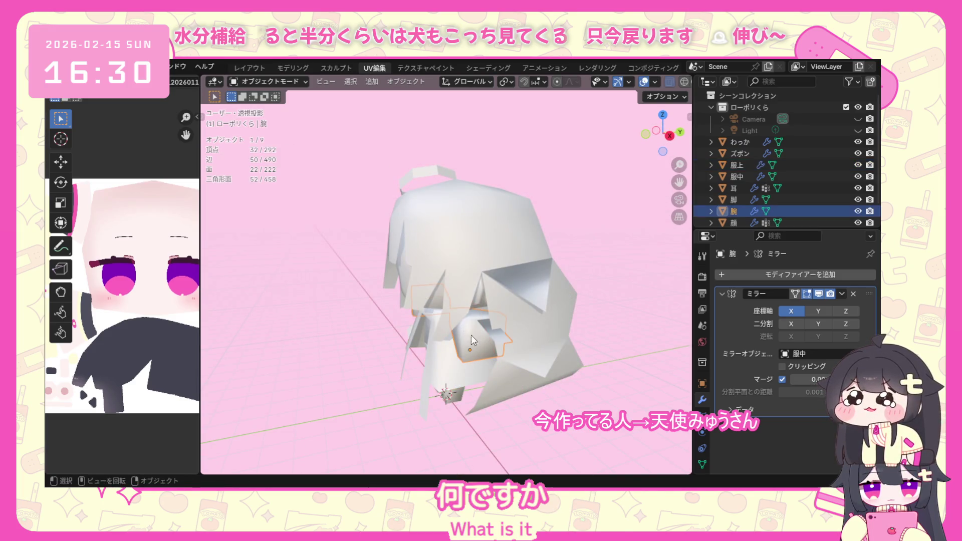
click(255, 81)
click(259, 109)
From a top-down view, select a pair of arm vertices and extend the selection.
middle_drag(483, 339, 413, 376)
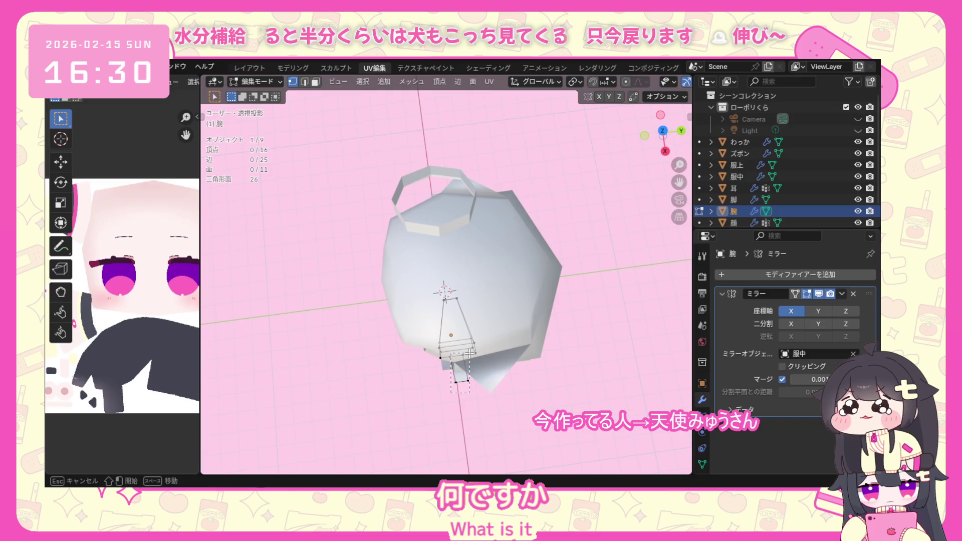
drag(451, 392, 467, 353)
middle_drag(467, 352, 467, 396)
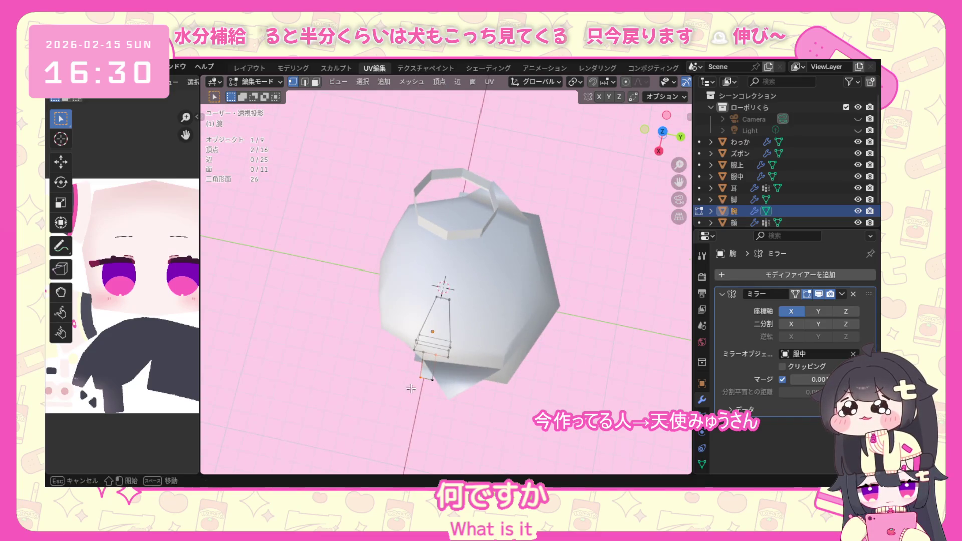
drag(440, 351, 440, 352)
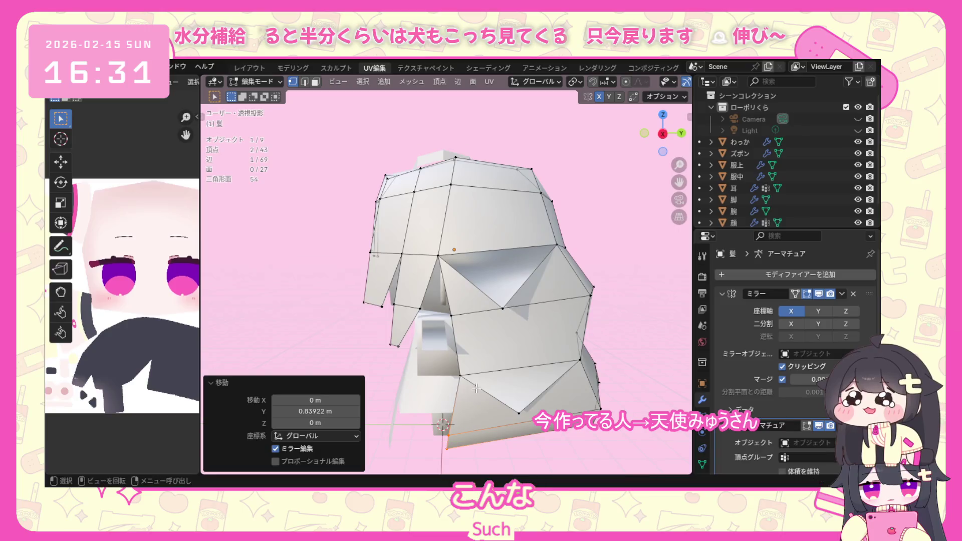
Orbit around the hair mesh to inspect it from behind, above and the front.
middle_drag(505, 370, 579, 356)
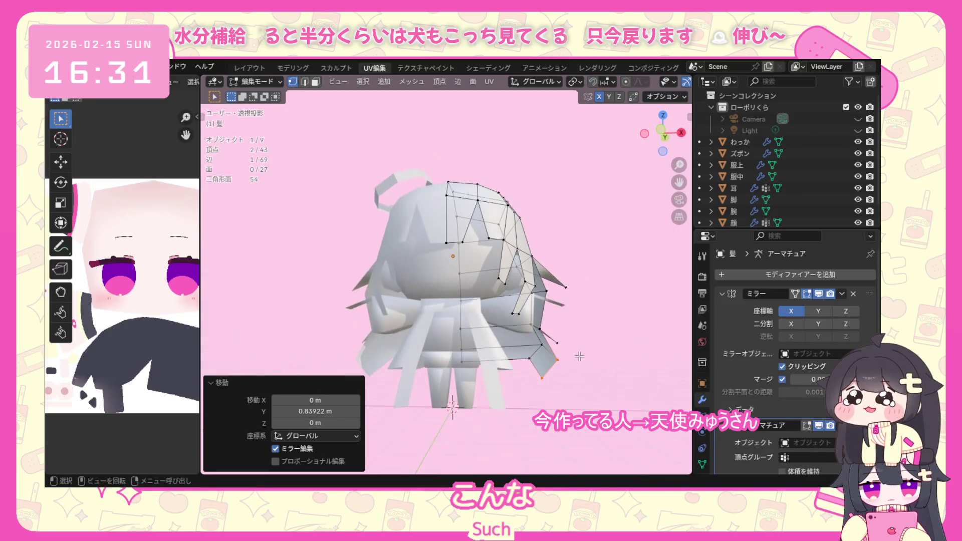
mouse_move(597, 289)
middle_down()
mouse_move(594, 319)
mouse_move(470, 289)
middle_up()
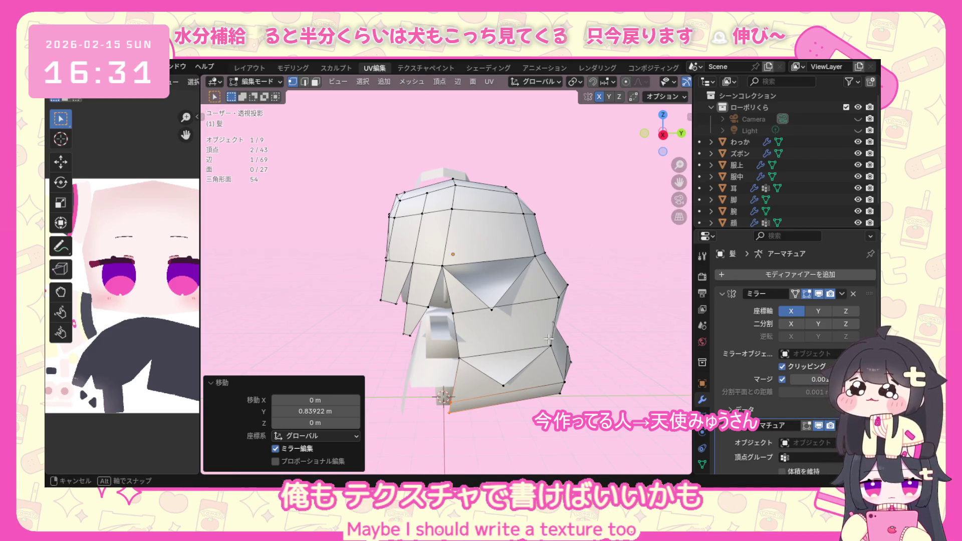
middle_drag(440, 254, 536, 300)
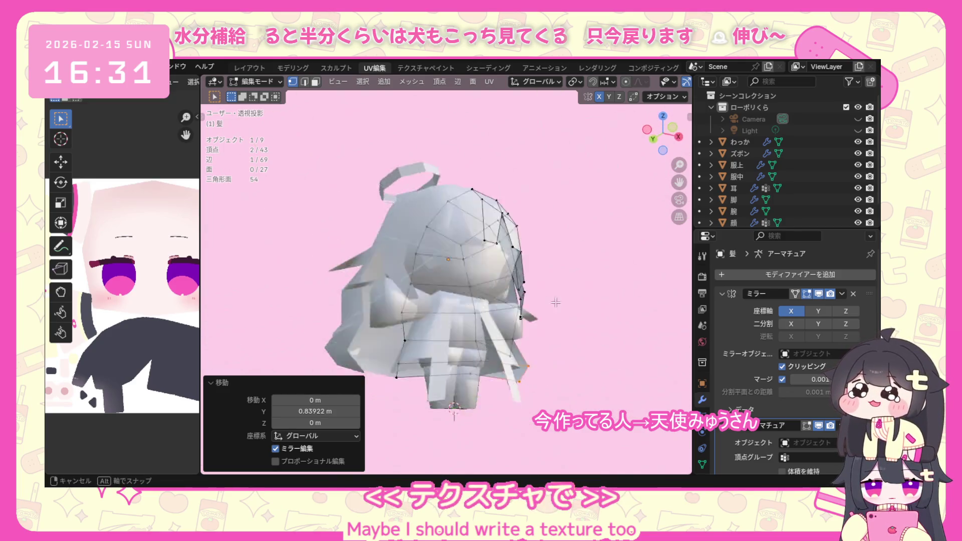
middle_drag(535, 301, 200, 125)
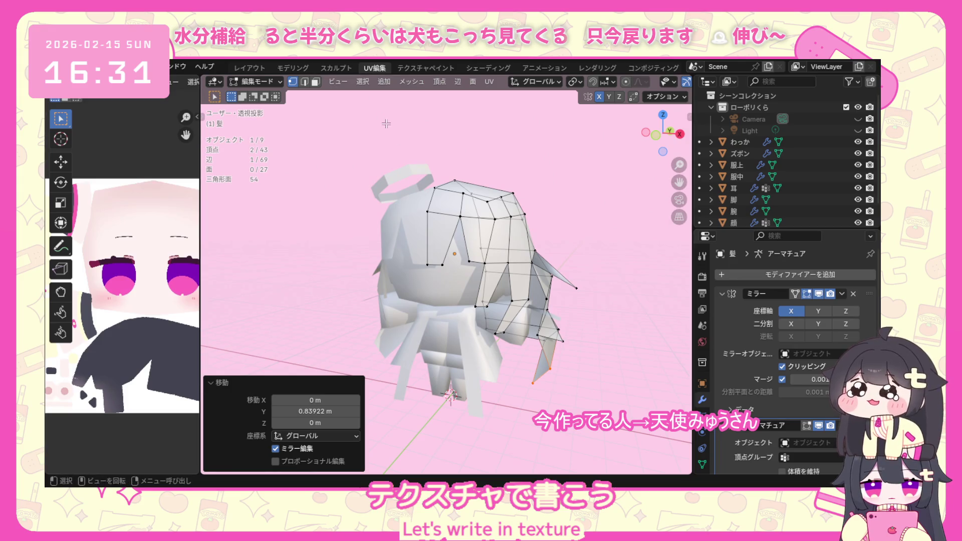
middle_drag(386, 123, 527, 247)
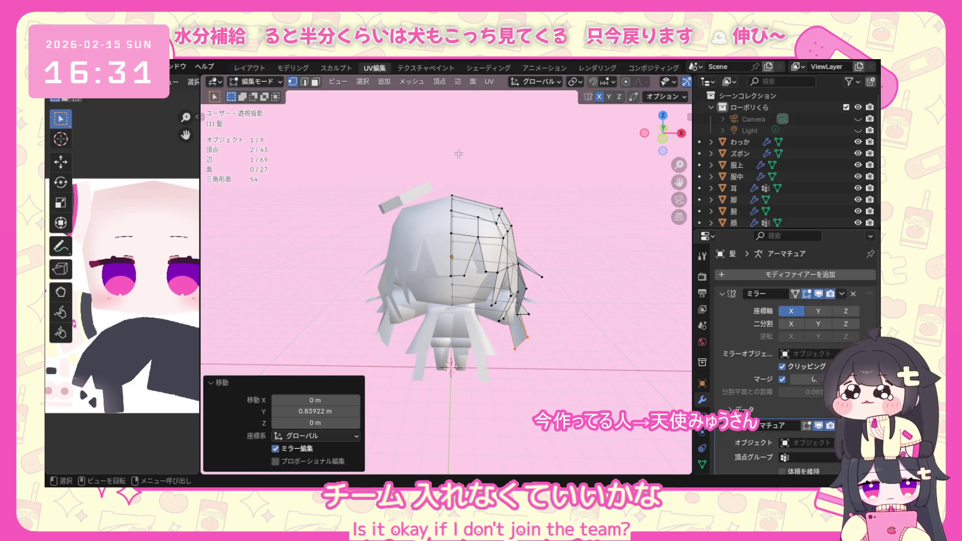
Select every hair vertex and bring up the UV Mapping options.
key(a)
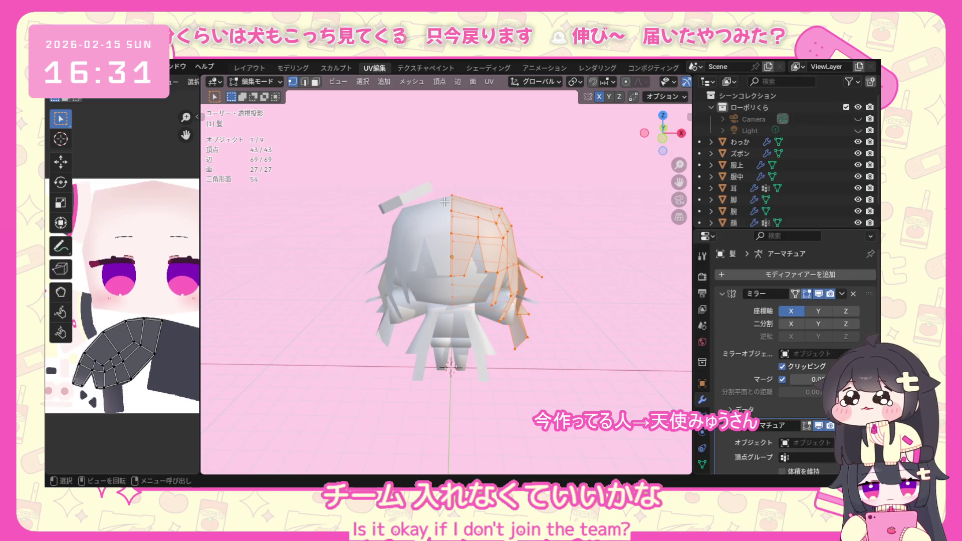
key(u)
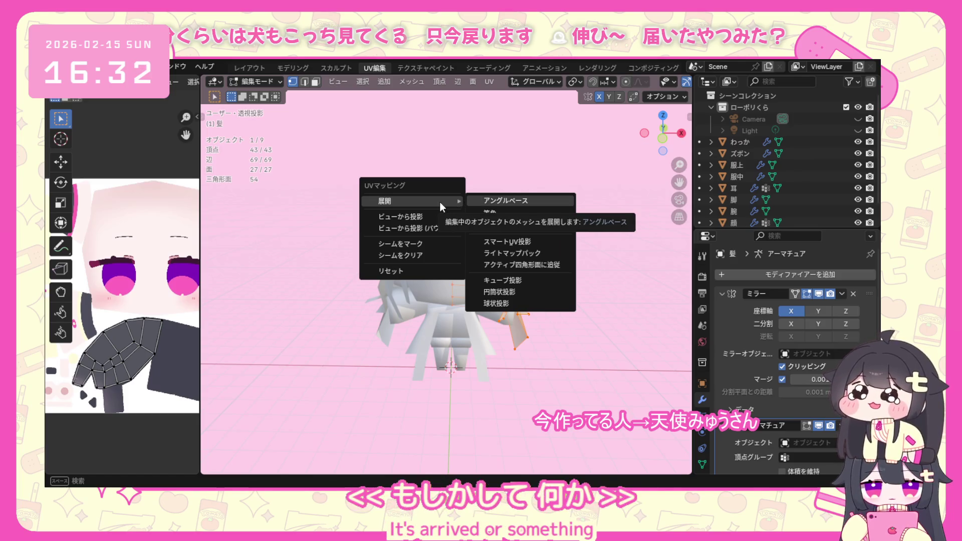
mouse_move(413, 201)
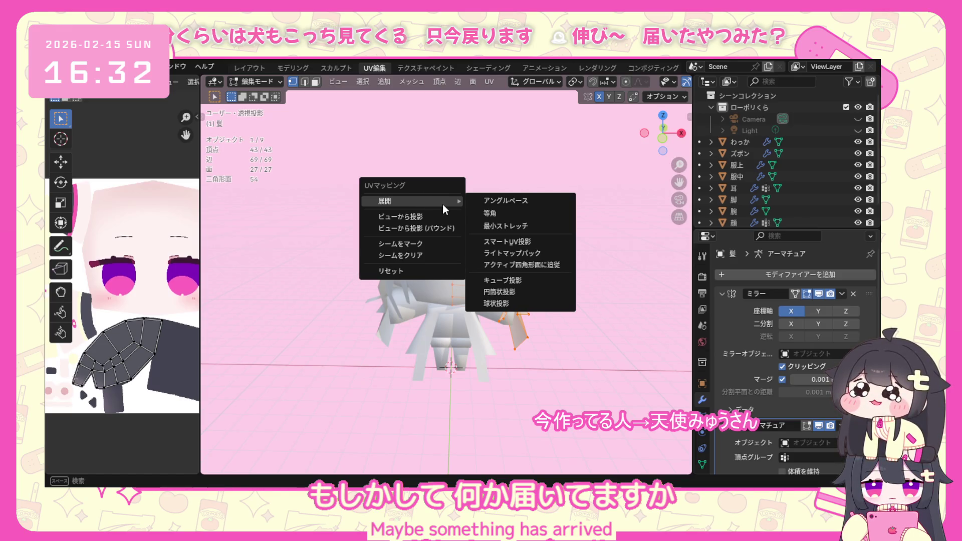
Unwrap the hair mesh angle-based and select all of its UV islands.
click(509, 202)
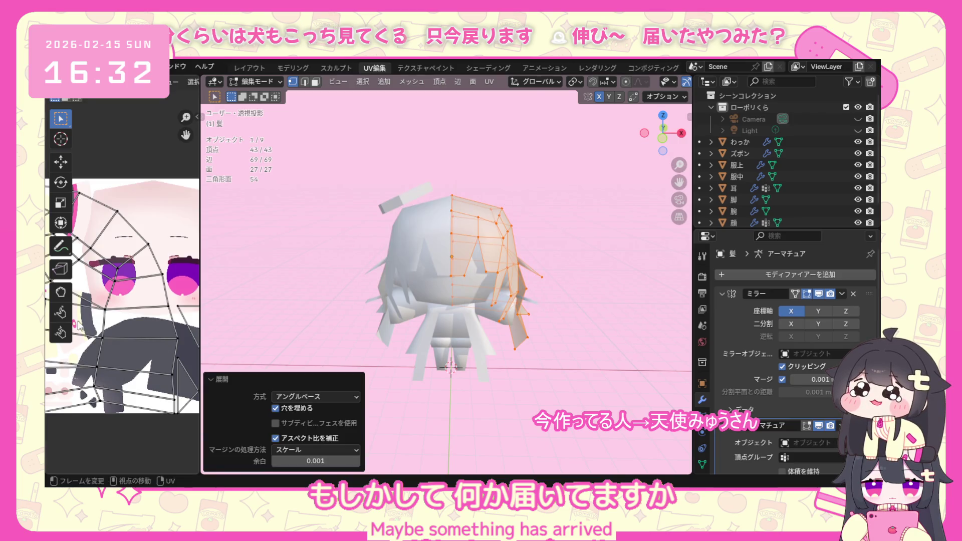
scroll(79, 326, down, 3)
scroll(120, 317, down, 3)
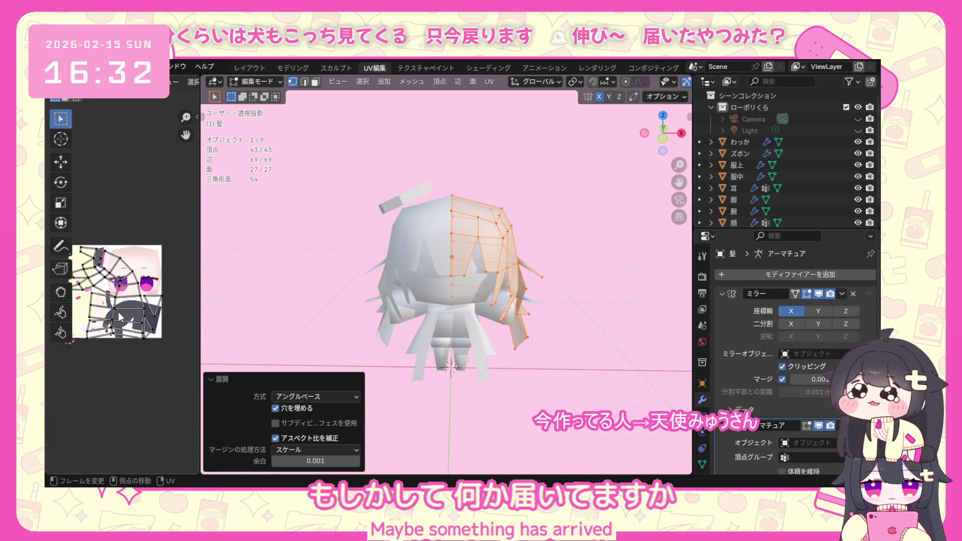
click(158, 299)
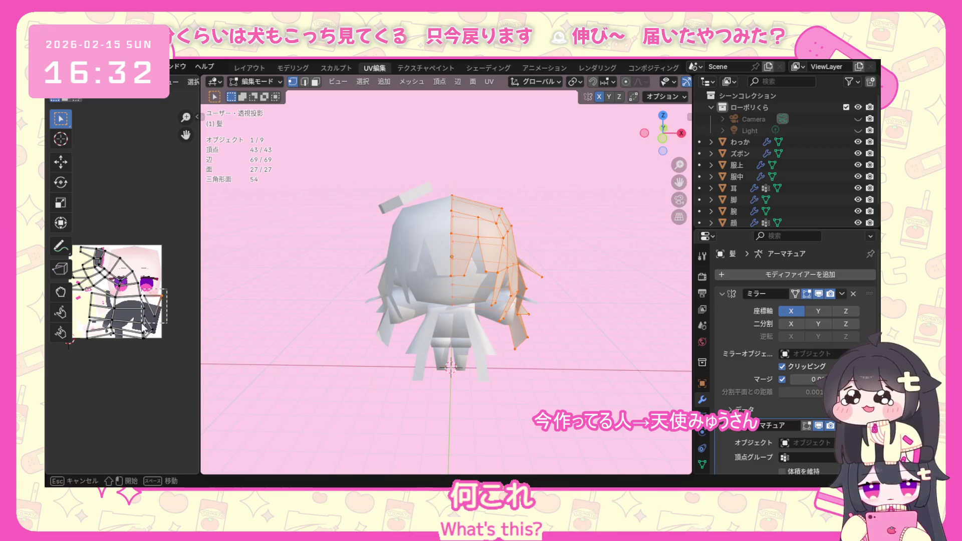
click(243, 283)
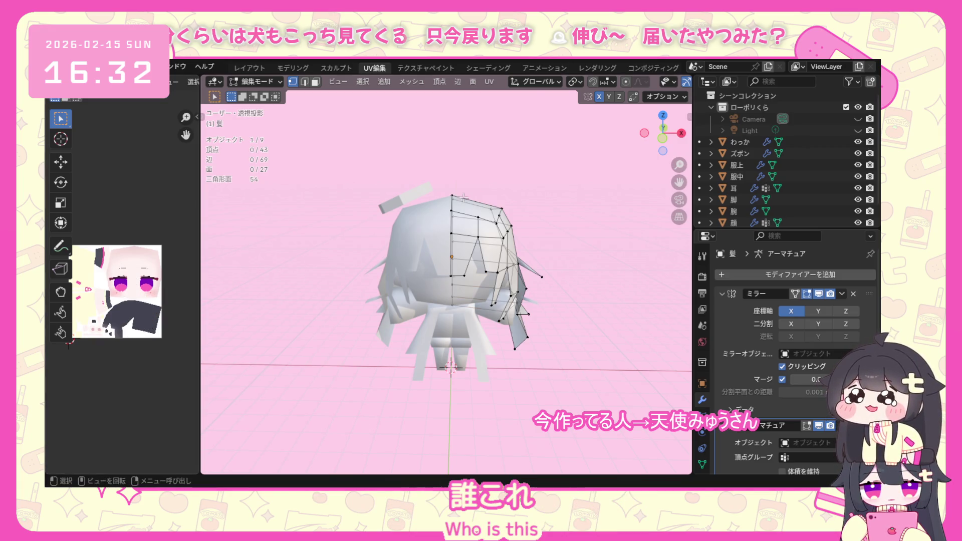
key(a)
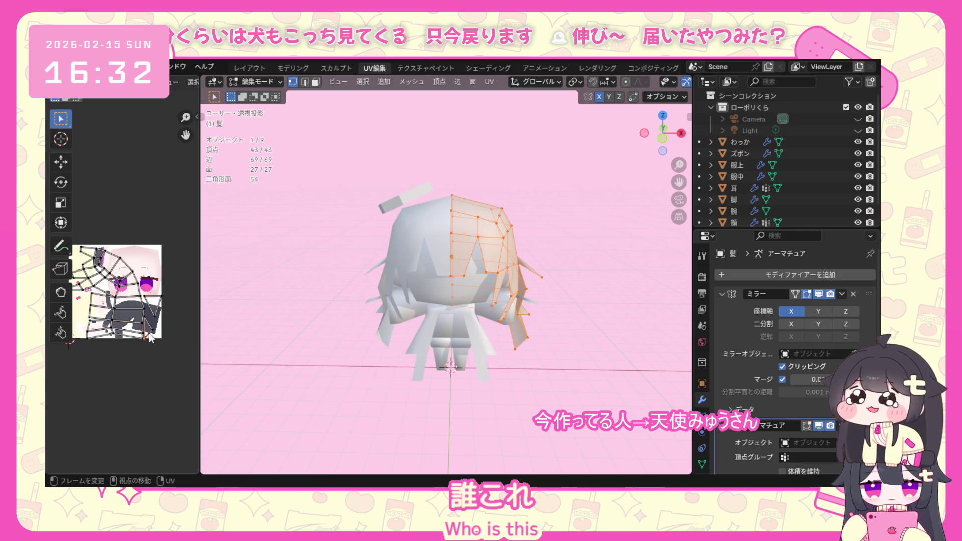
drag(167, 292, 147, 322)
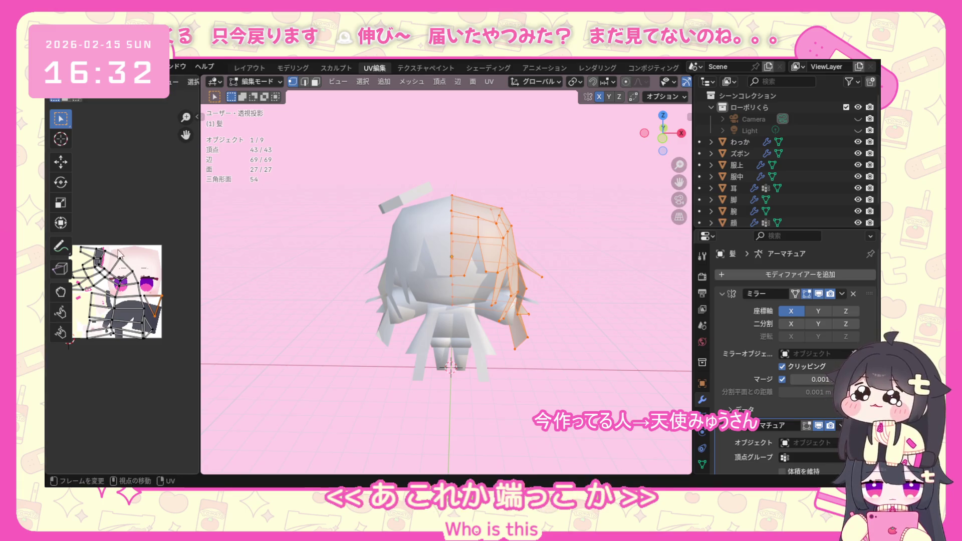
key(a)
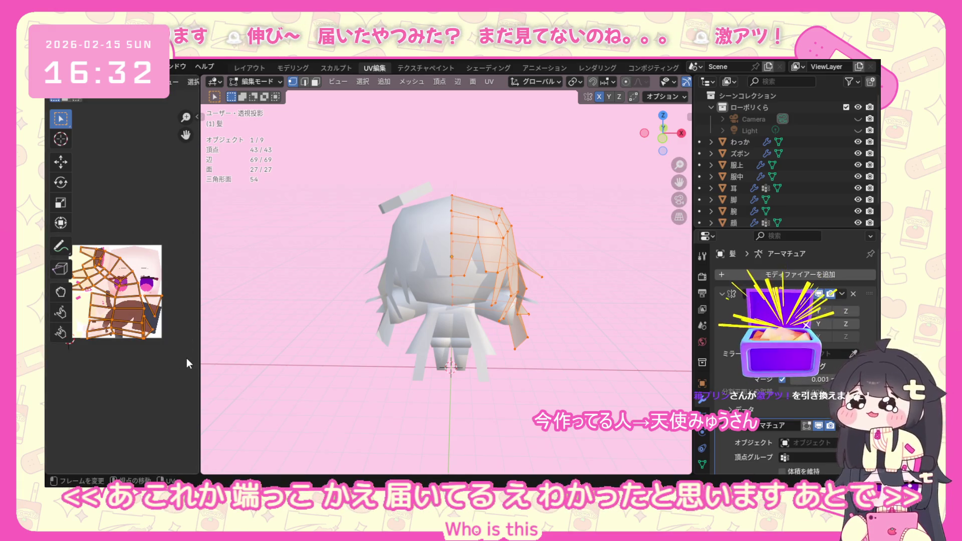
scroll(225, 353, down, 2)
scroll(124, 307, down, 2)
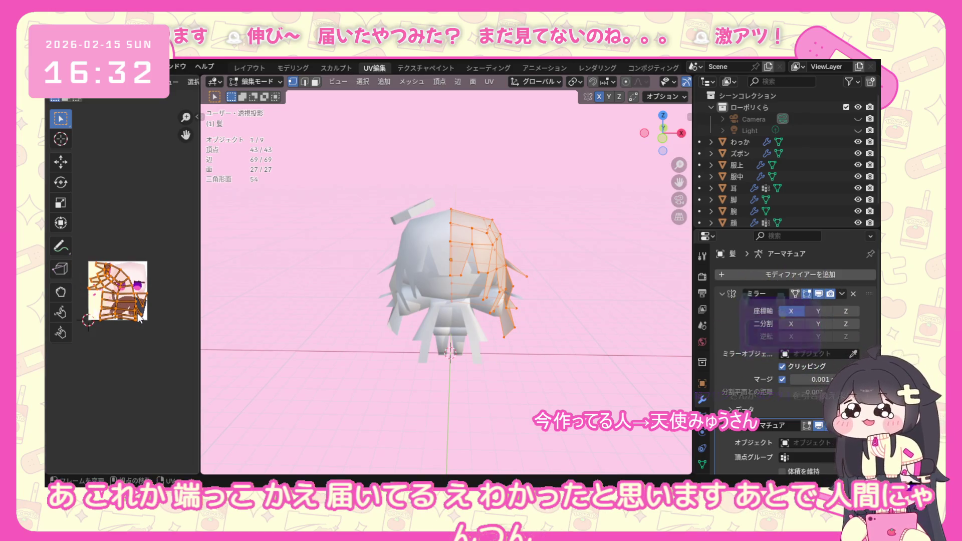
Shrink the hair UV islands into a small cluster and move it aside.
key(s)
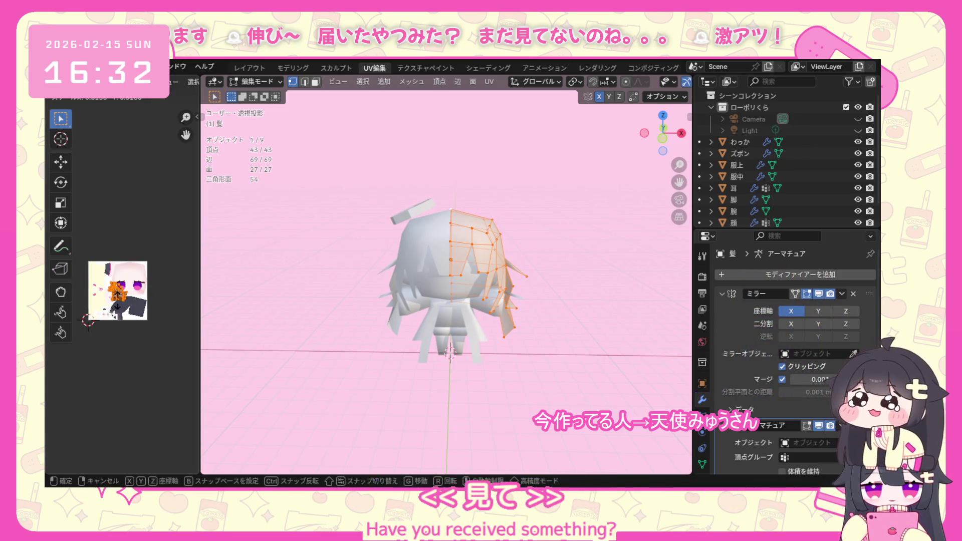
click(117, 309)
key(g)
click(136, 336)
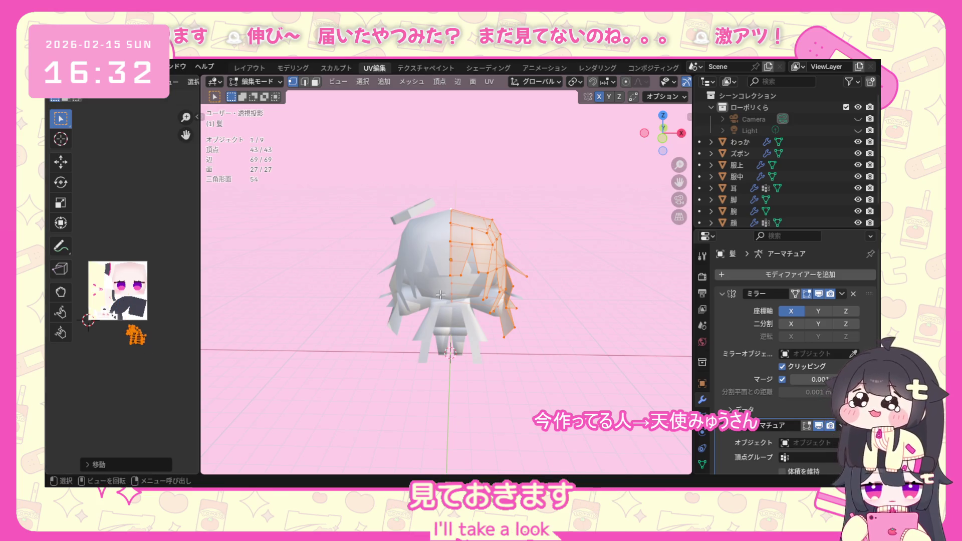
scroll(443, 293, up, 2)
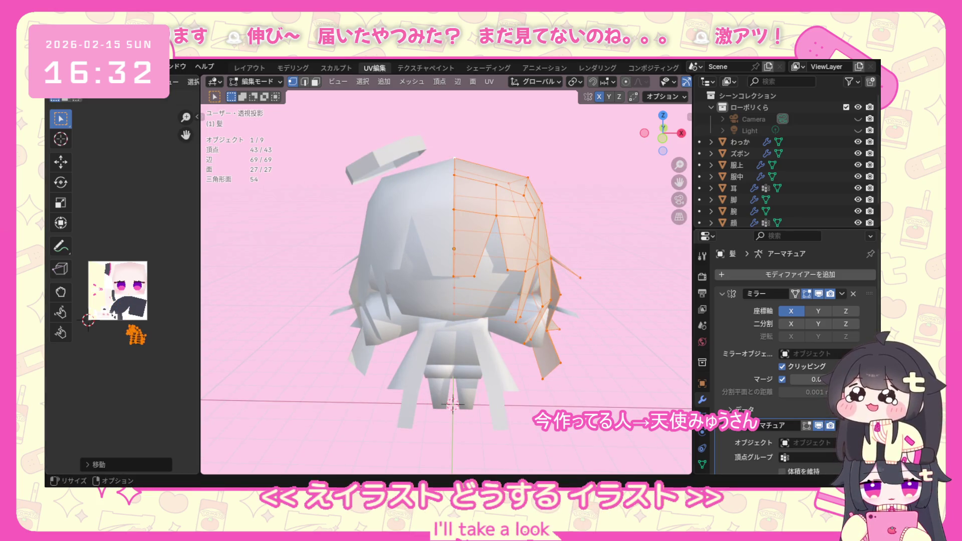
Drop to object mode briefly, then re-enter edit mode with all hair vertices selected.
click(454, 248)
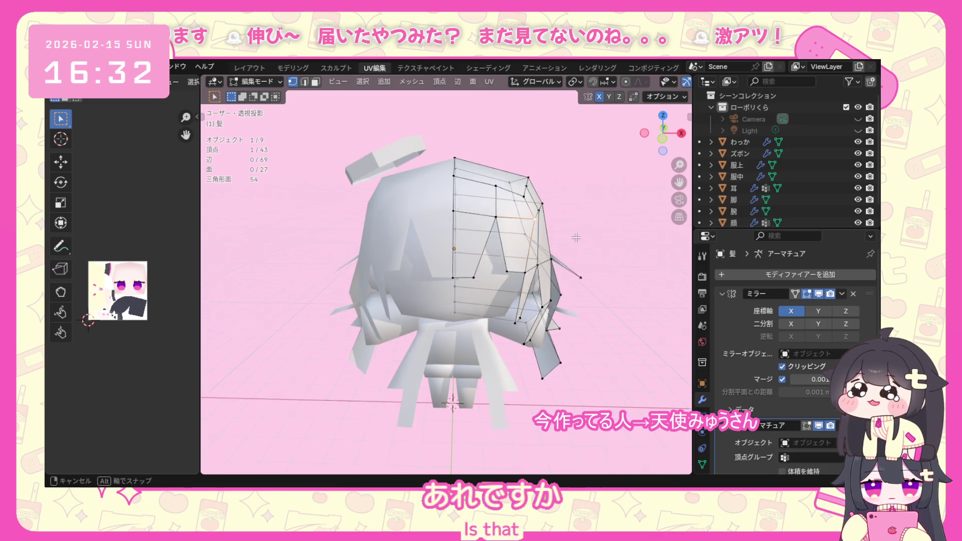
mouse_move(454, 248)
middle_down()
mouse_move(360, 204)
mouse_move(401, 256)
middle_up()
scroll(359, 205, down, 3)
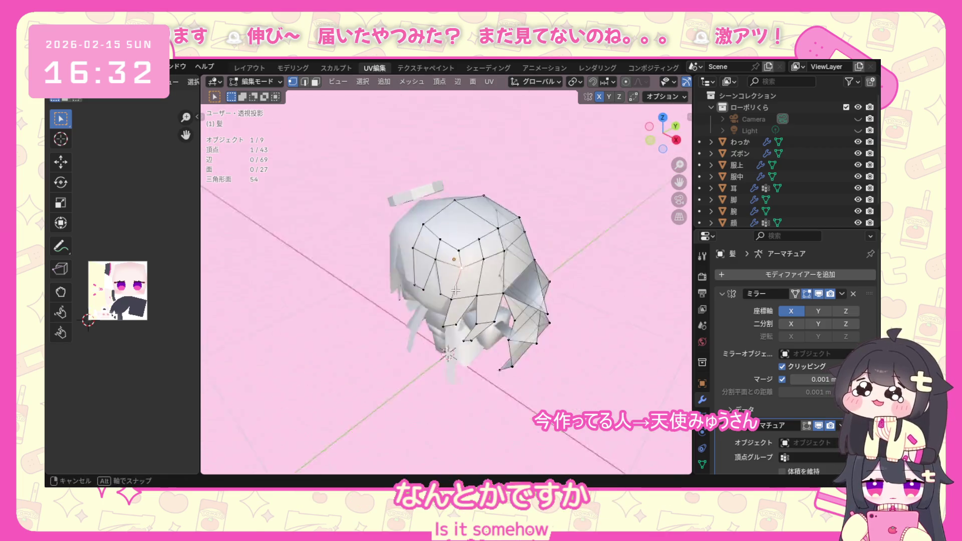
click(250, 82)
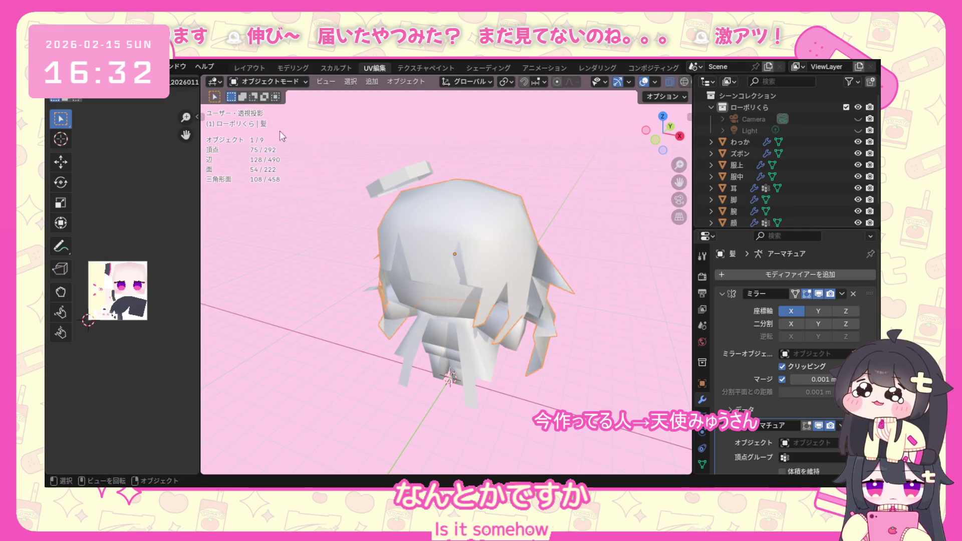
mouse_move(279, 131)
middle_down()
mouse_move(431, 269)
mouse_move(456, 246)
middle_up()
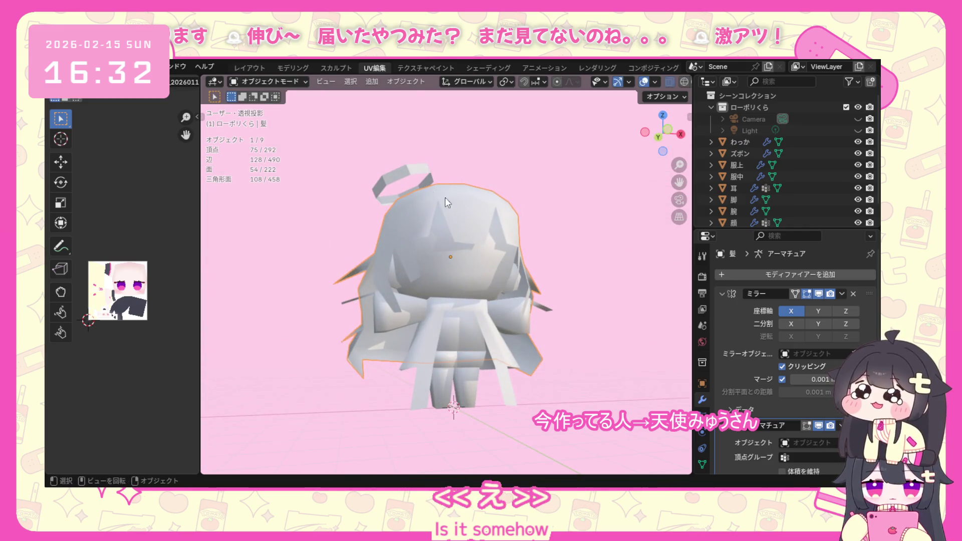
middle_drag(445, 197, 391, 180)
click(259, 81)
click(280, 108)
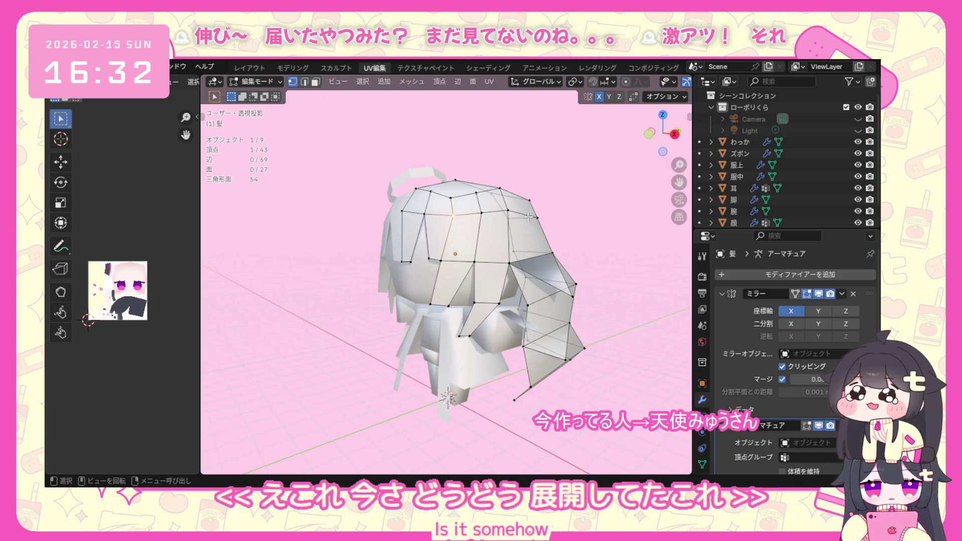
key(a)
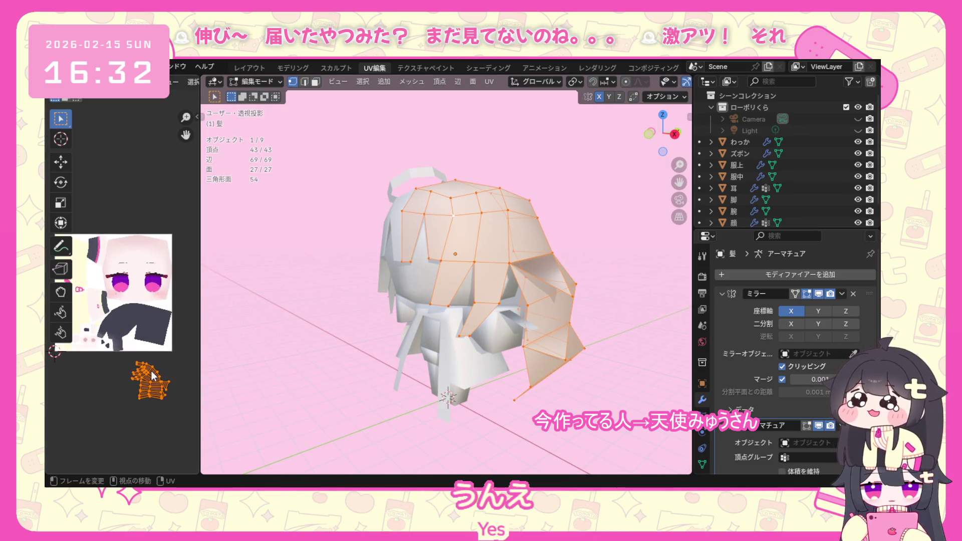
scroll(134, 302, up, 4)
scroll(135, 301, up, 2)
scroll(136, 300, up, 1)
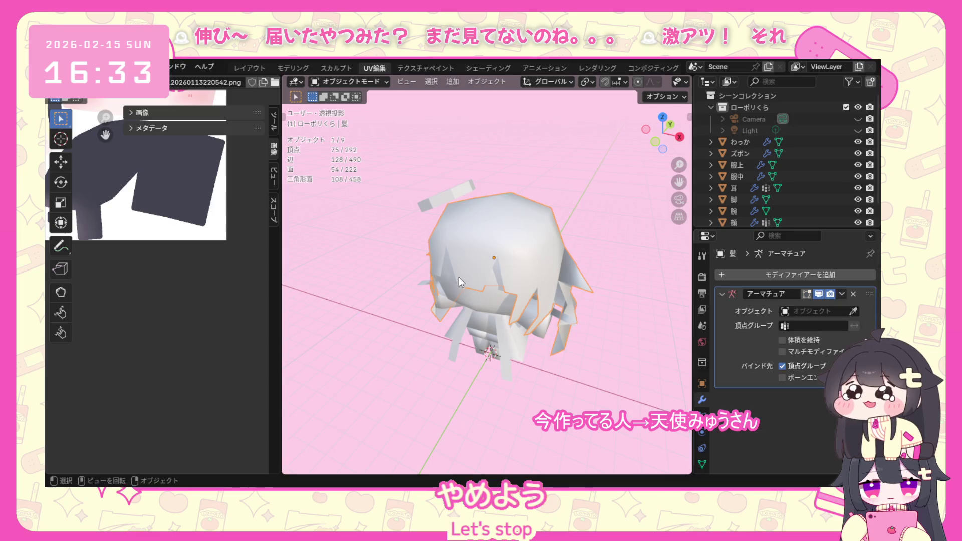
Edit the full mirrored hair mesh and unwrap it angle-based across the texture.
click(352, 81)
click(356, 109)
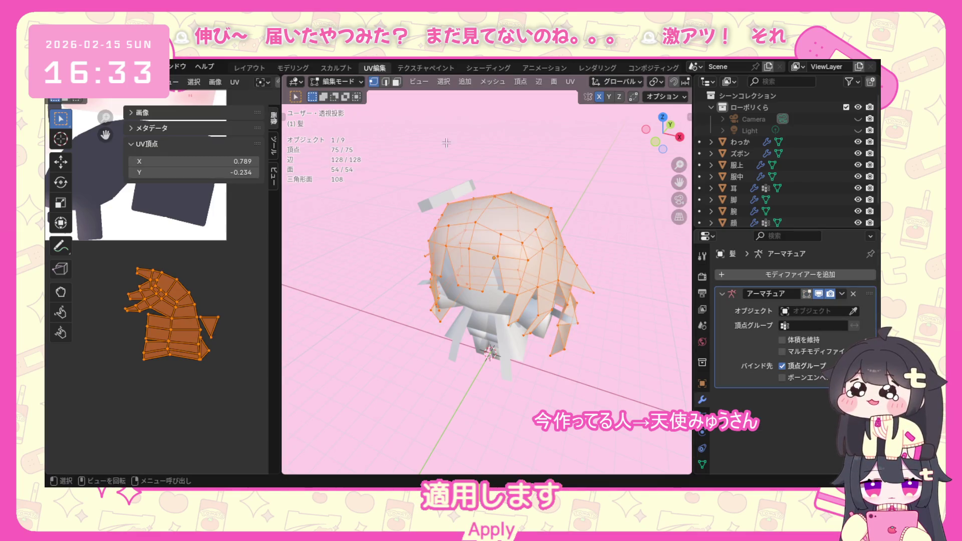
shift+click(593, 291)
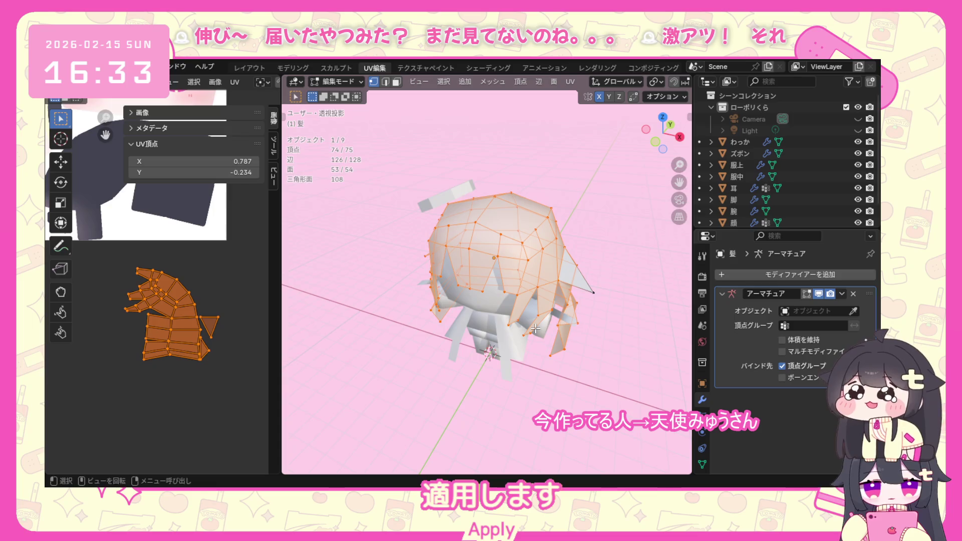
key(u)
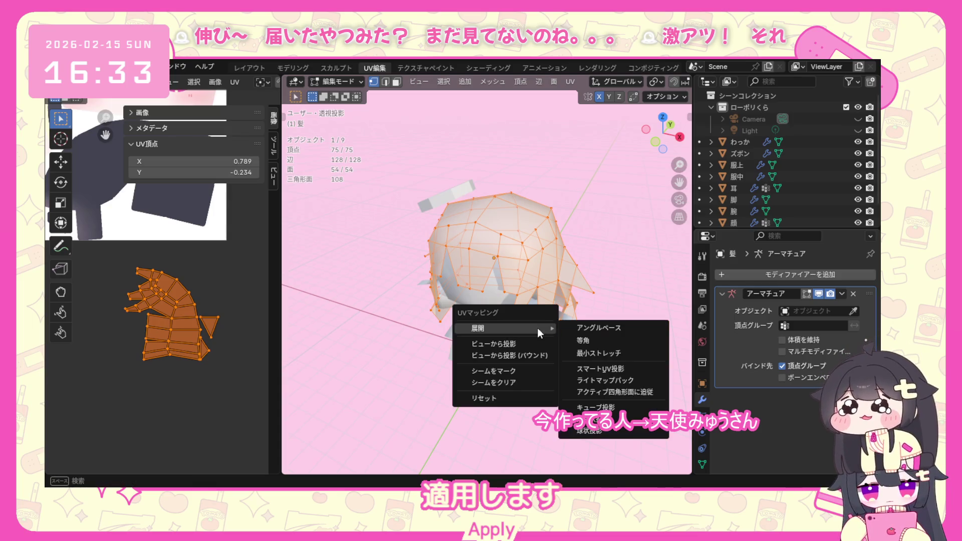
click(602, 331)
scroll(112, 301, down, 3)
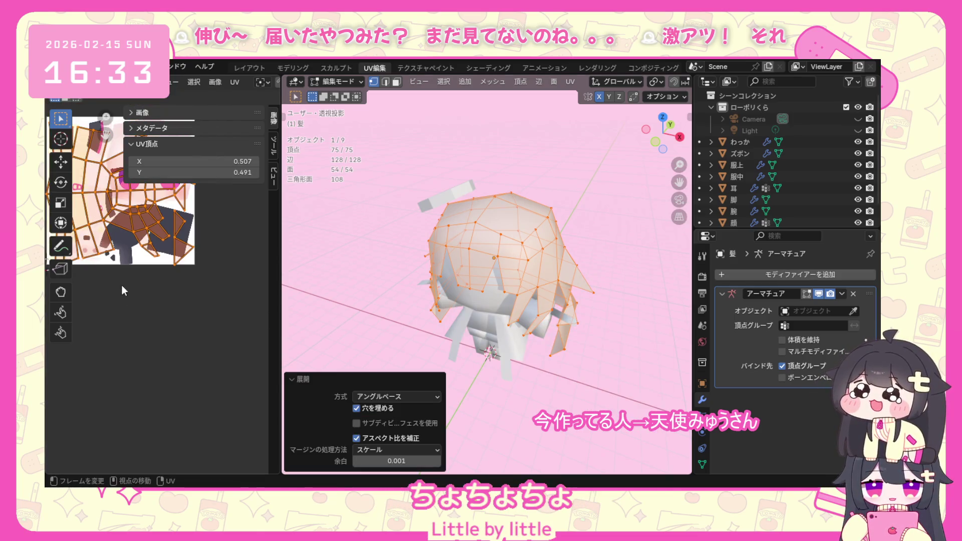
Centre the UV islands in the texture view and clear the hair selection.
middle_drag(122, 285, 188, 364)
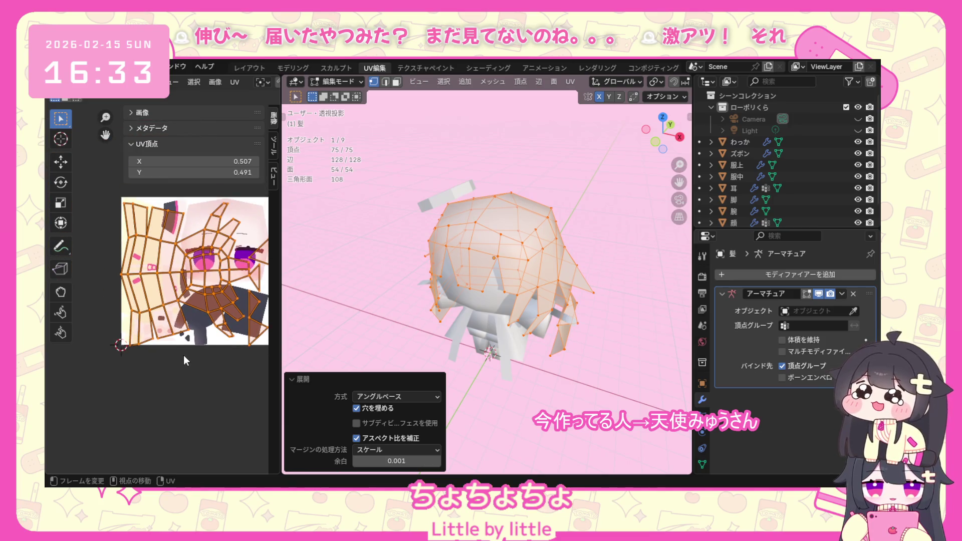
middle_drag(195, 346, 178, 348)
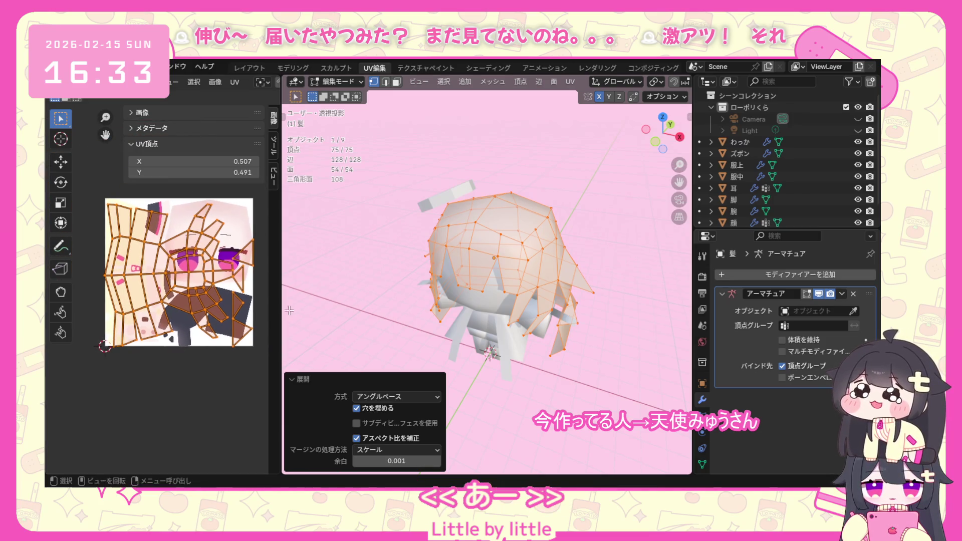
scroll(454, 286, up, 2)
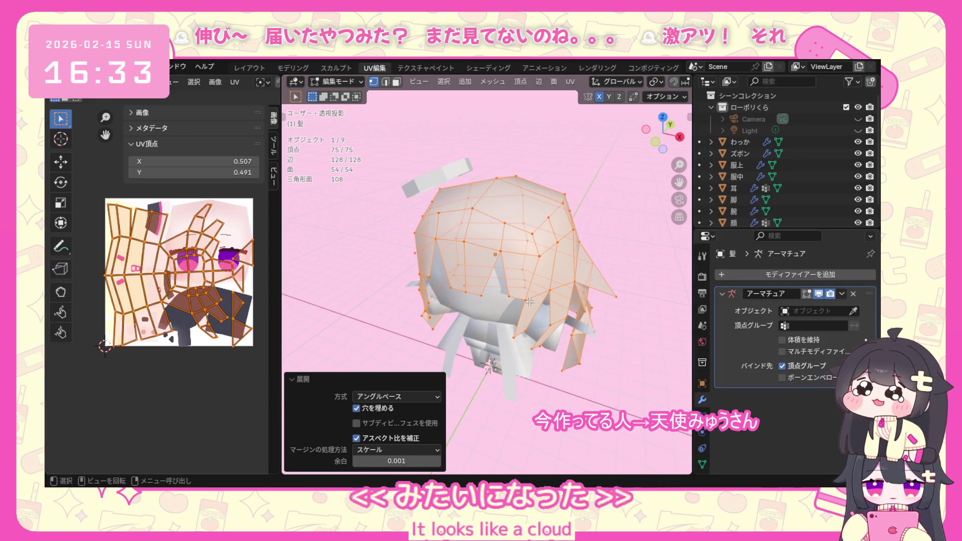
click(529, 302)
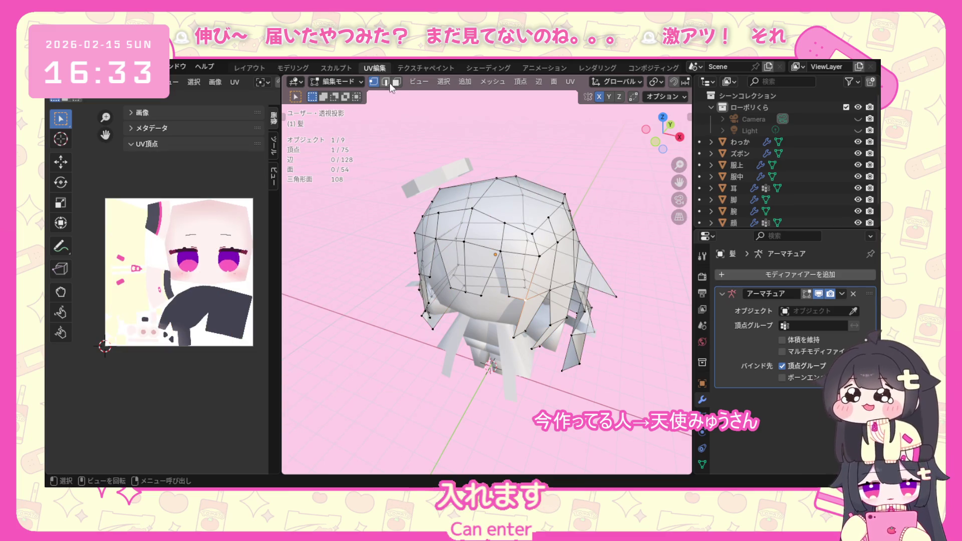
In edge mode, select the edge loop framing the front of the hair.
key(2)
scroll(495, 248, up, 1)
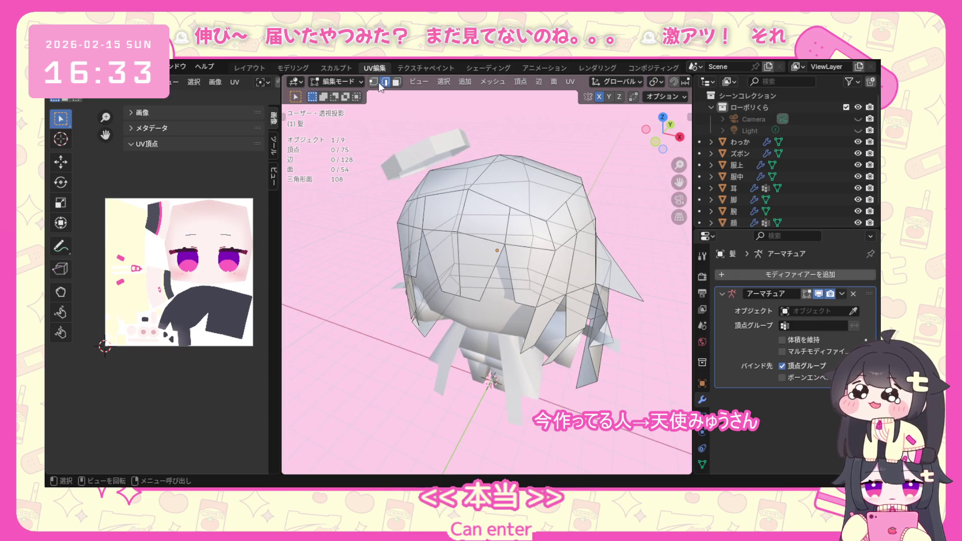
click(552, 238)
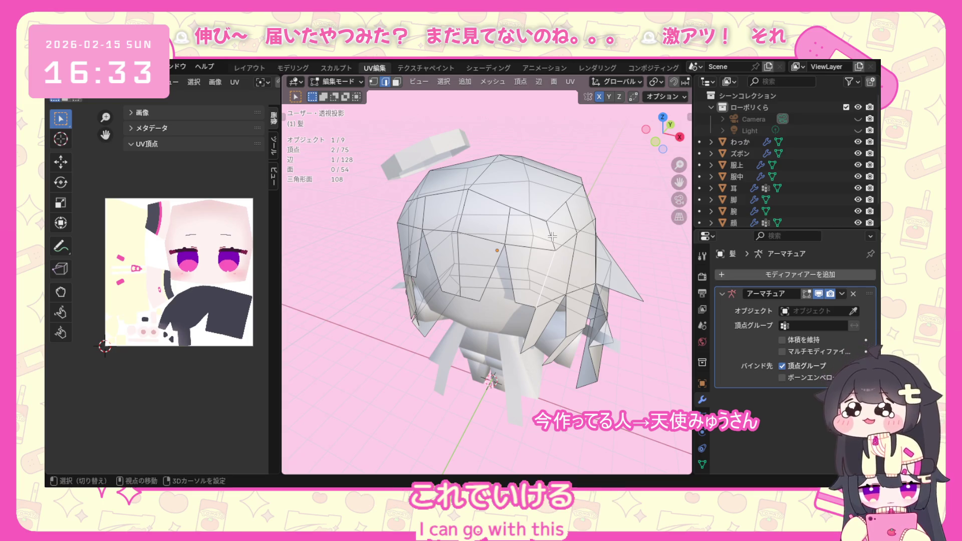
shift+click(552, 259)
shift+click(438, 197)
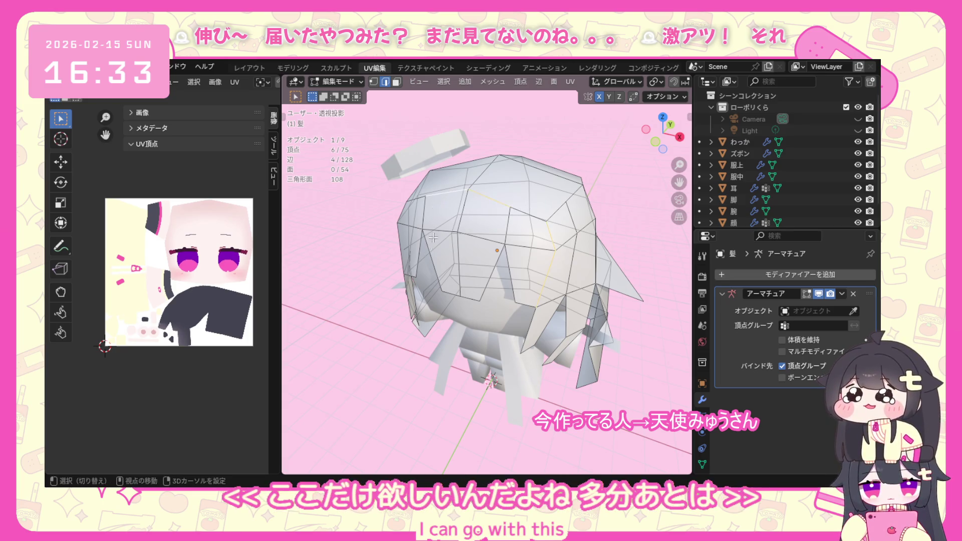
middle_drag(437, 197, 573, 220)
shift+click(572, 220)
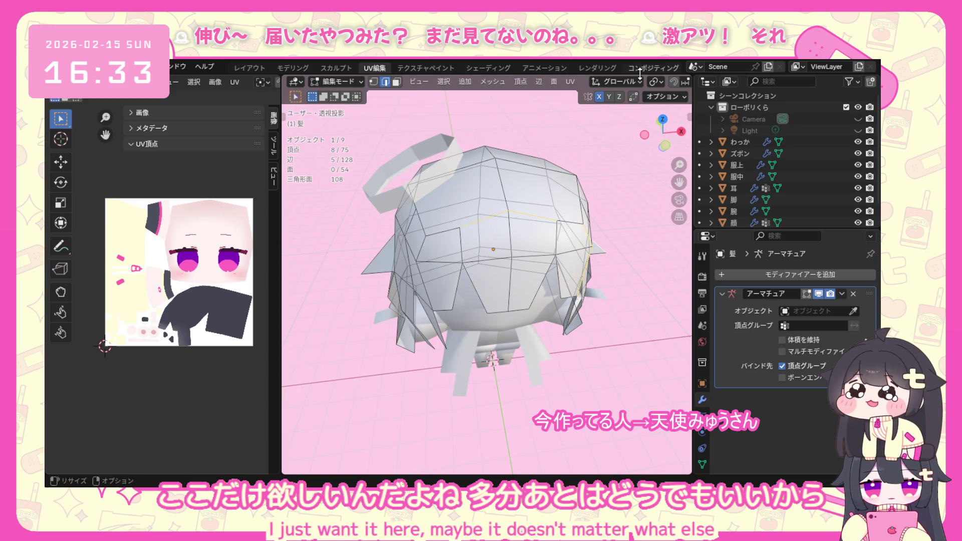
scroll(607, 78, down, 5)
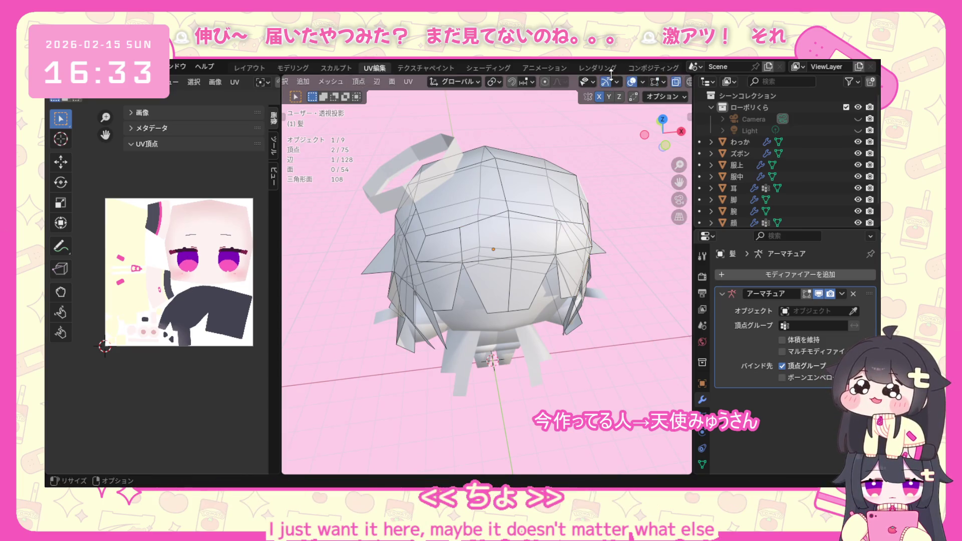
click(630, 81)
middle_drag(563, 281, 494, 214)
shift+click(494, 214)
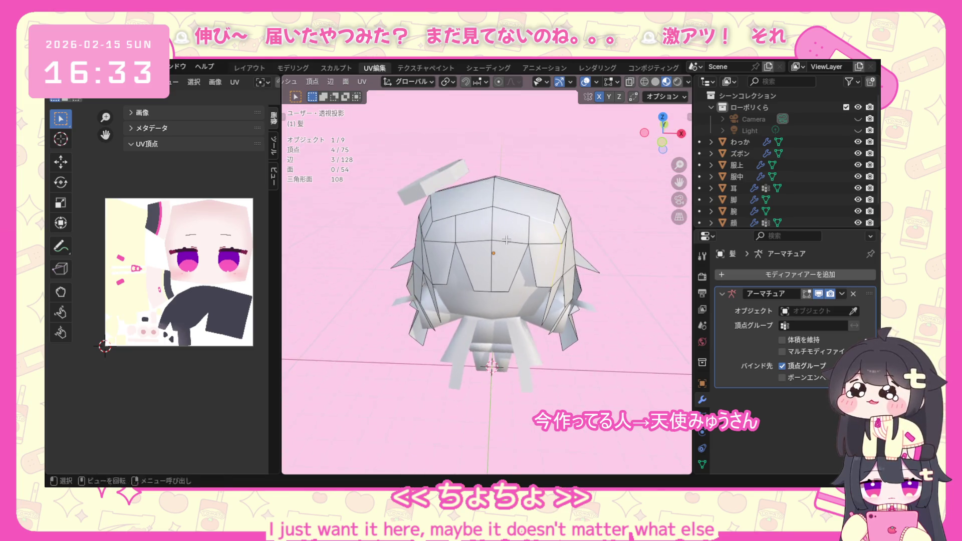
shift+click(448, 217)
shift+click(429, 235)
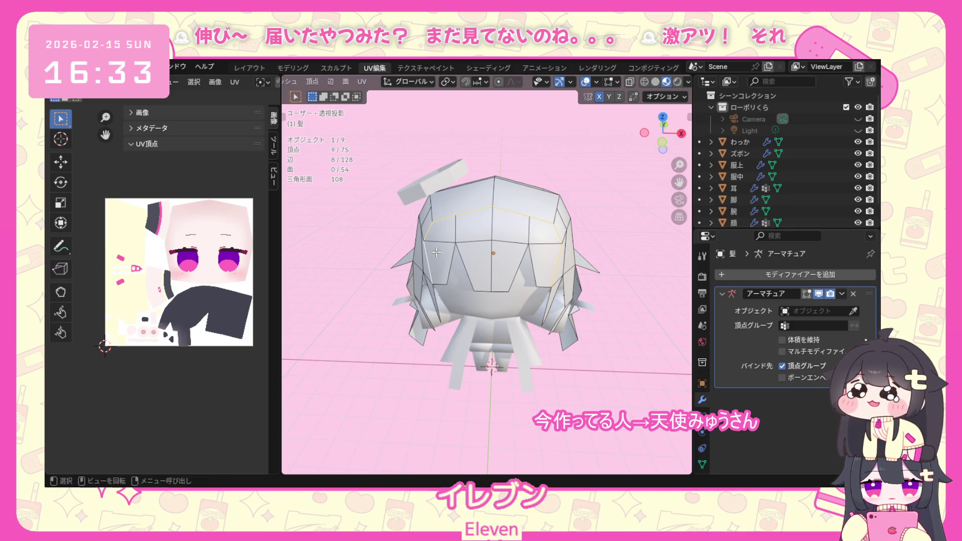
mouse_move(436, 252)
middle_down()
mouse_move(513, 243)
mouse_move(452, 303)
middle_up()
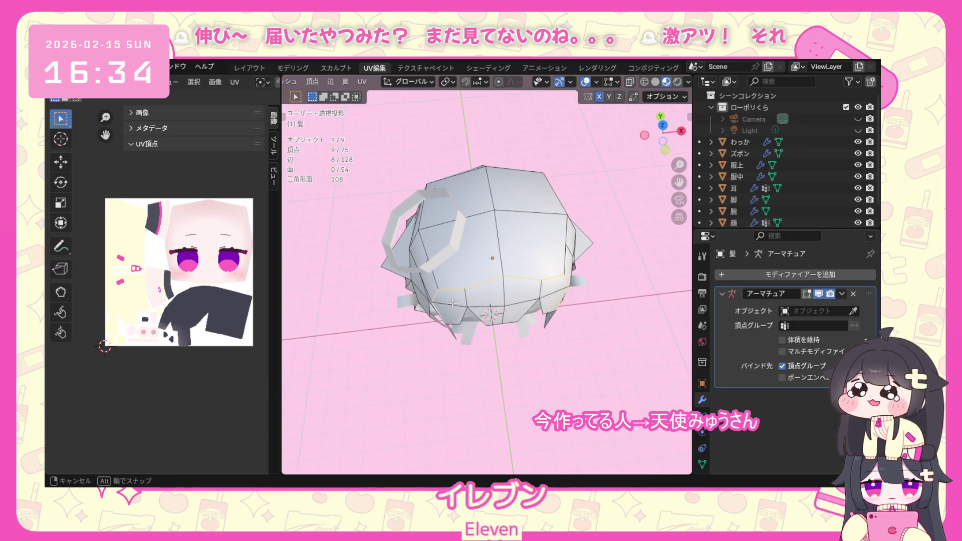
mouse_move(483, 273)
middle_down()
mouse_move(486, 241)
mouse_move(510, 215)
middle_up()
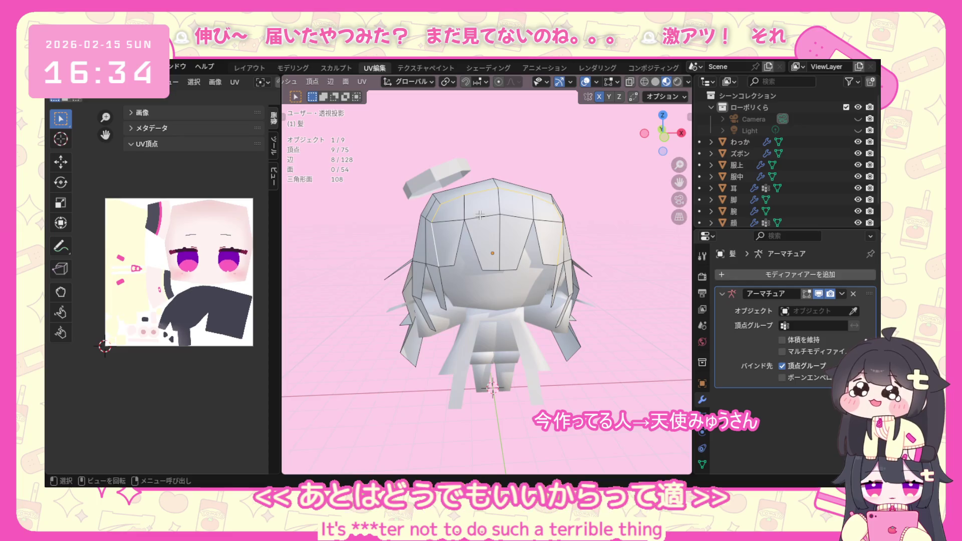
Mark the selected front edge loop as a seam, then select the entire hair mesh.
key(ctrl+e)
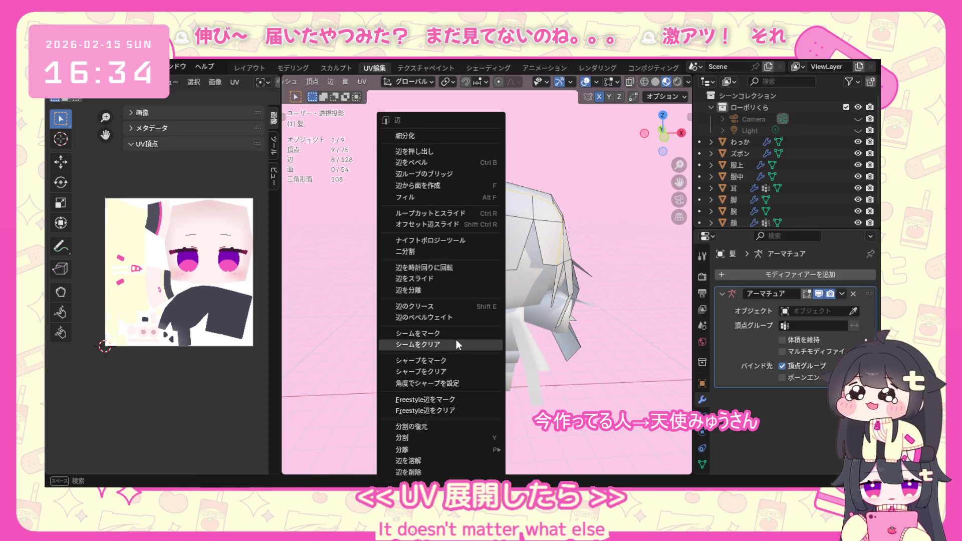
click(457, 335)
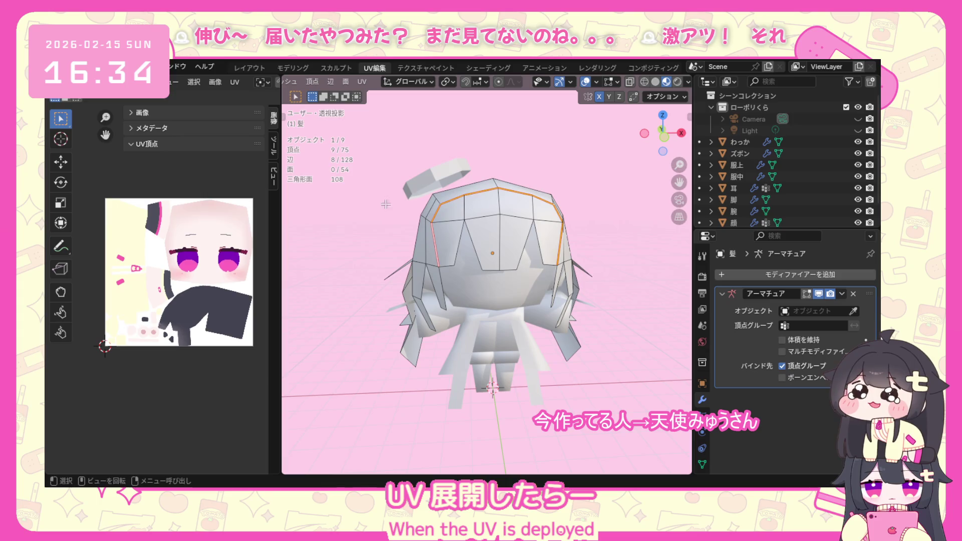
key(a)
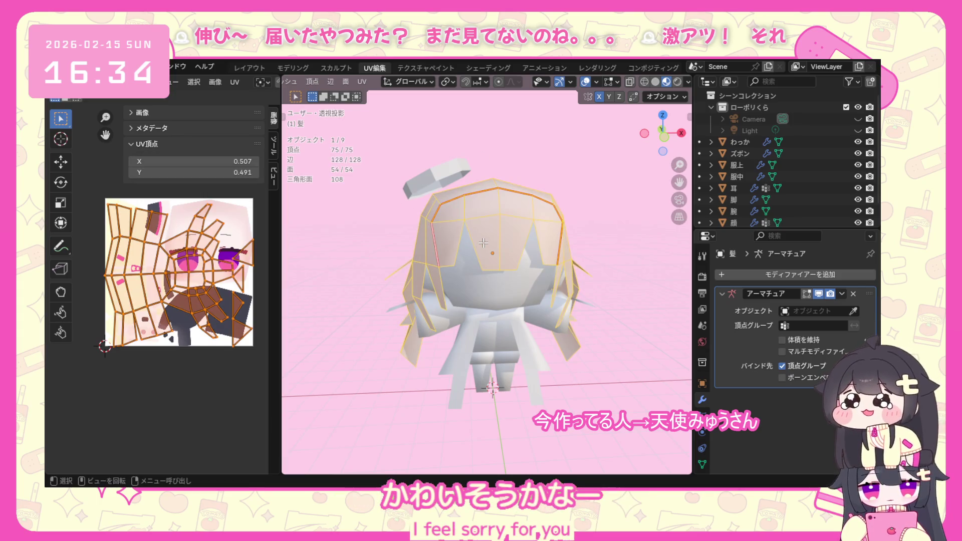
Unwrap the hair angle-based and move one linked UV island off to the texture's right.
key(u)
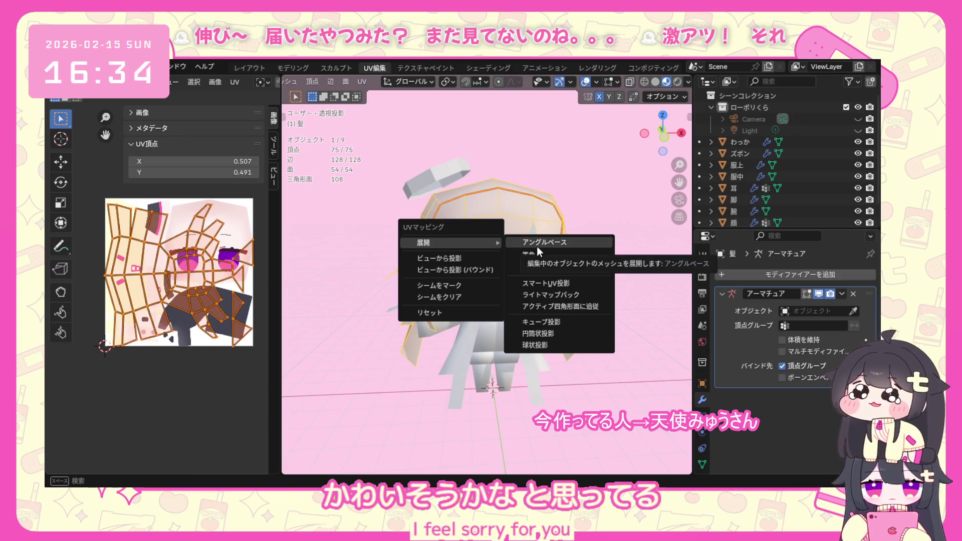
click(537, 246)
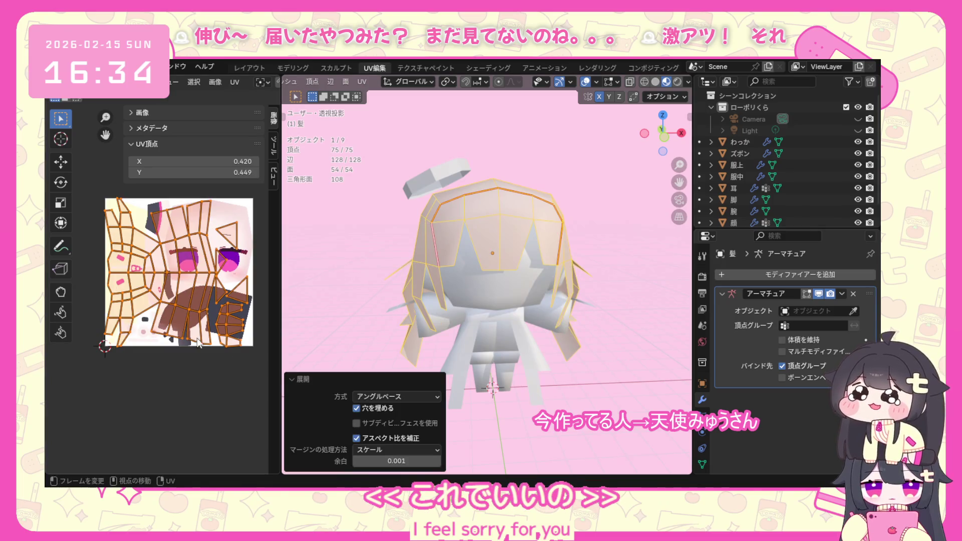
scroll(141, 346, up, 2)
scroll(140, 346, up, 1)
scroll(188, 344, down, 2)
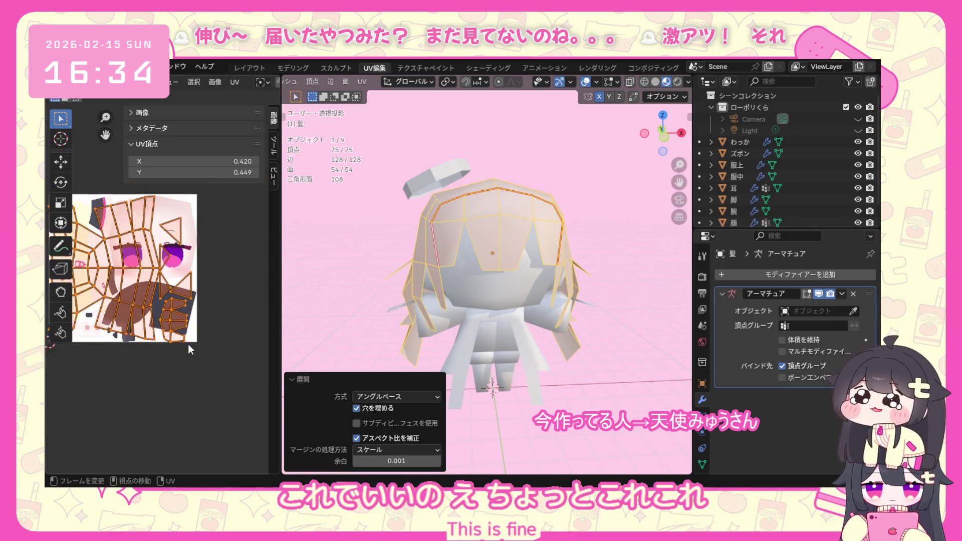
scroll(170, 335, down, 2)
click(165, 340)
mouse_move(159, 295)
mouse_down()
mouse_move(187, 338)
mouse_move(204, 300)
mouse_up()
scroll(168, 329, up, 2)
click(186, 331)
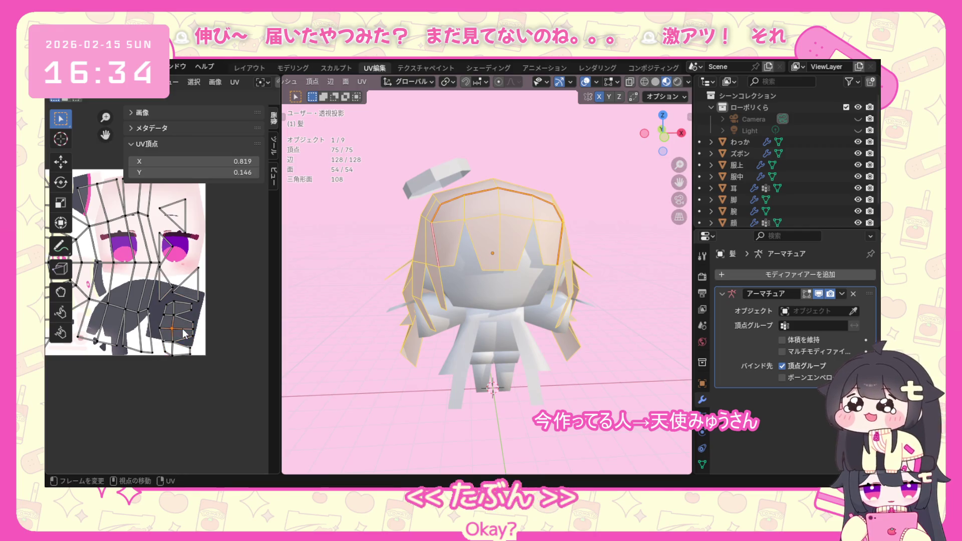
key(ctrl+l)
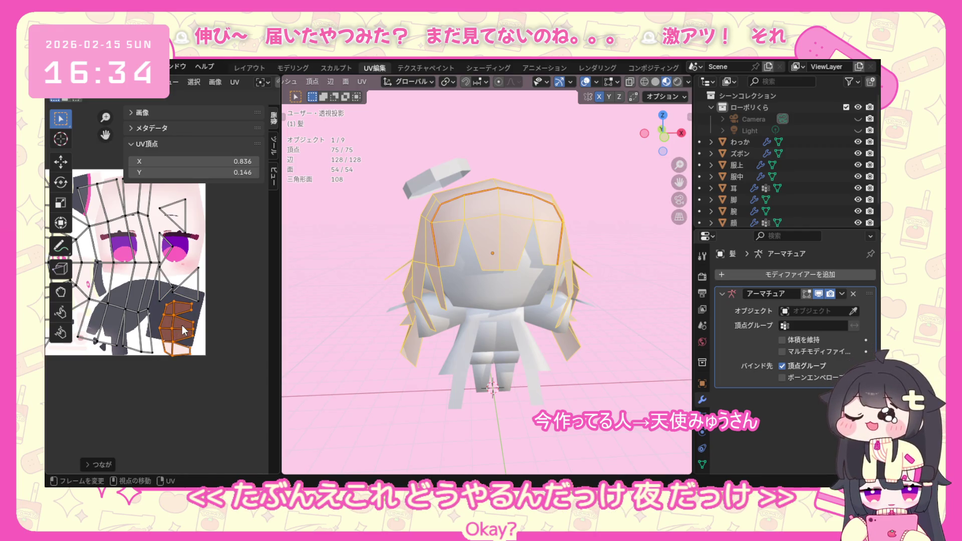
key(g)
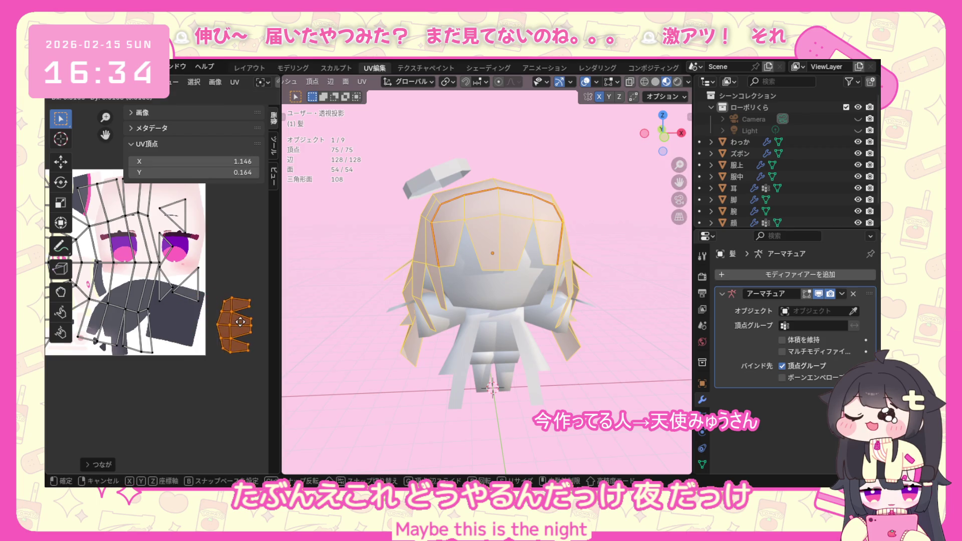
click(248, 327)
scroll(256, 327, down, 2)
scroll(211, 309, down, 1)
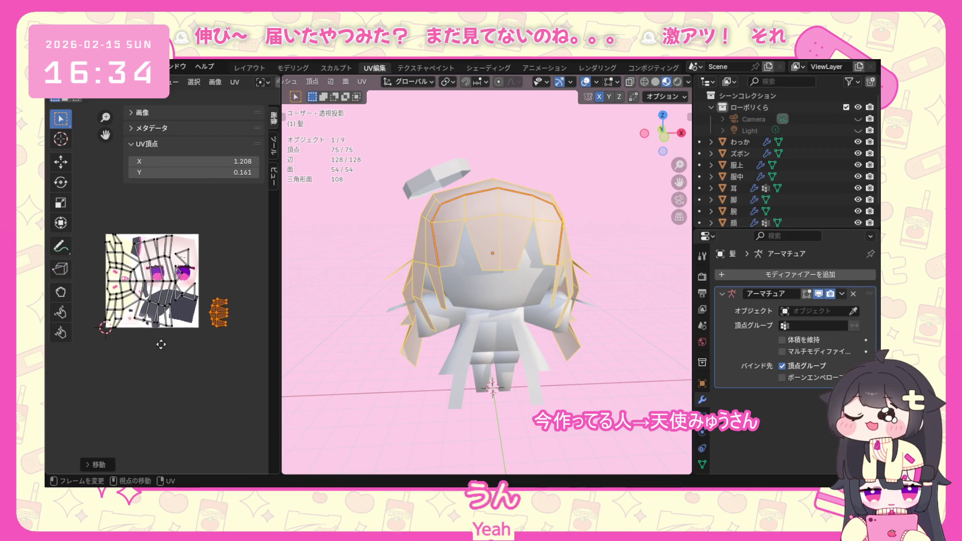
Shrink the islands lying on the texture into a small cluster and set it beside the texture.
drag(109, 362, 230, 236)
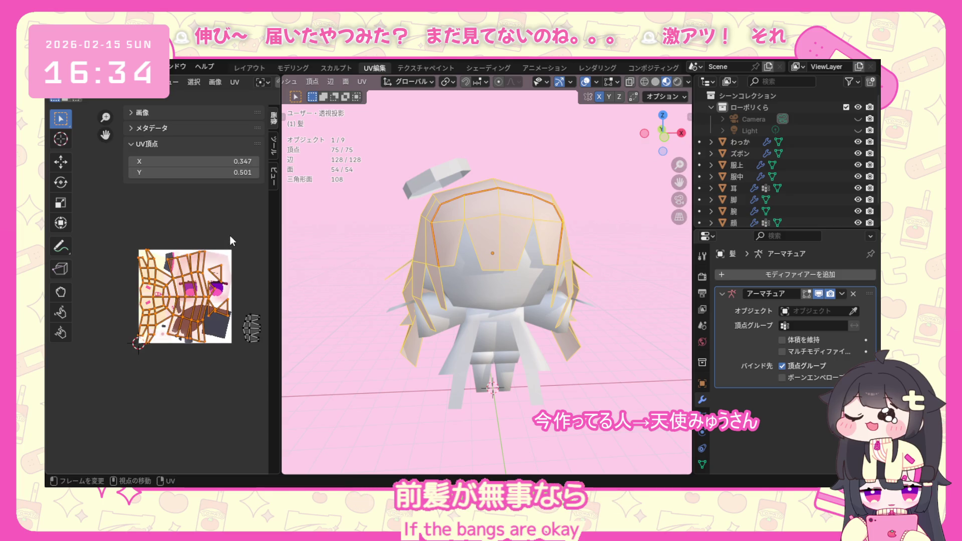
key(s)
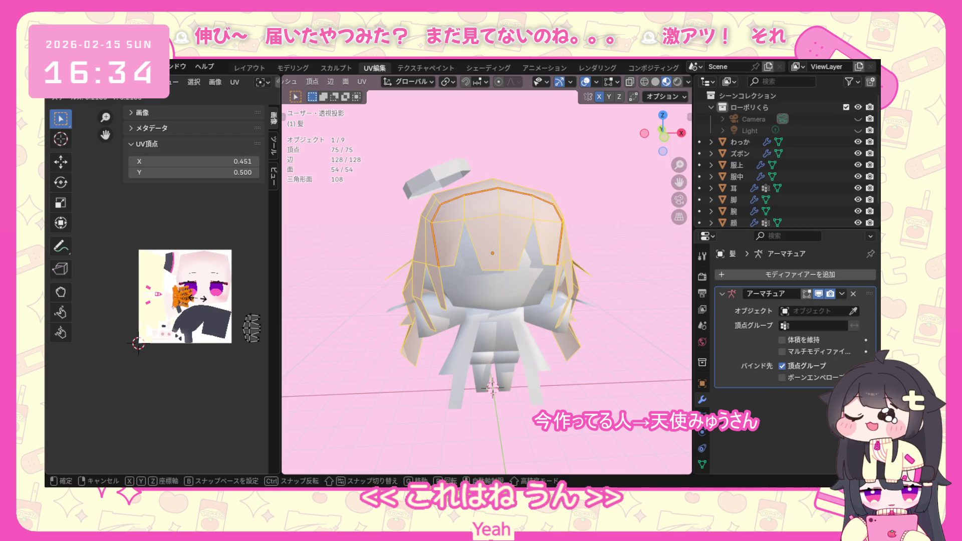
click(193, 300)
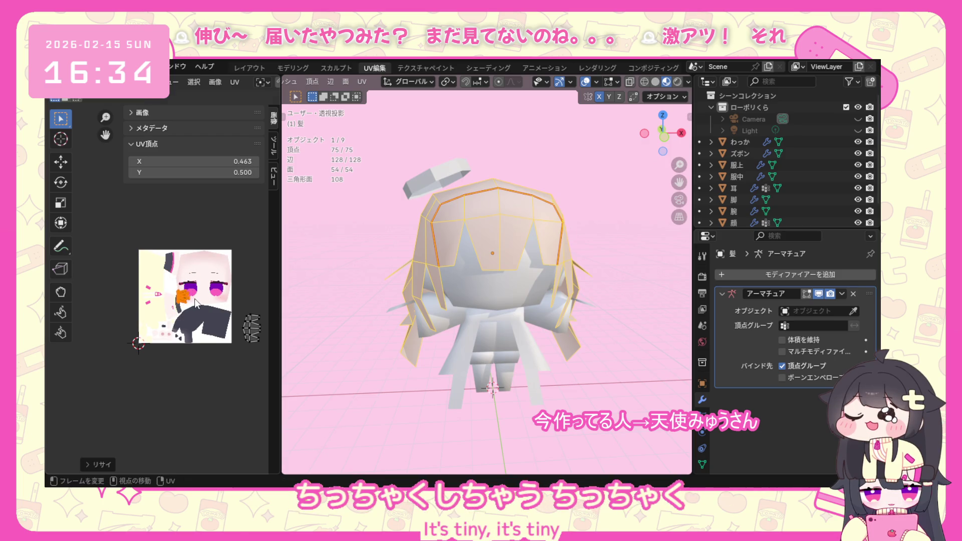
key(g)
key(Return)
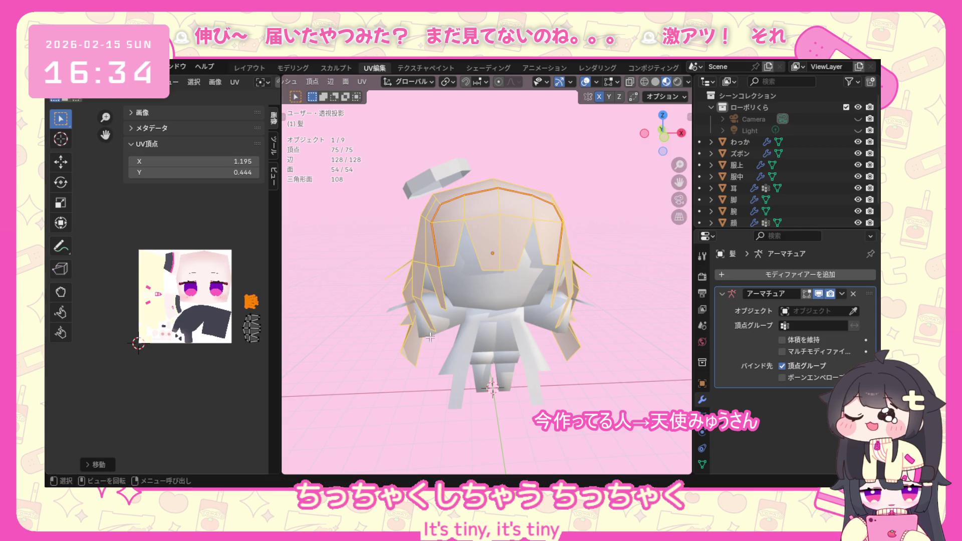
Leave edit mode and return the scene to object mode.
middle_drag(361, 128, 358, 115)
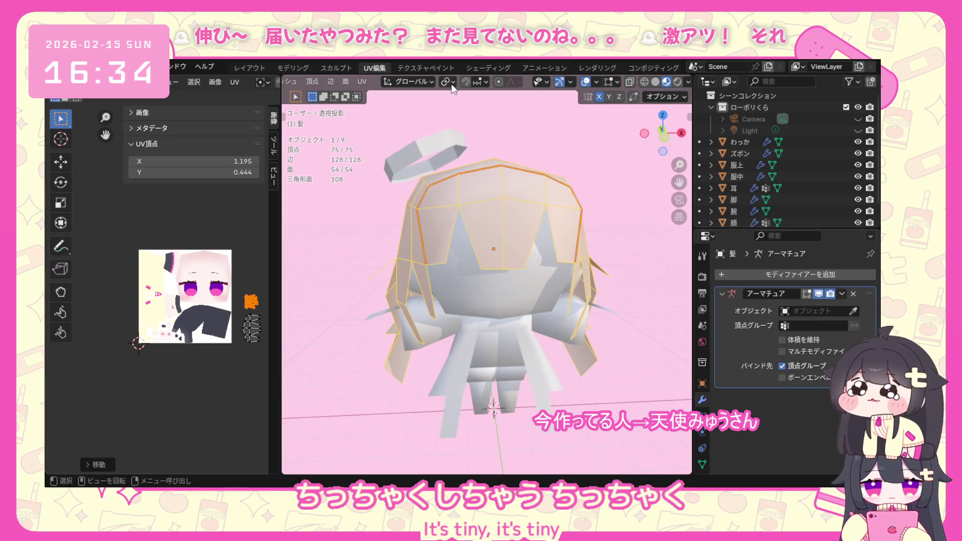
scroll(427, 97, up, 4)
scroll(431, 92, down, 3)
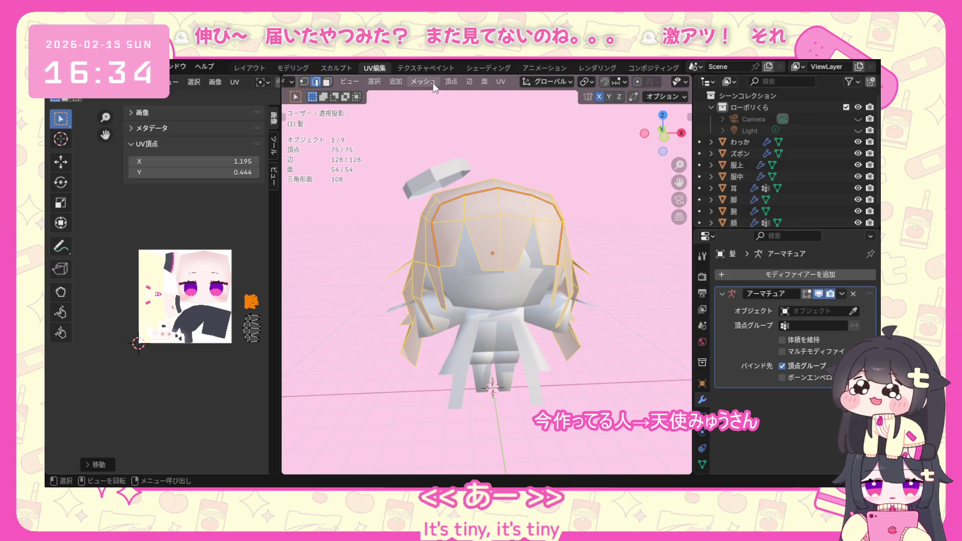
scroll(433, 82, up, 3)
click(351, 79)
click(357, 93)
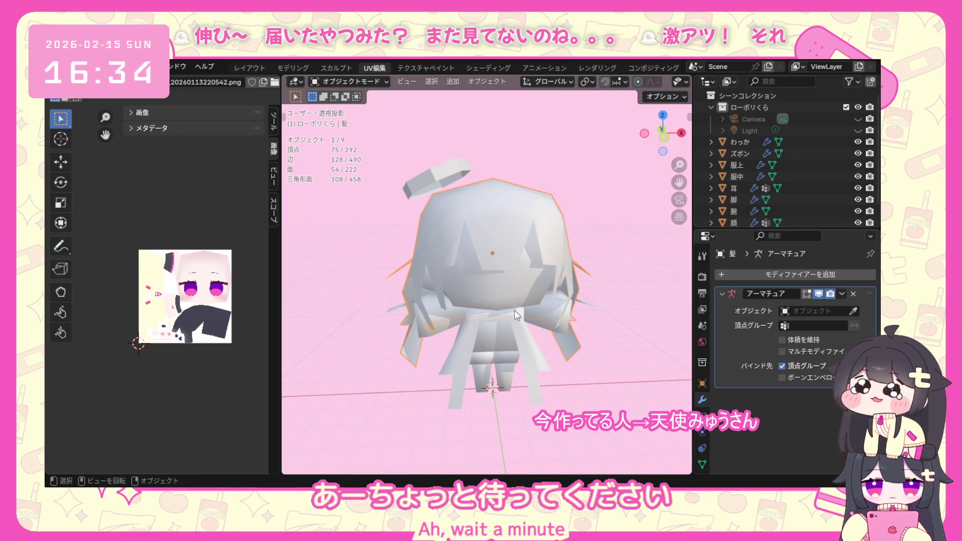
Select every object in the scene and give them all smooth shading.
click(506, 293)
middle_drag(506, 294, 495, 287)
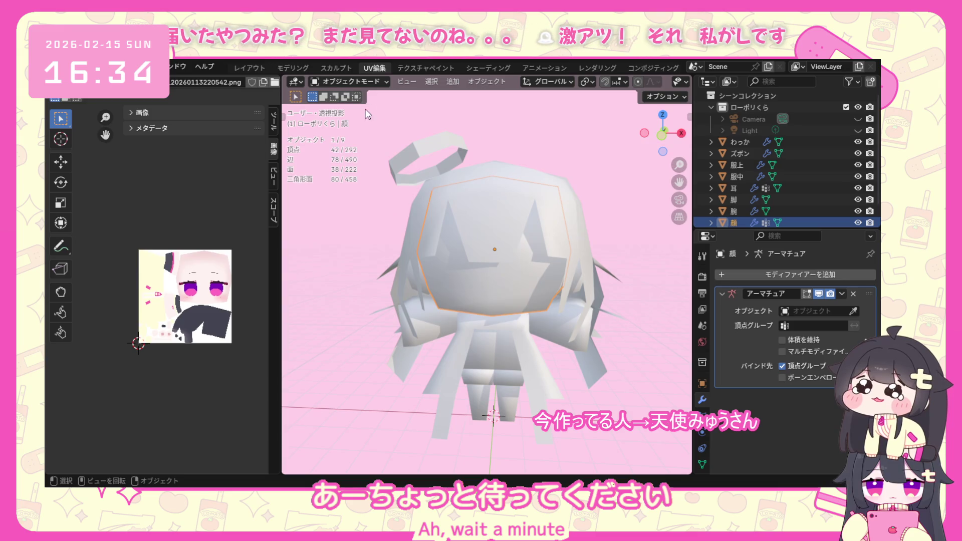
scroll(429, 222, down, 2)
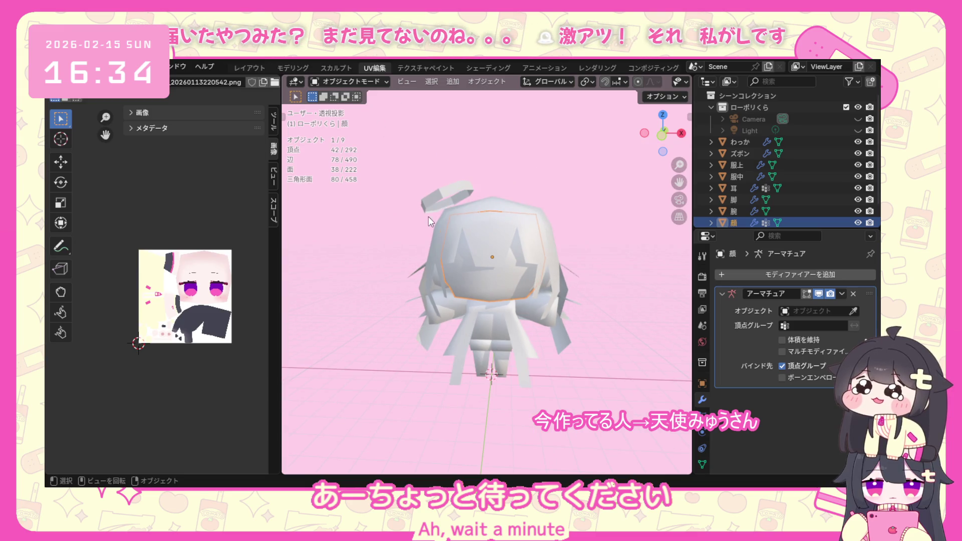
key(a)
right_click(483, 266)
click(425, 88)
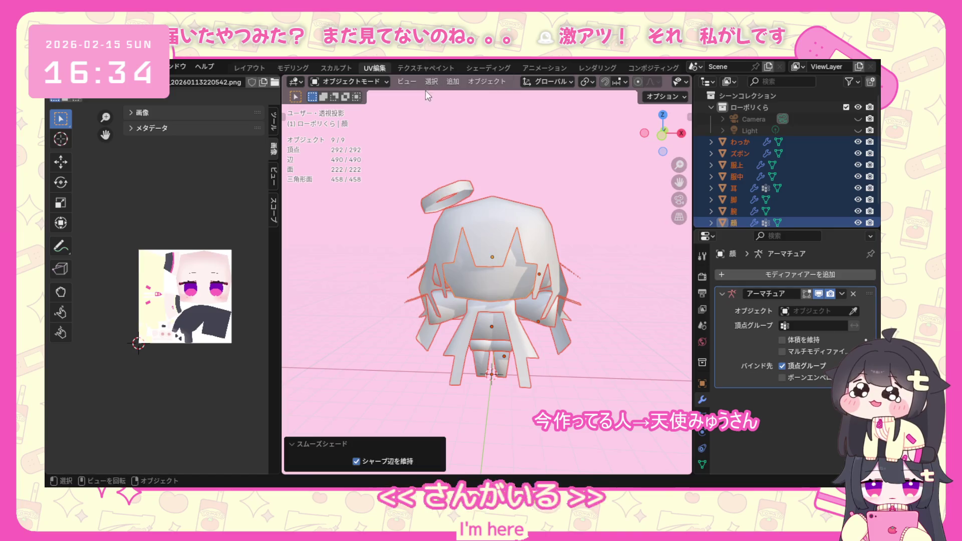
Select the face object 顔 and start editing its mesh.
click(565, 341)
mouse_move(566, 343)
middle_down()
mouse_move(594, 328)
mouse_move(528, 288)
mouse_move(471, 274)
mouse_move(519, 311)
mouse_move(481, 316)
middle_up()
click(528, 287)
click(352, 81)
click(367, 107)
scroll(519, 311, up, 2)
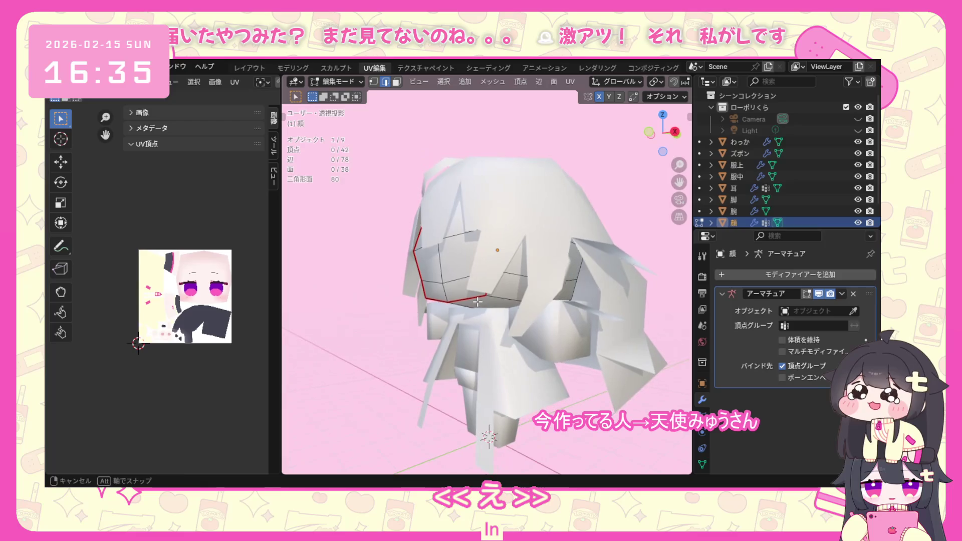
scroll(416, 324, down, 2)
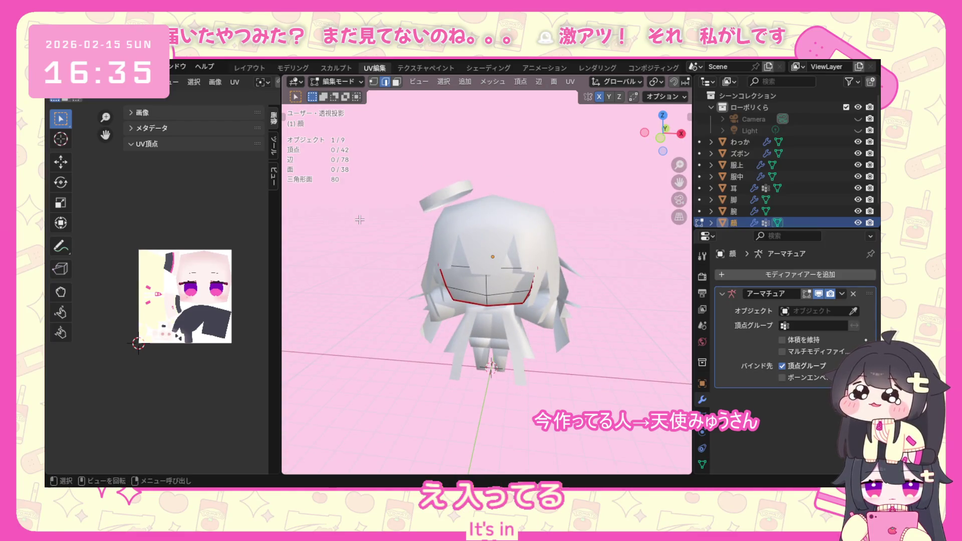
Unwrap the face mesh angle-based and select its whole UV island.
key(u)
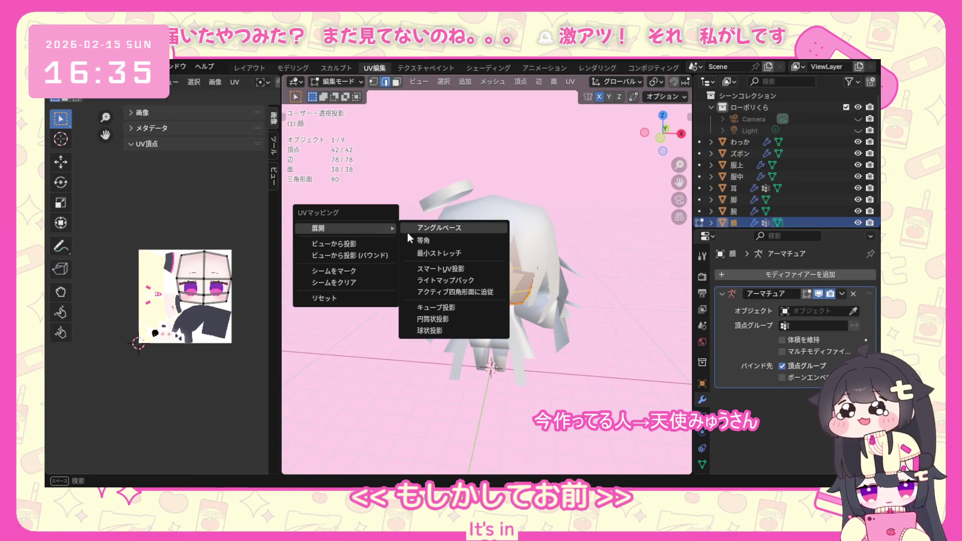
click(424, 228)
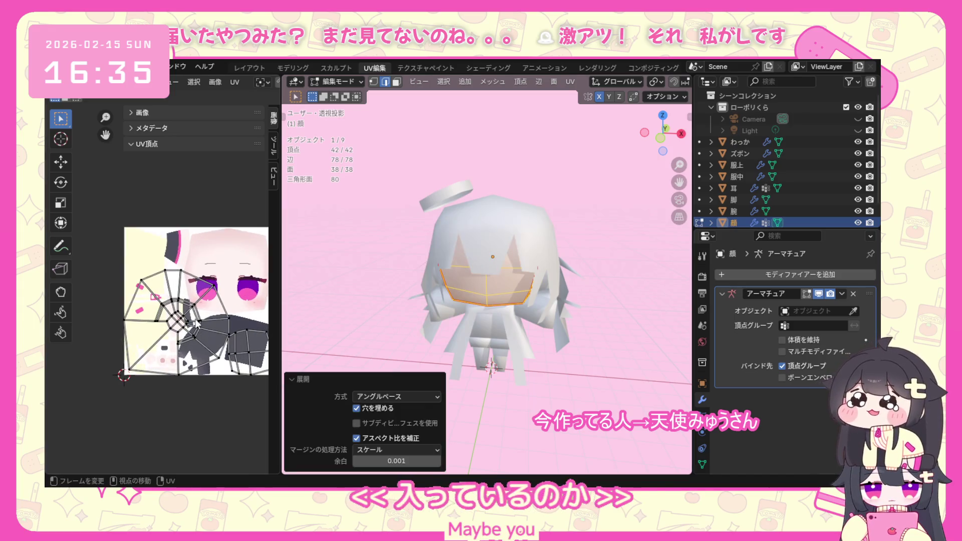
click(218, 267)
scroll(205, 274, down, 1)
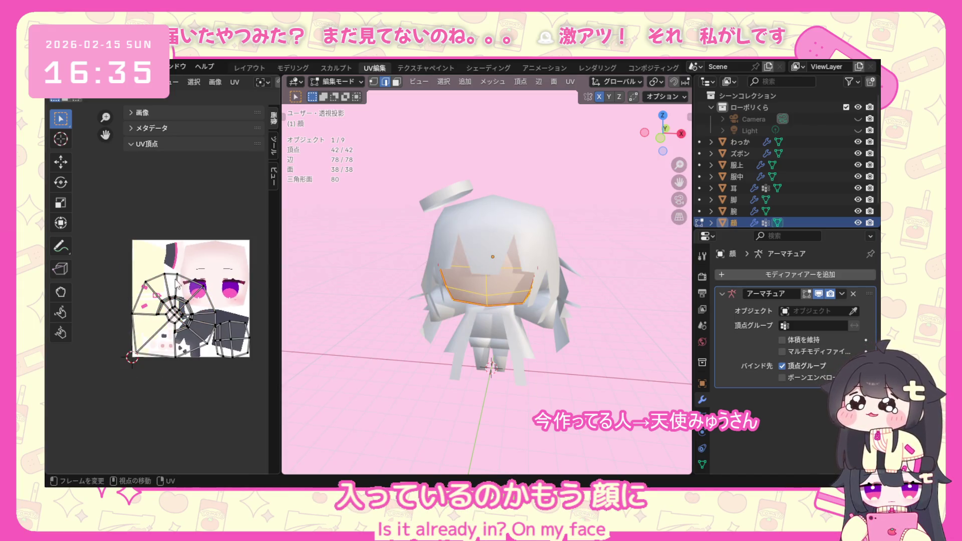
click(176, 333)
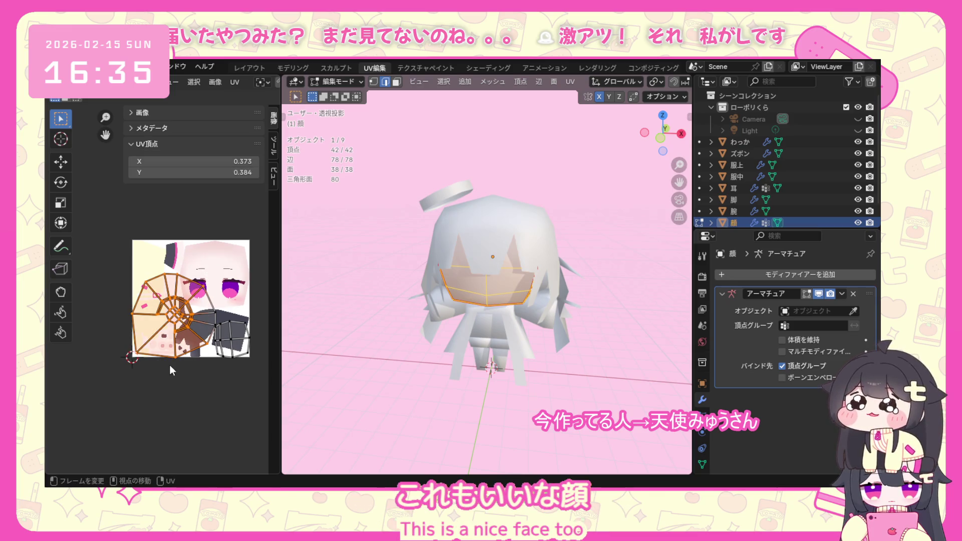
key(ctrl+l)
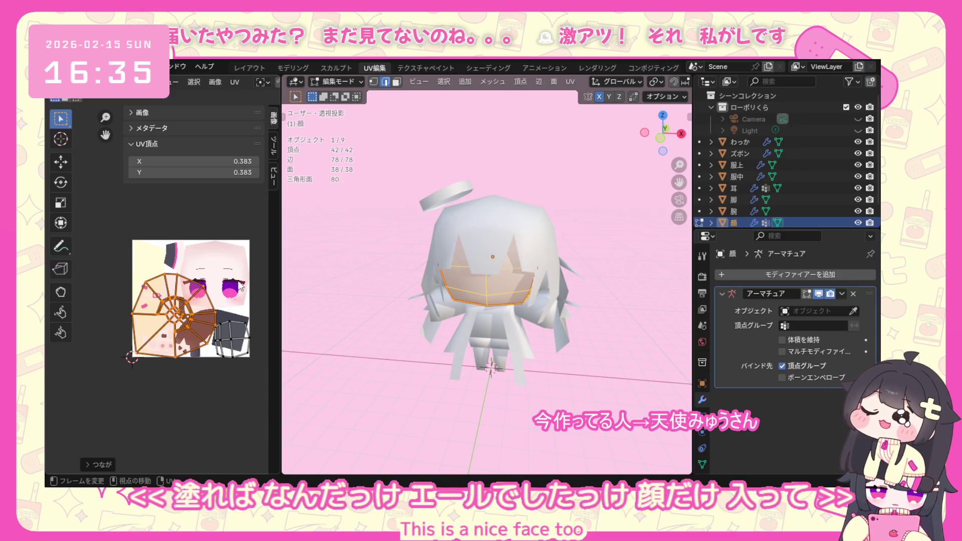
Shrink, rotate and move the face UV island just outside the texture's left edge.
key(s)
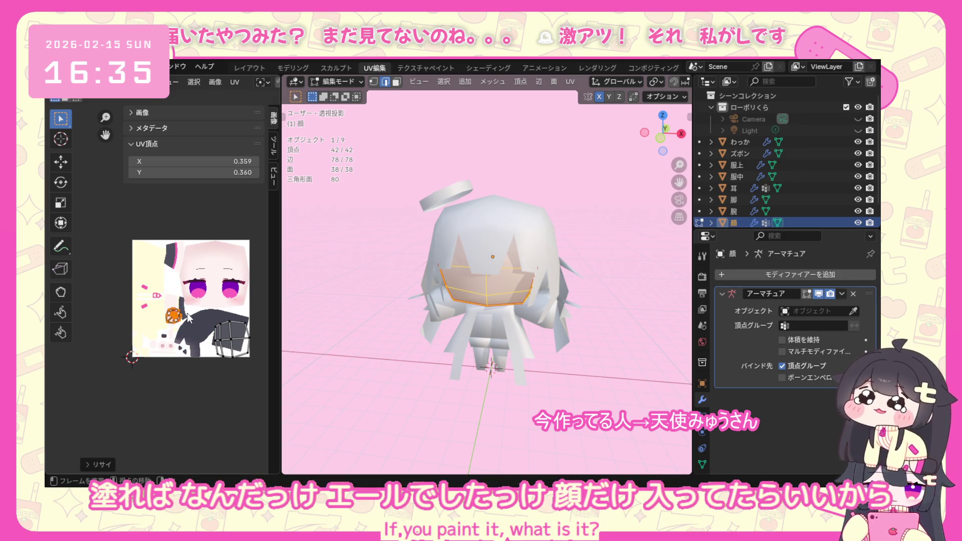
key(g)
click(119, 269)
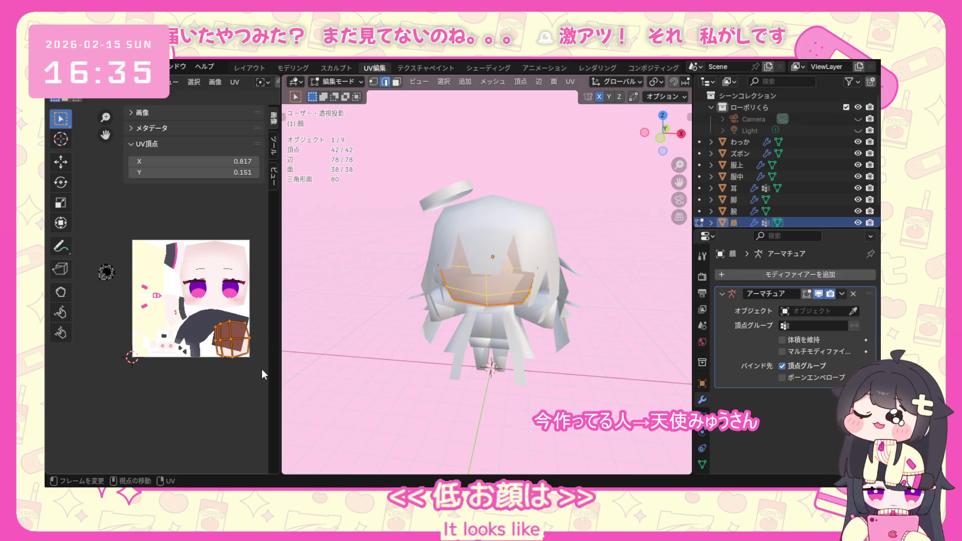
key(g)
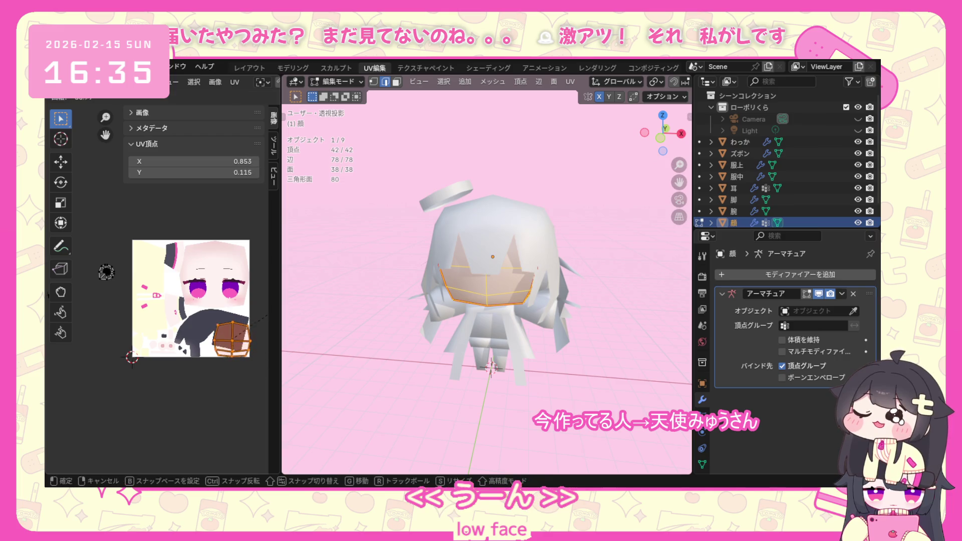
click(49, 296)
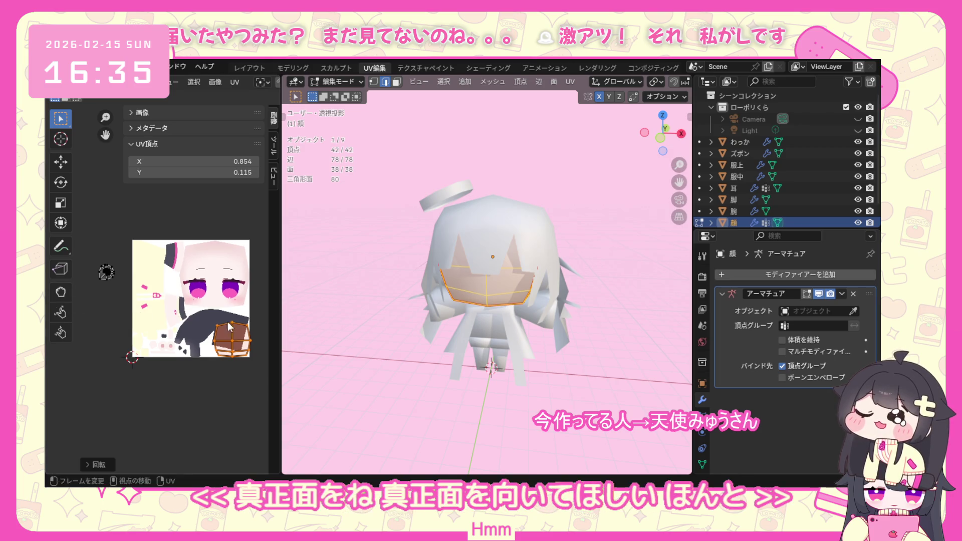
key(g)
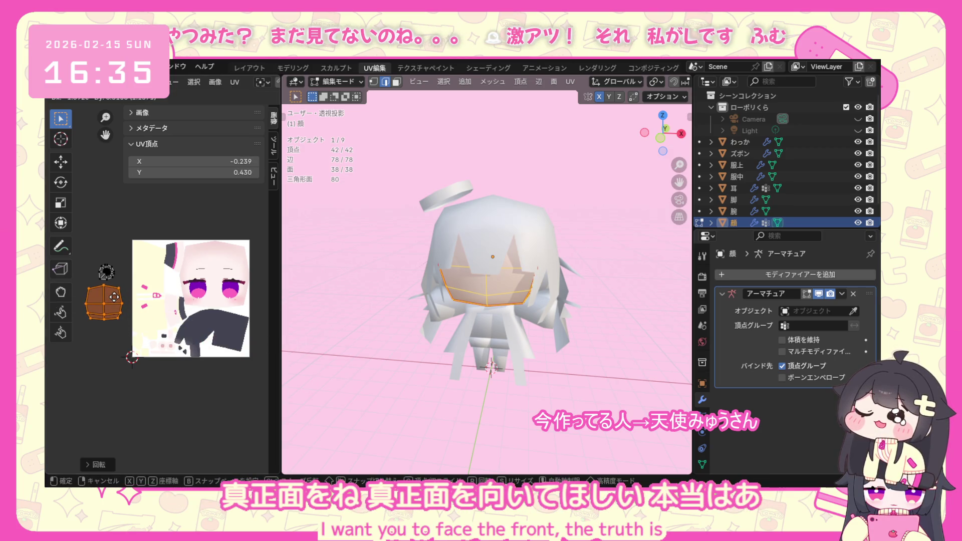
click(114, 302)
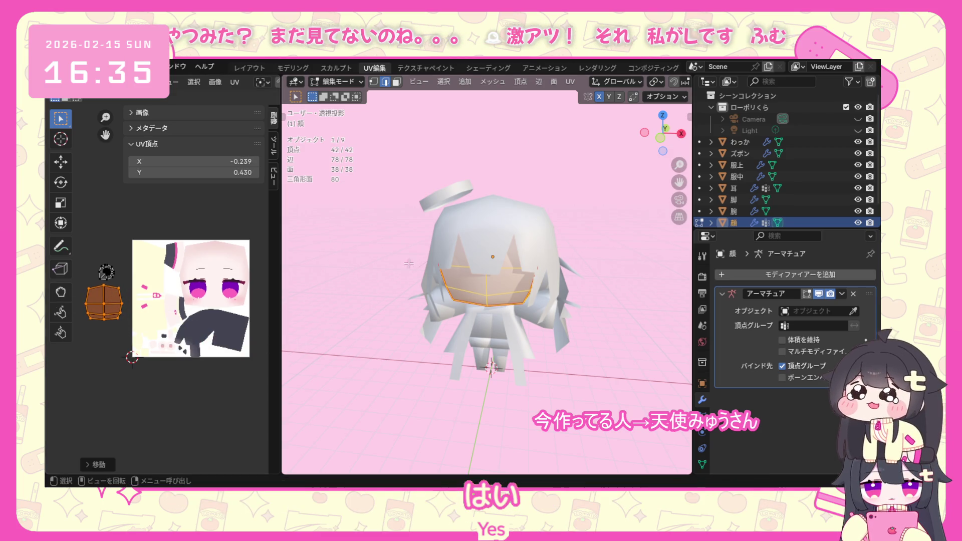
Return to object mode, select the halo わっか and start editing its mesh.
click(343, 85)
click(475, 189)
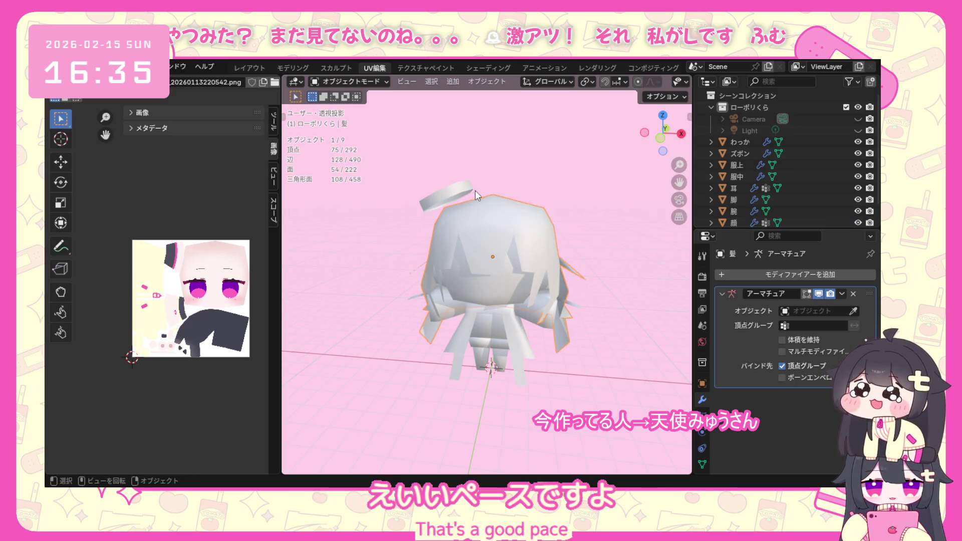
click(447, 198)
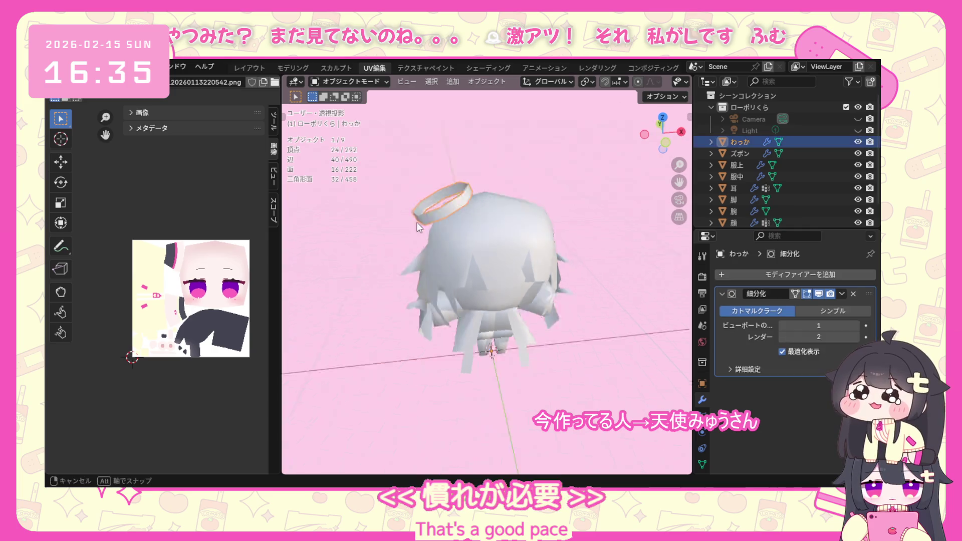
mouse_move(447, 197)
middle_down()
mouse_move(461, 245)
mouse_move(418, 181)
middle_up()
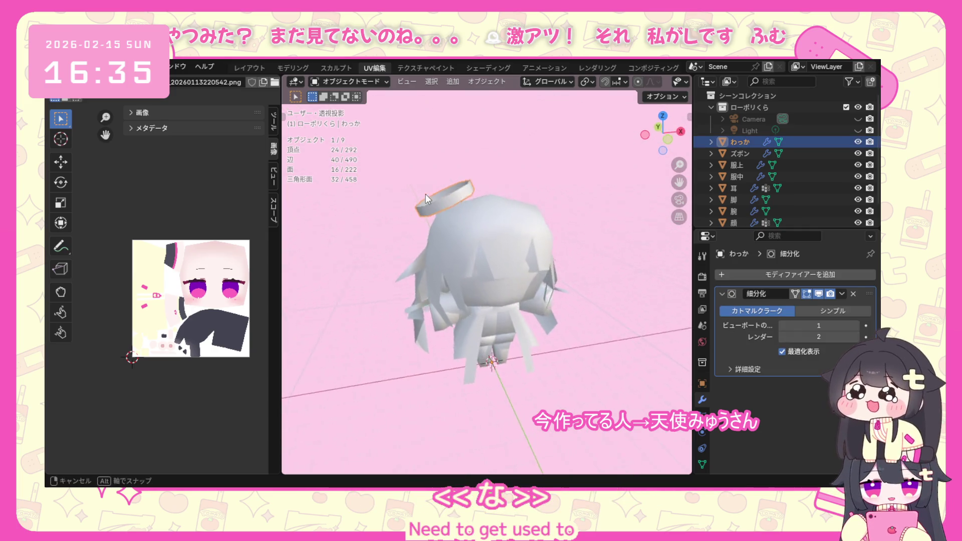
click(325, 83)
click(349, 108)
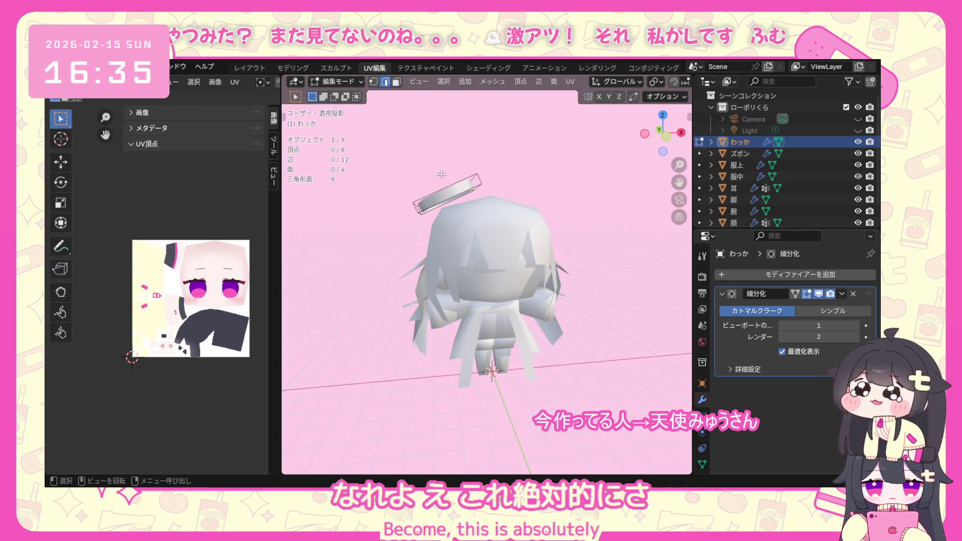
Inspect the halo in wireframe and shaded display, then bring up its UV Mapping options.
middle_drag(451, 194, 558, 111)
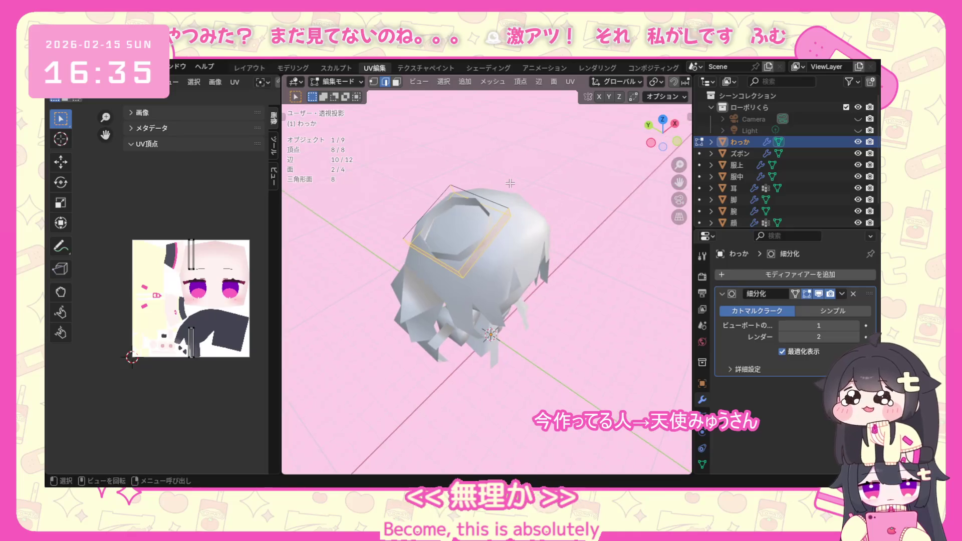
scroll(640, 80, down, 3)
scroll(641, 80, down, 3)
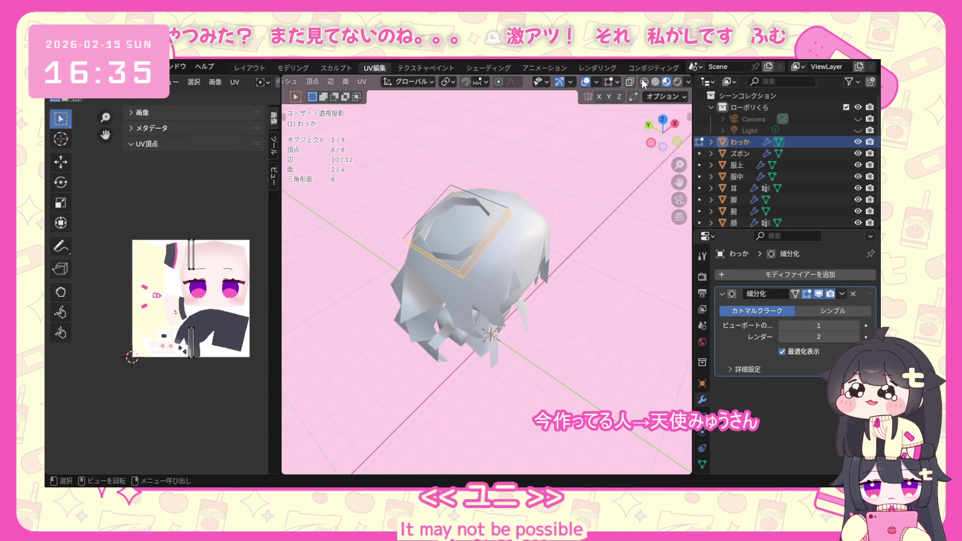
click(640, 81)
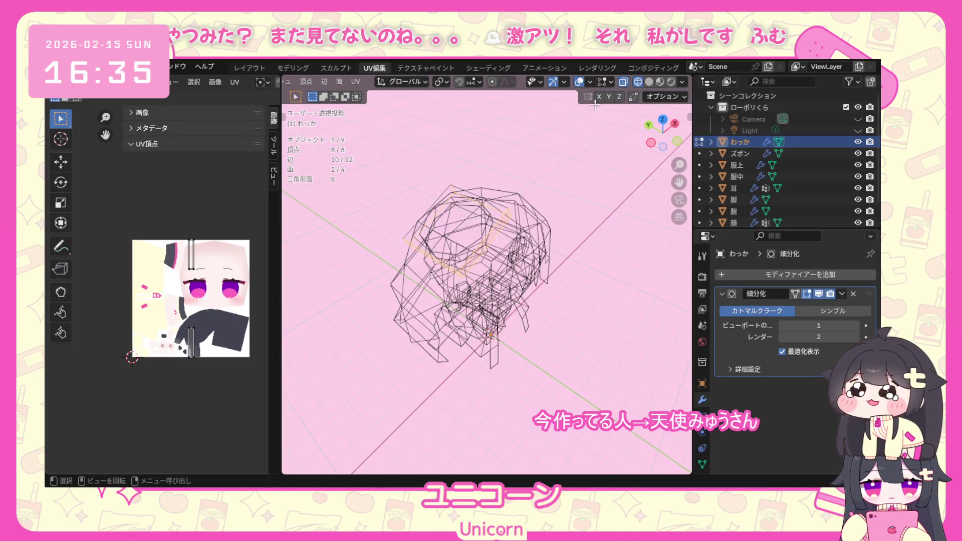
click(651, 80)
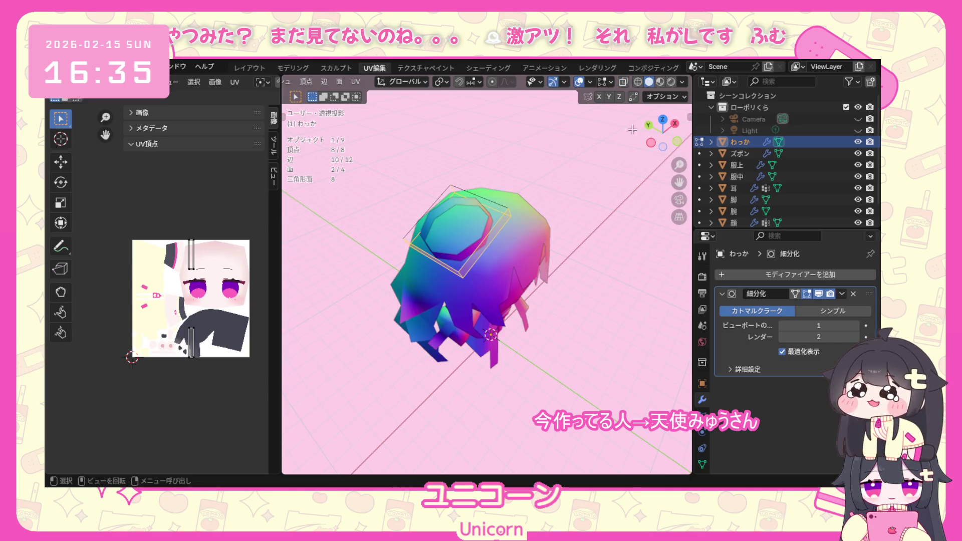
middle_drag(656, 89, 520, 189)
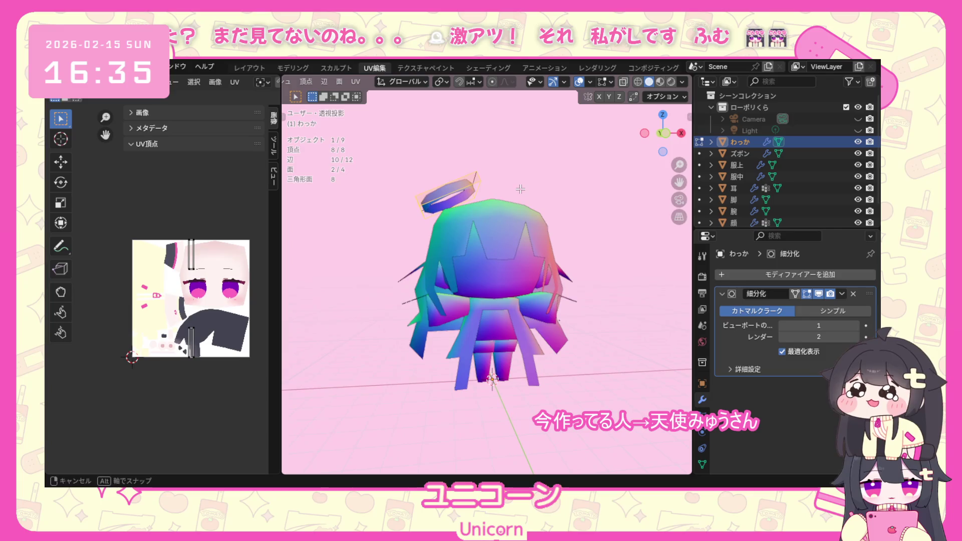
mouse_move(566, 141)
middle_down()
mouse_move(534, 212)
mouse_move(557, 315)
middle_up()
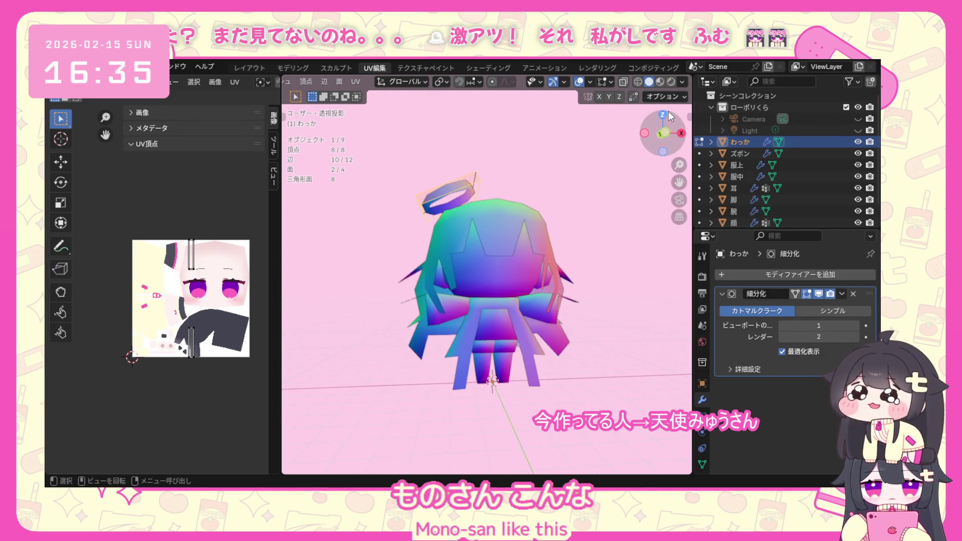
click(659, 82)
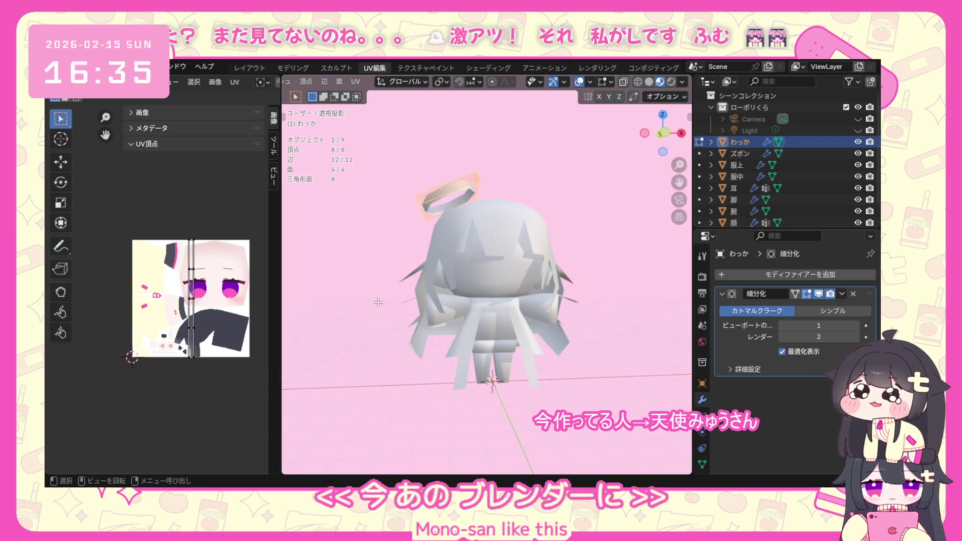
middle_drag(378, 302, 464, 304)
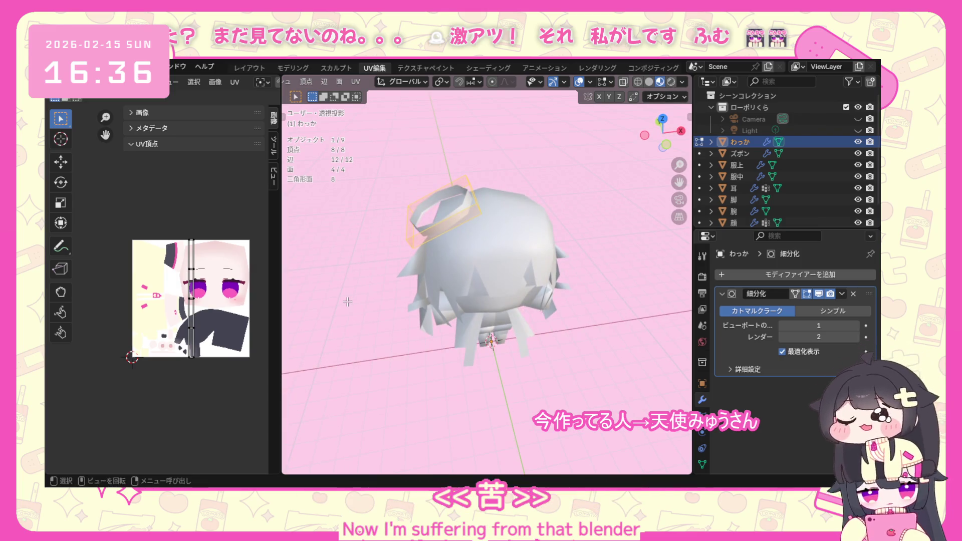
key(u)
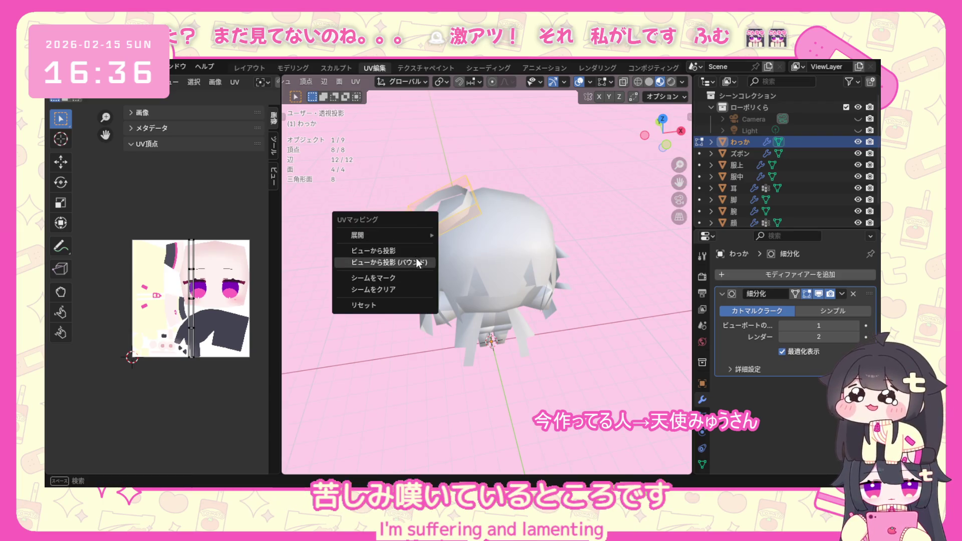
Unwrap the halo angle-based, then try projecting its UVs from a side-on view.
mouse_move(385, 234)
click(459, 234)
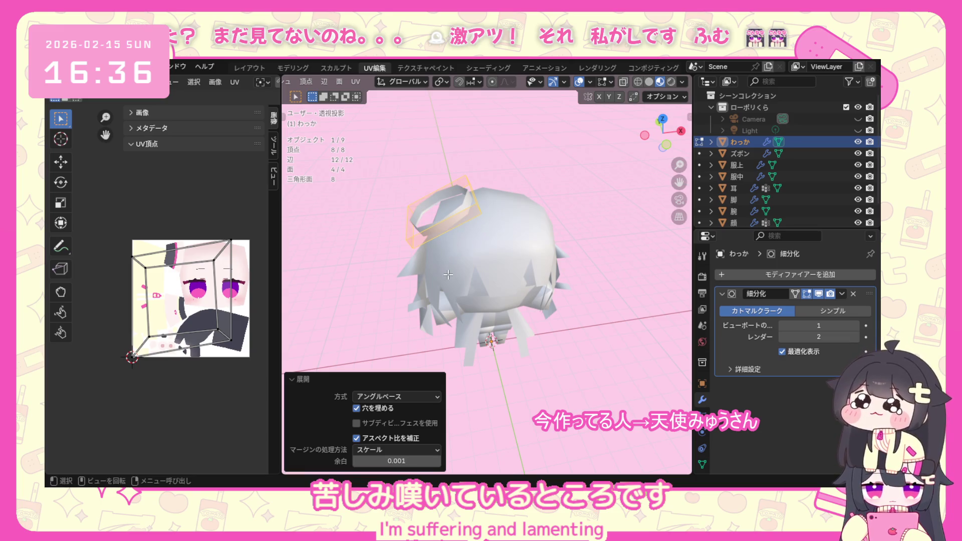
mouse_move(448, 275)
middle_down()
mouse_move(471, 236)
mouse_move(465, 201)
middle_up()
key(u)
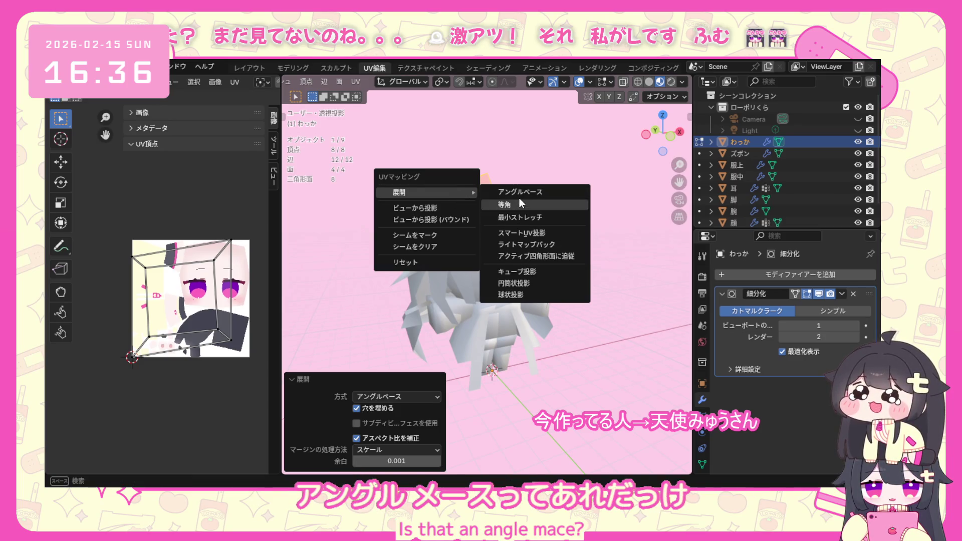
click(450, 208)
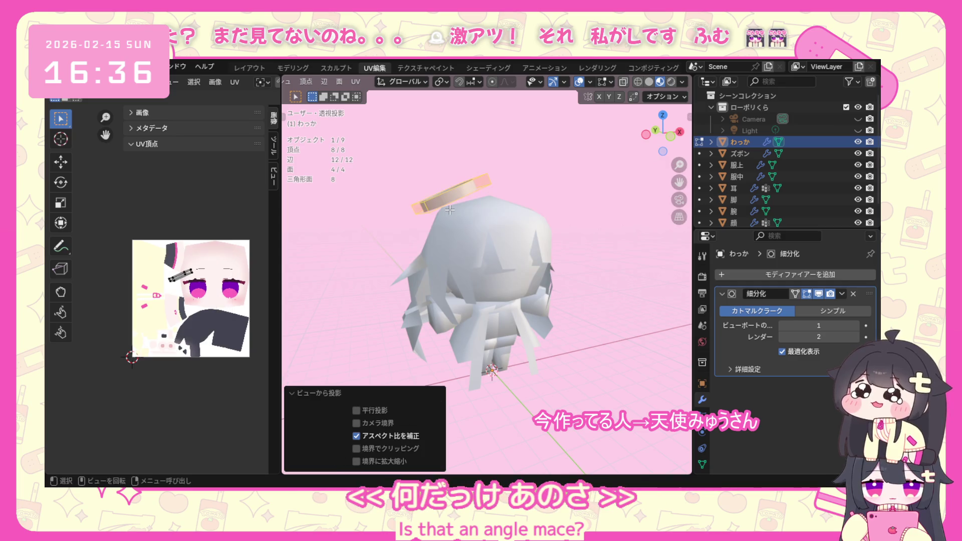
Re-unwrap the halo angle-based so its UV outline overlays the texture.
key(u)
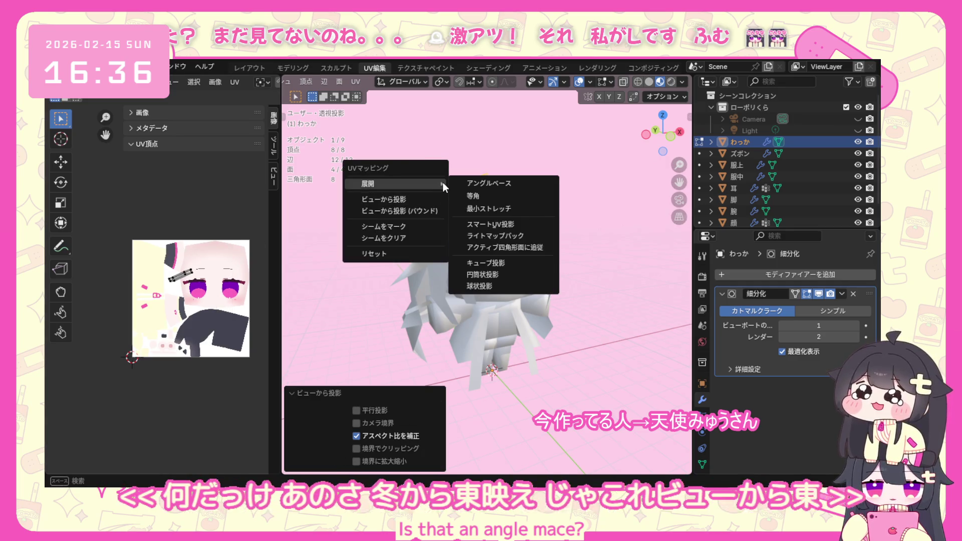
click(526, 183)
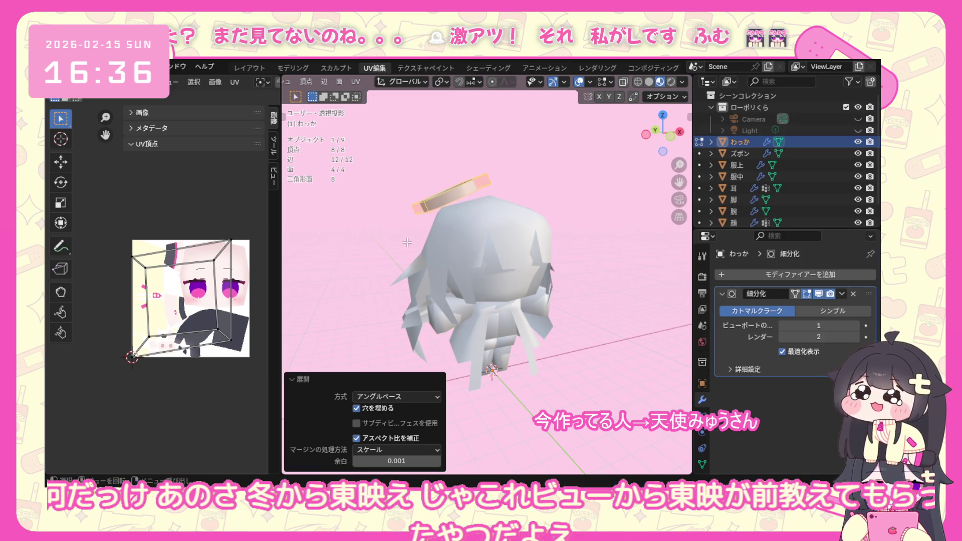
mouse_move(469, 182)
middle_down()
mouse_move(502, 324)
mouse_move(526, 300)
middle_up()
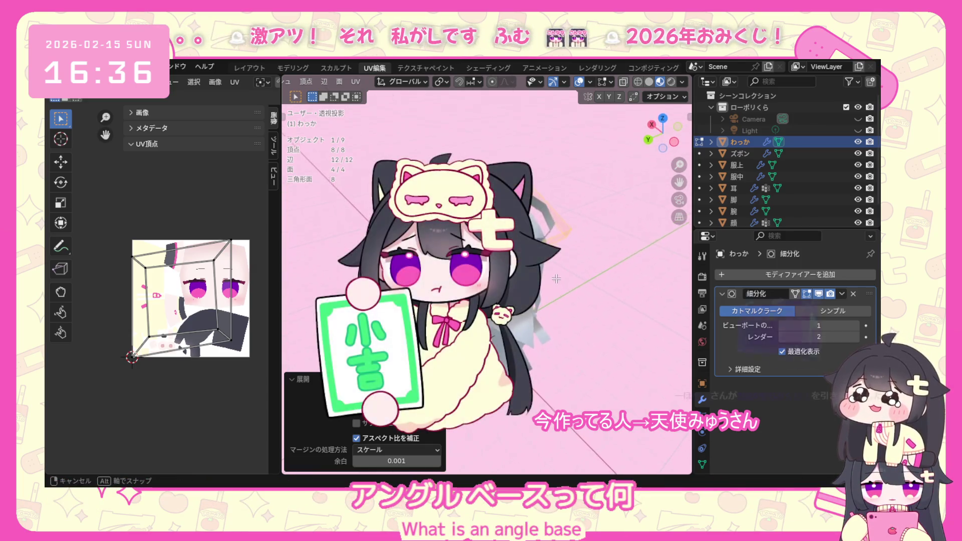
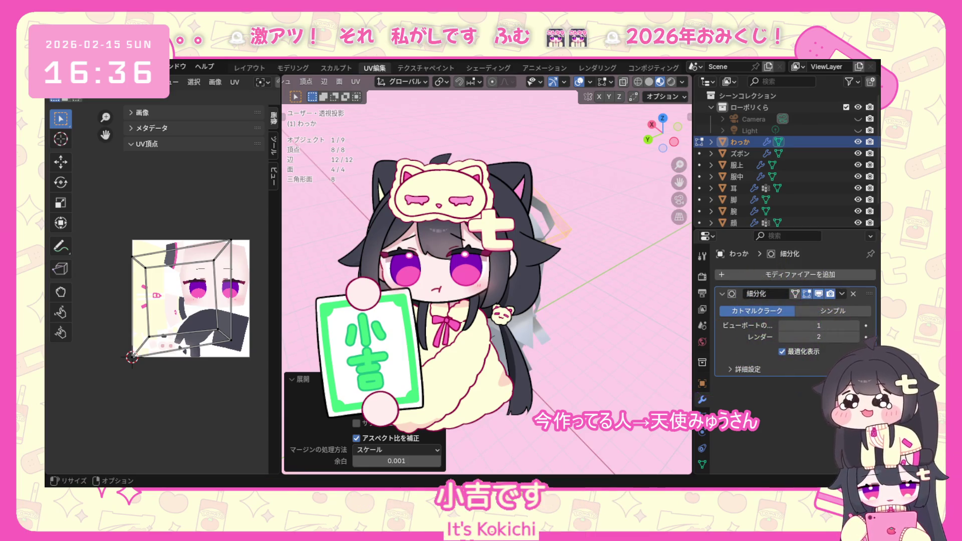
scroll(200, 333, up, 1)
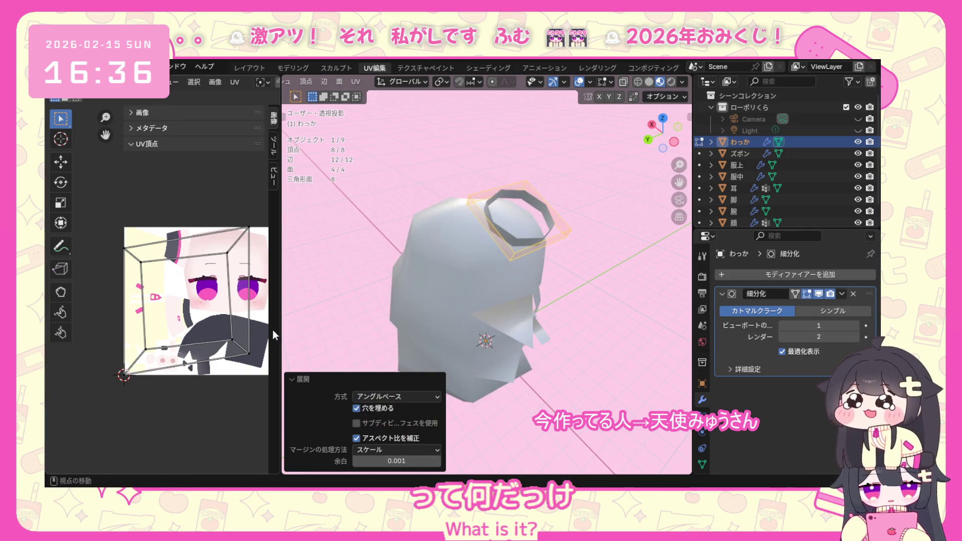
Select the whole halo UV layout and move it up-left off the texture.
mouse_move(482, 249)
middle_down()
mouse_move(424, 241)
mouse_move(452, 248)
middle_up()
scroll(250, 283, down, 1)
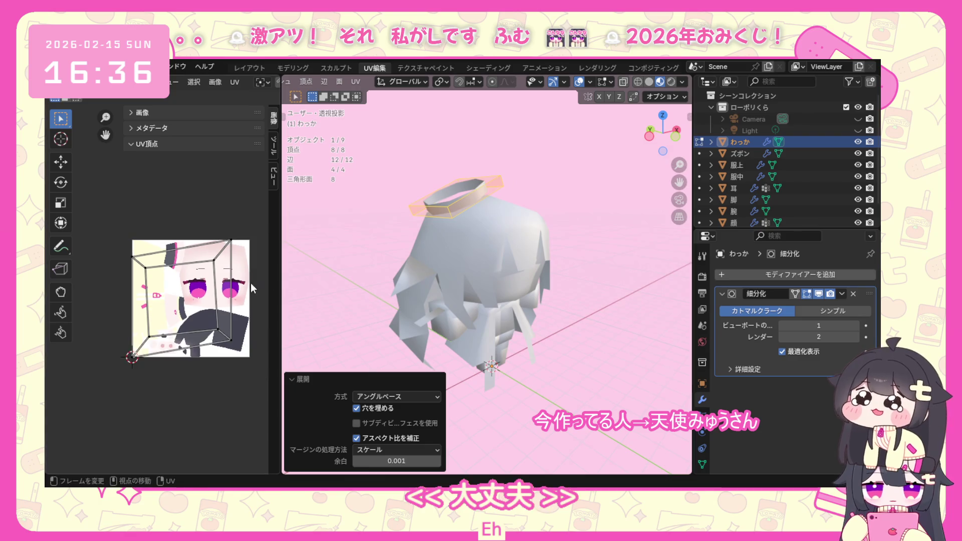
scroll(239, 270, down, 1)
drag(242, 226, 94, 372)
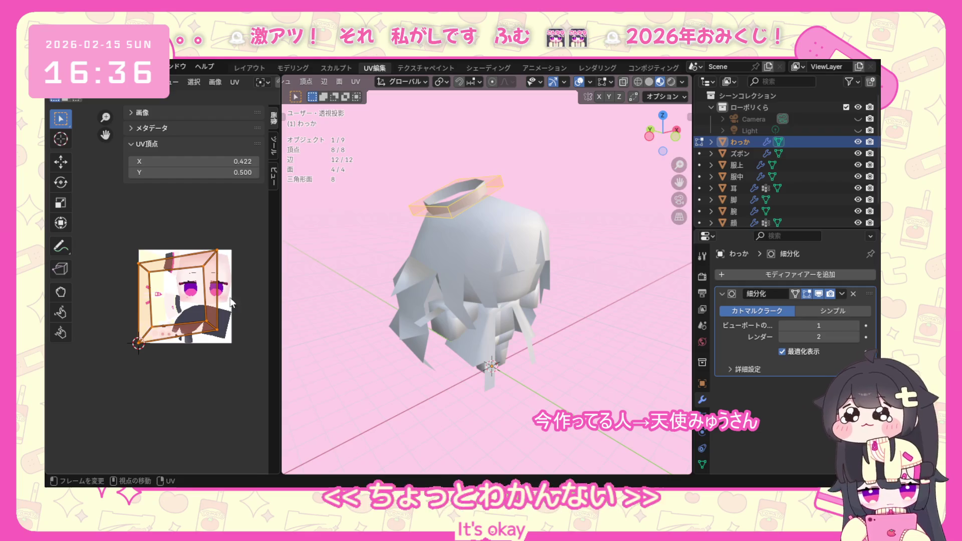
key(g)
click(168, 209)
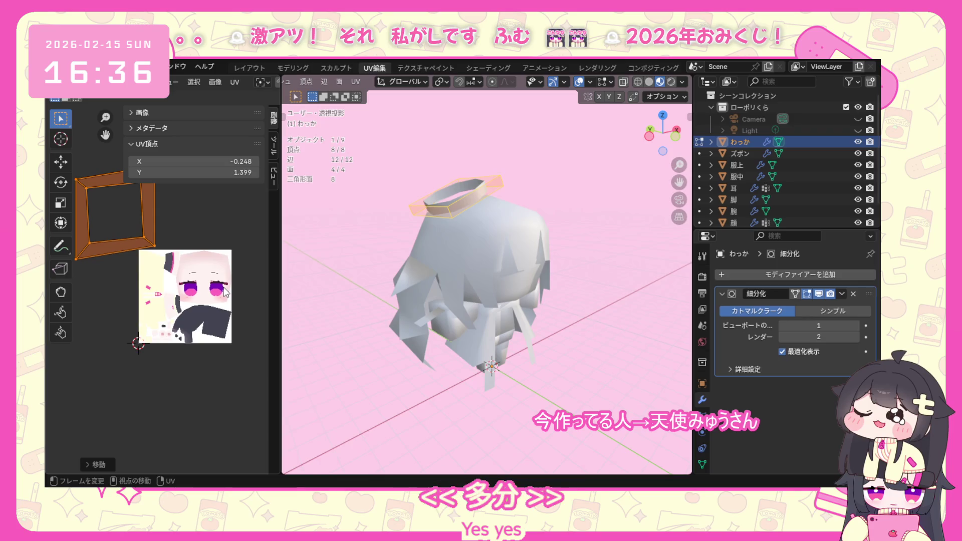
Shrink the halo UVs to a small square and place them beside the texture's top-left.
key(s)
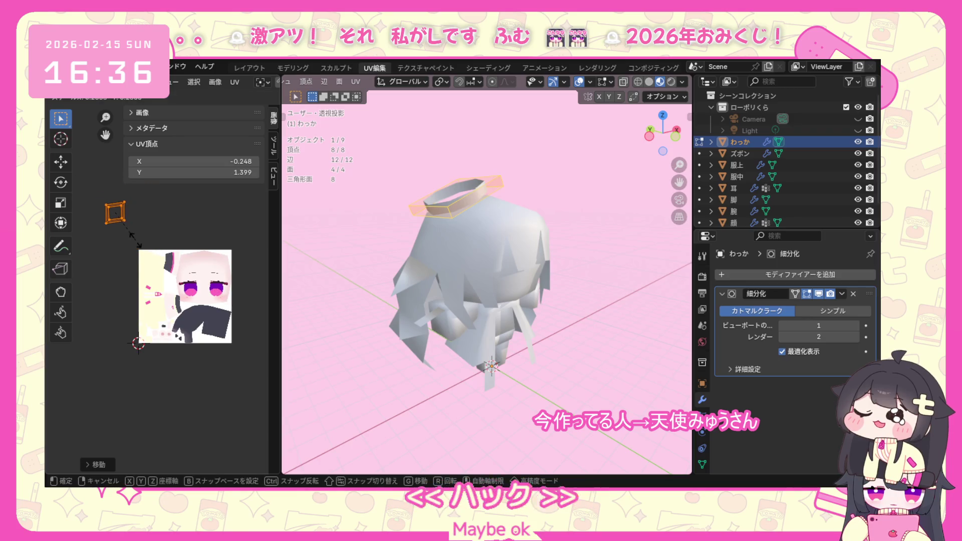
click(134, 236)
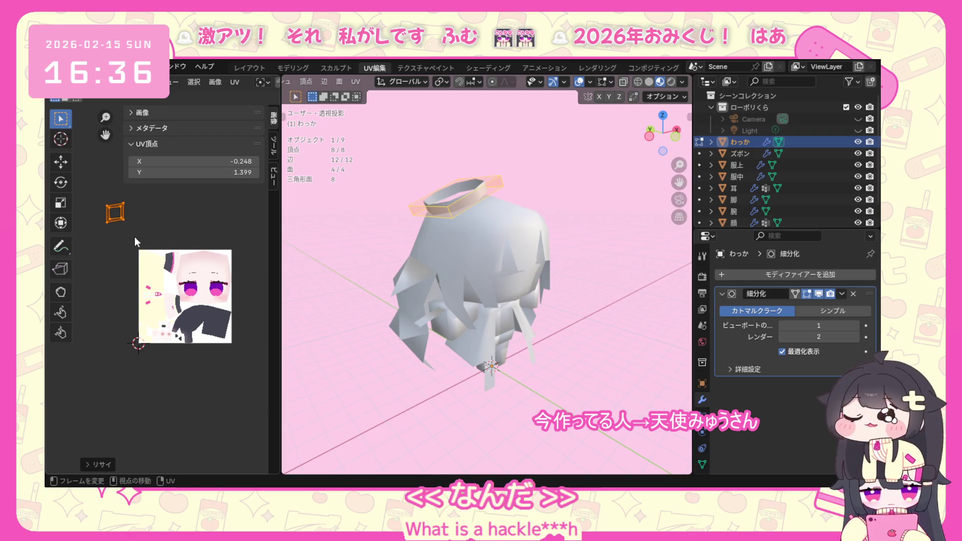
key(g)
click(149, 260)
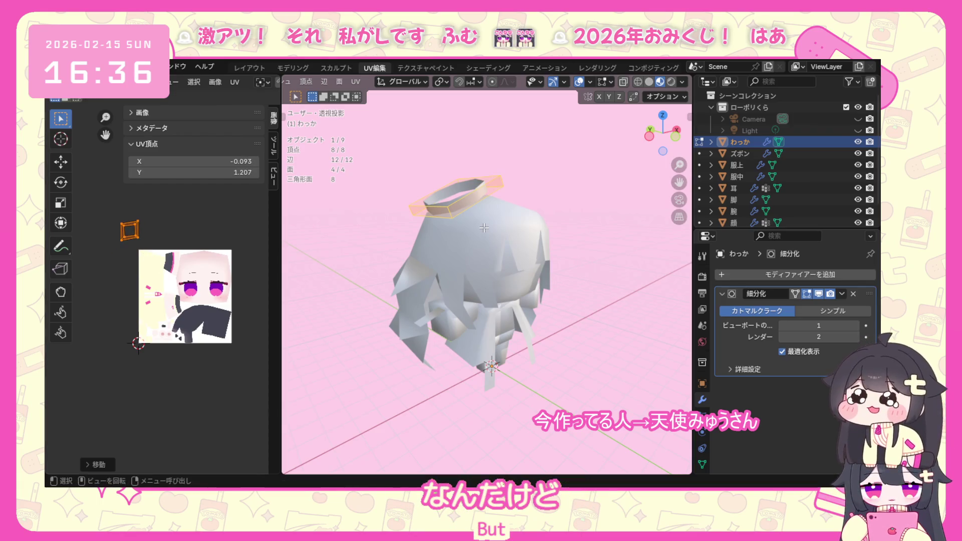
scroll(356, 81, up, 5)
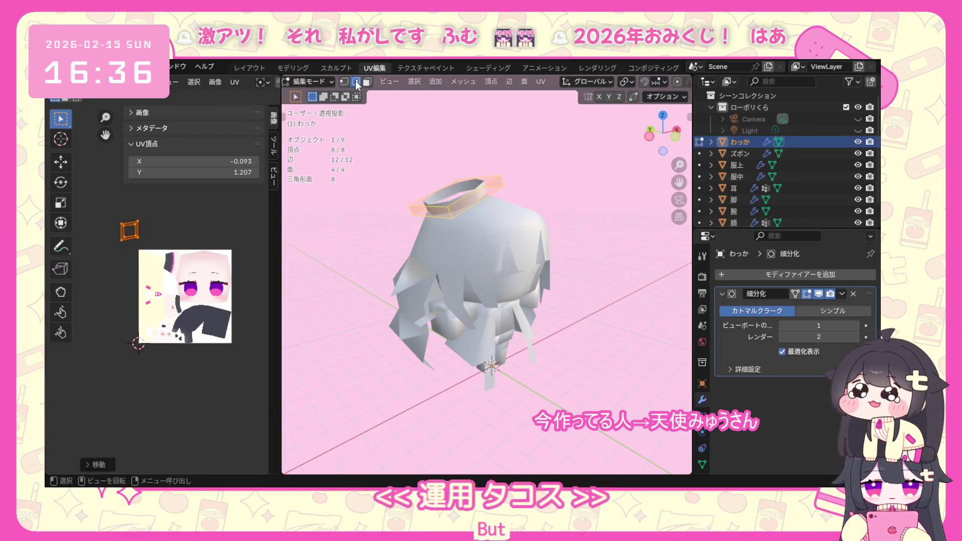
Switch to the ear part 耳 and enter edit mode in front orthographic view.
click(350, 81)
middle_drag(370, 129, 478, 262)
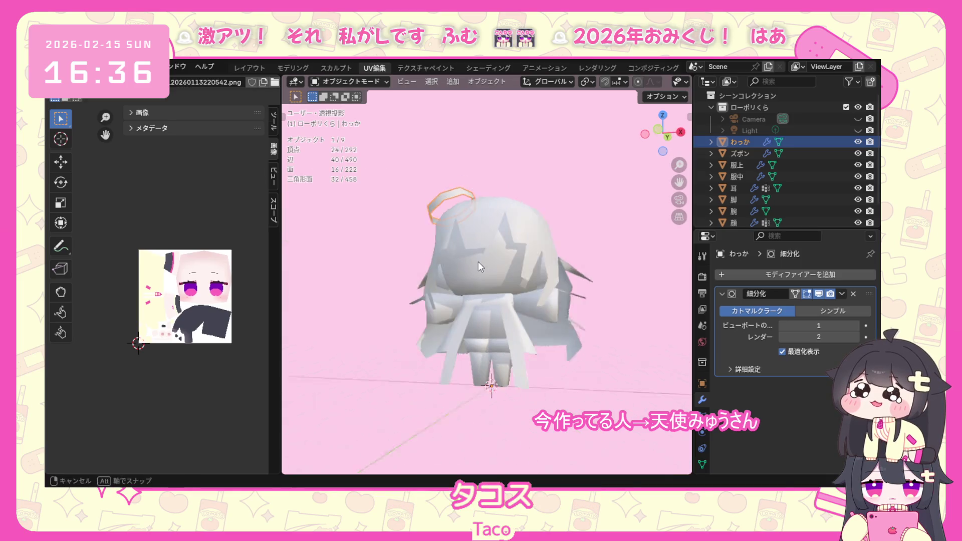
click(442, 283)
click(352, 80)
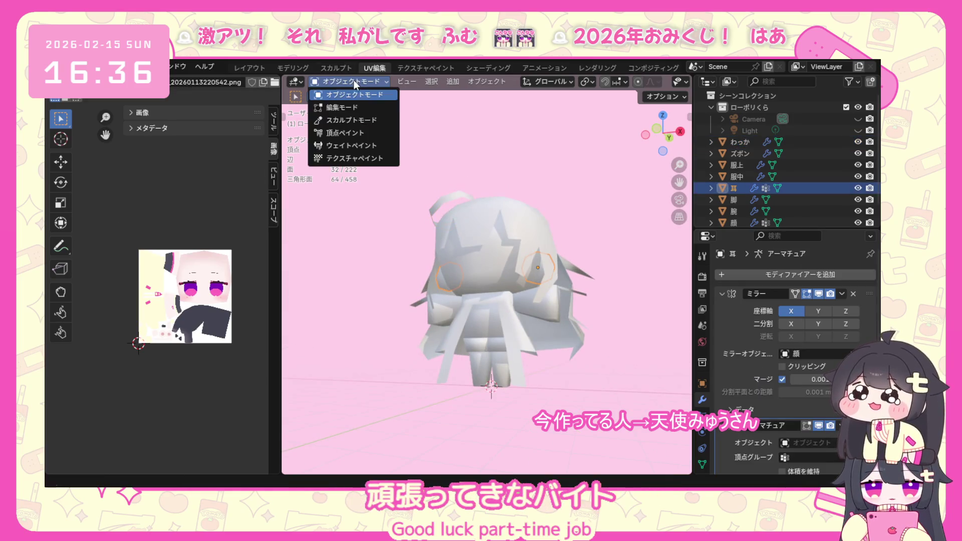
click(355, 108)
key(KP_1)
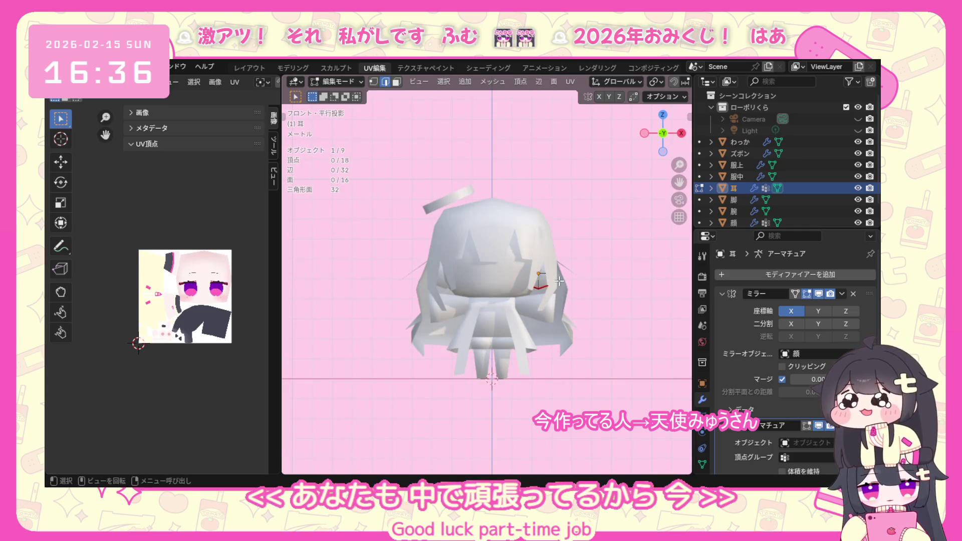
Select the entire ear mesh and unwrap it onto the character texture.
drag(558, 281, 569, 242)
key(a)
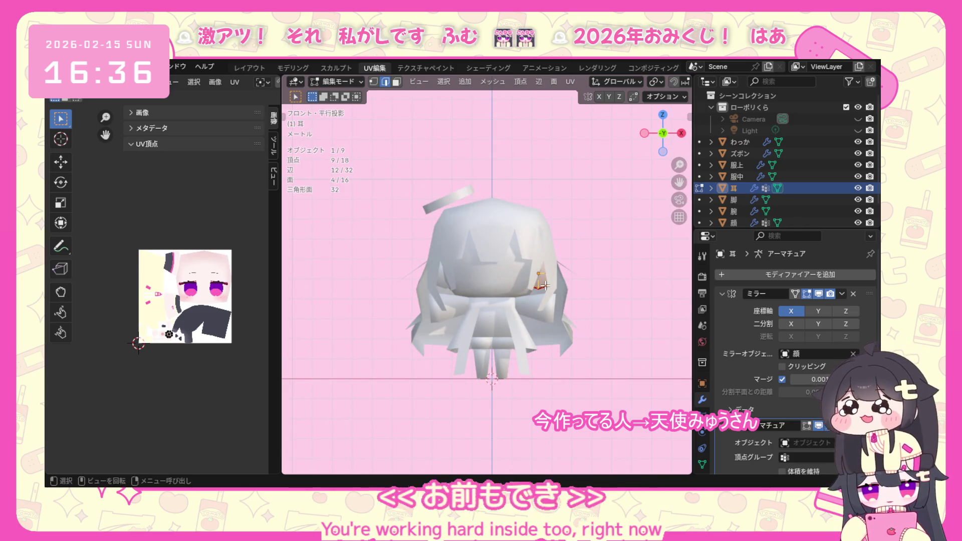
key(u)
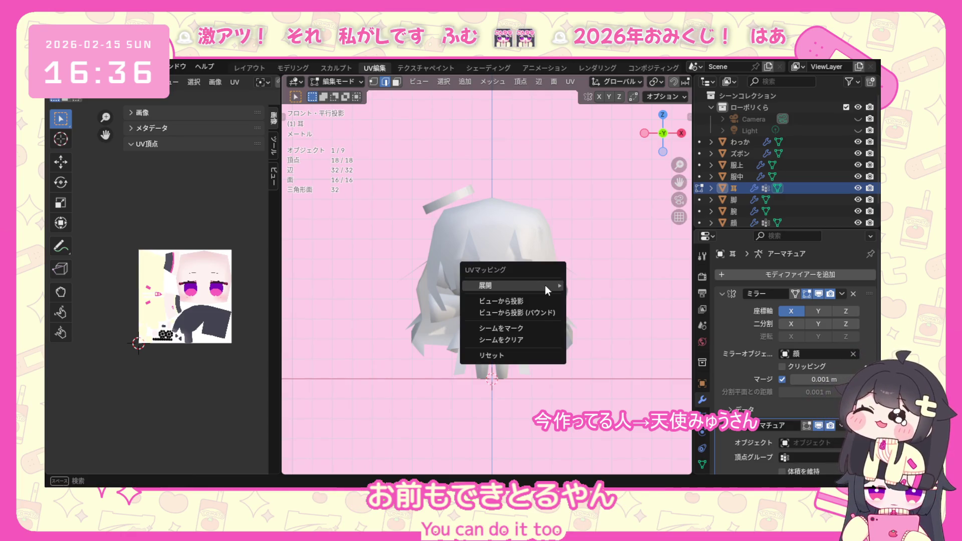
mouse_move(512, 285)
click(625, 285)
scroll(192, 314, up, 1)
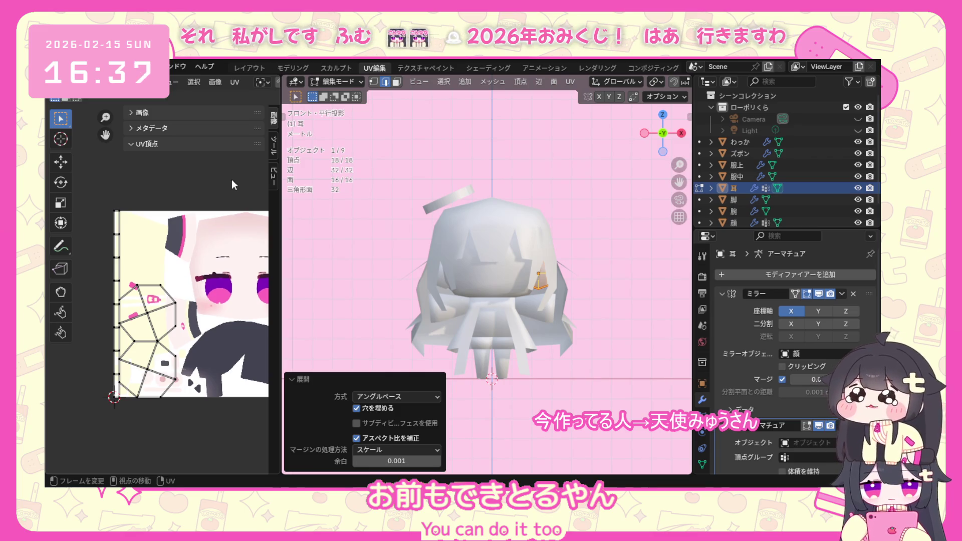
drag(232, 180, 105, 418)
Inspect the ear from an angle and reselect the entire ear mesh.
click(181, 299)
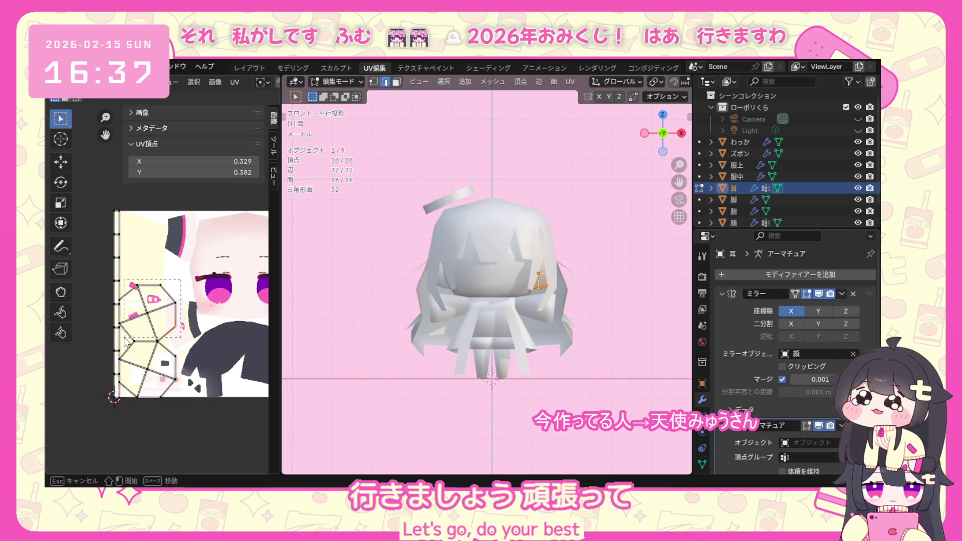
click(375, 337)
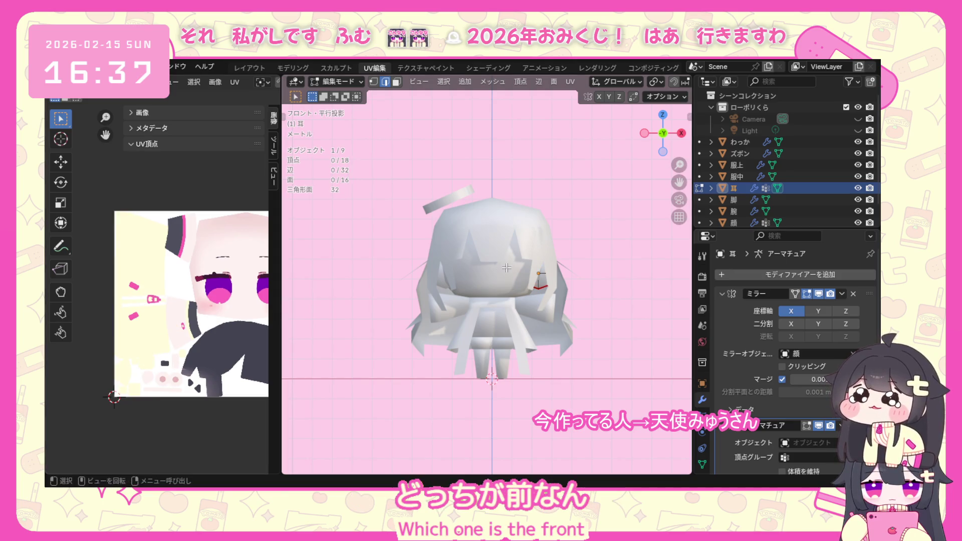
click(547, 278)
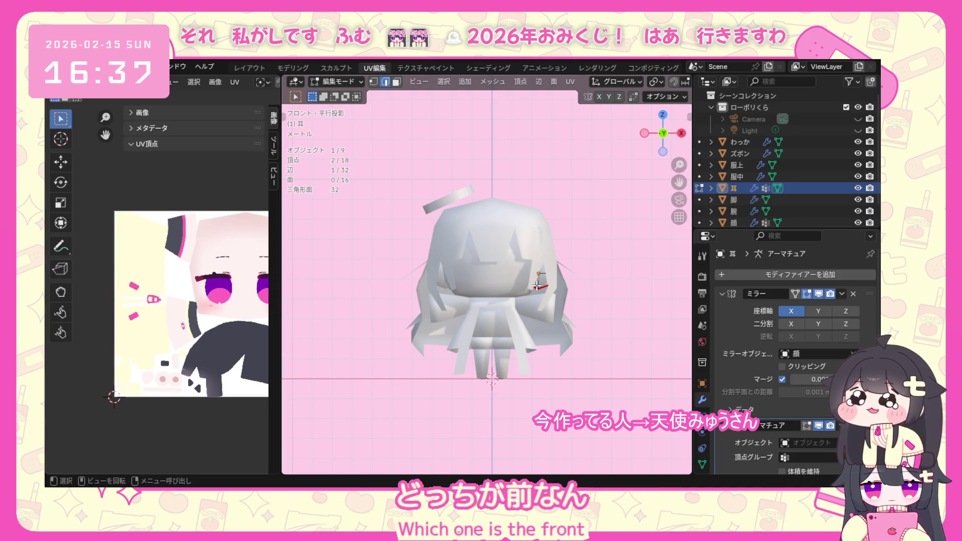
middle_drag(546, 269, 448, 274)
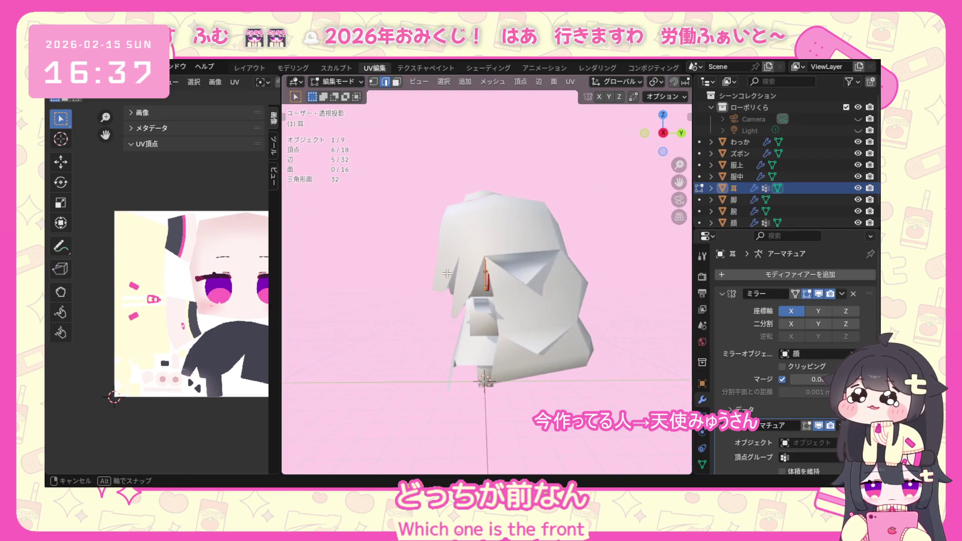
drag(489, 236, 487, 236)
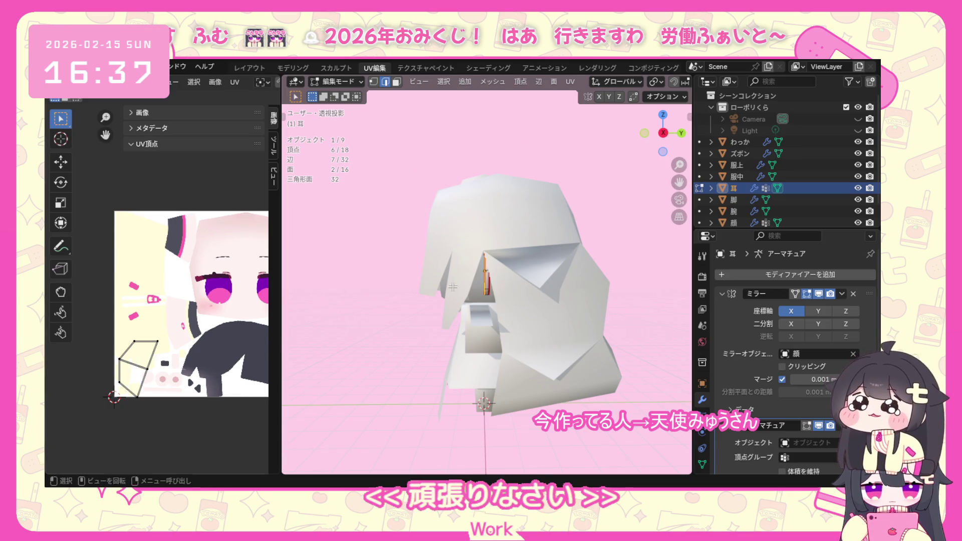
key(a)
Select the ear's lower UV island and shrink it.
drag(116, 401, 177, 343)
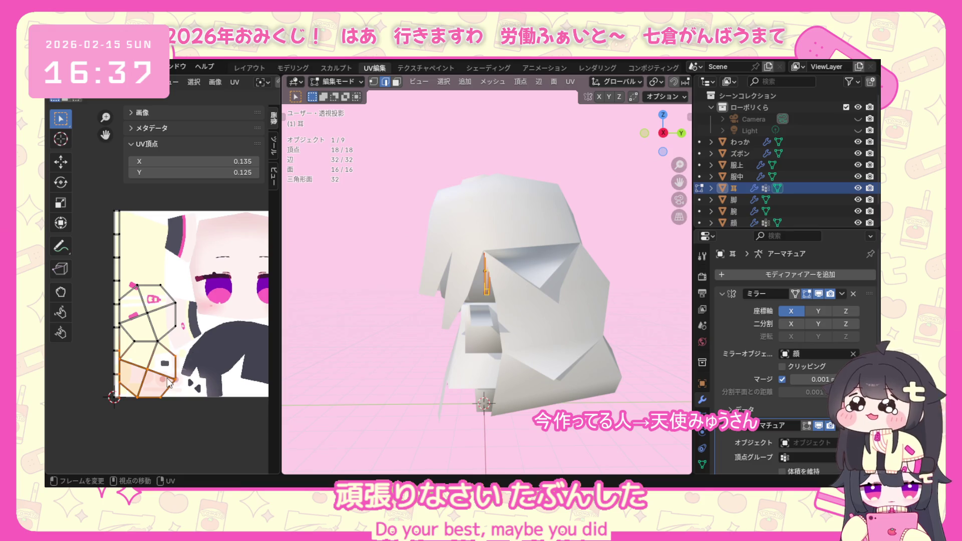
click(173, 369)
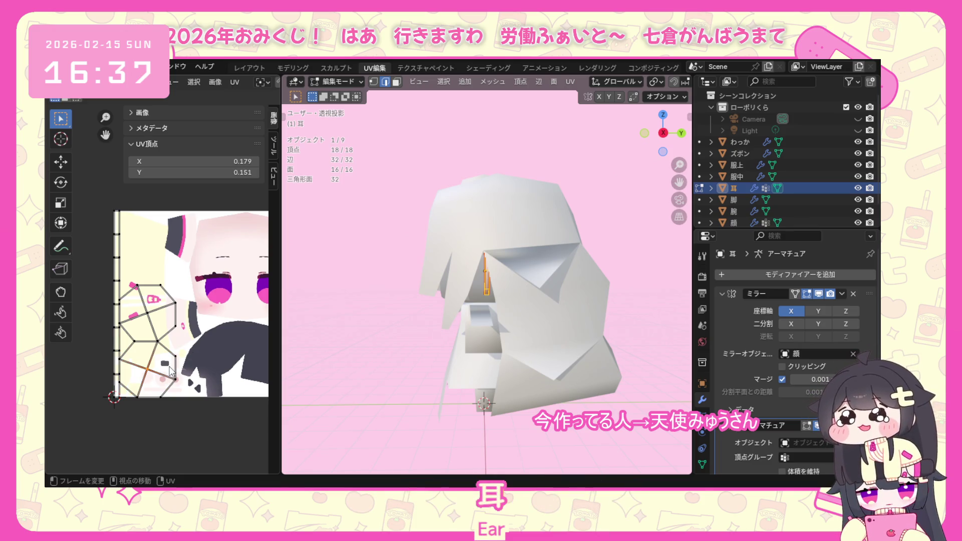
key(ctrl+l)
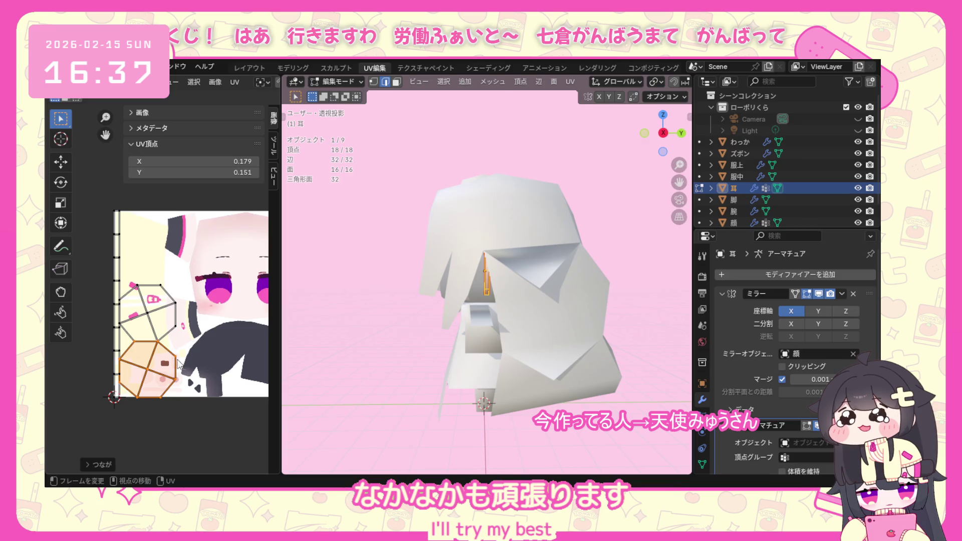
key(s)
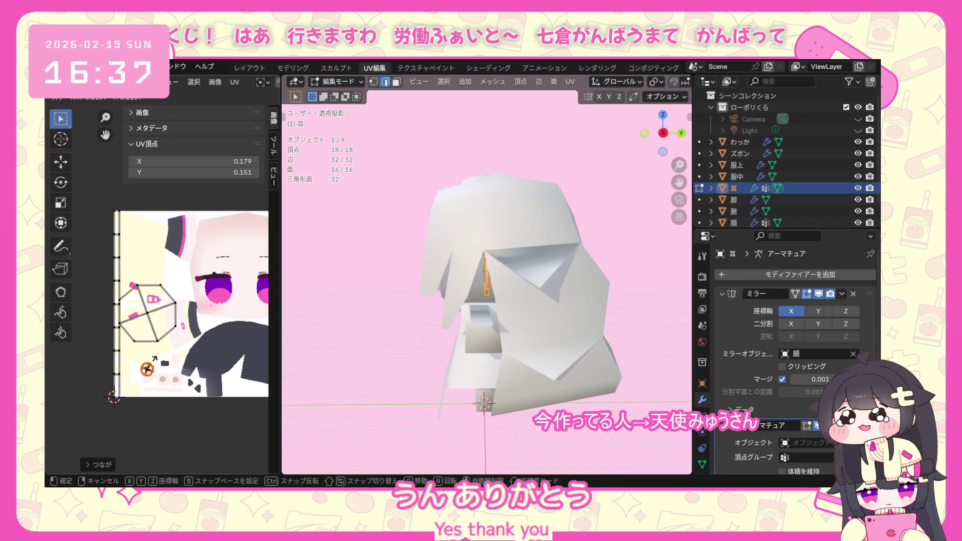
click(155, 361)
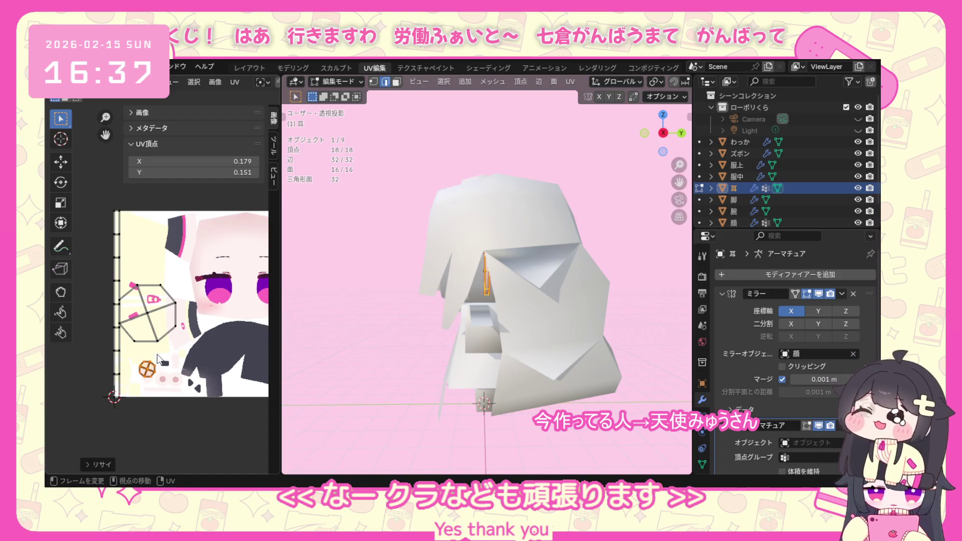
Move the hexagon island and edge strip together and shrink them into a small cluster.
drag(86, 399, 200, 194)
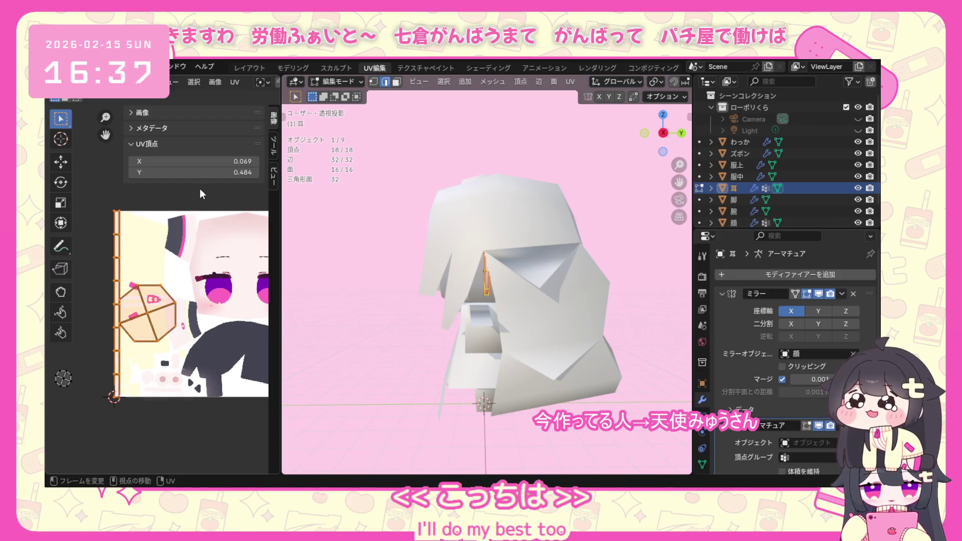
key(g)
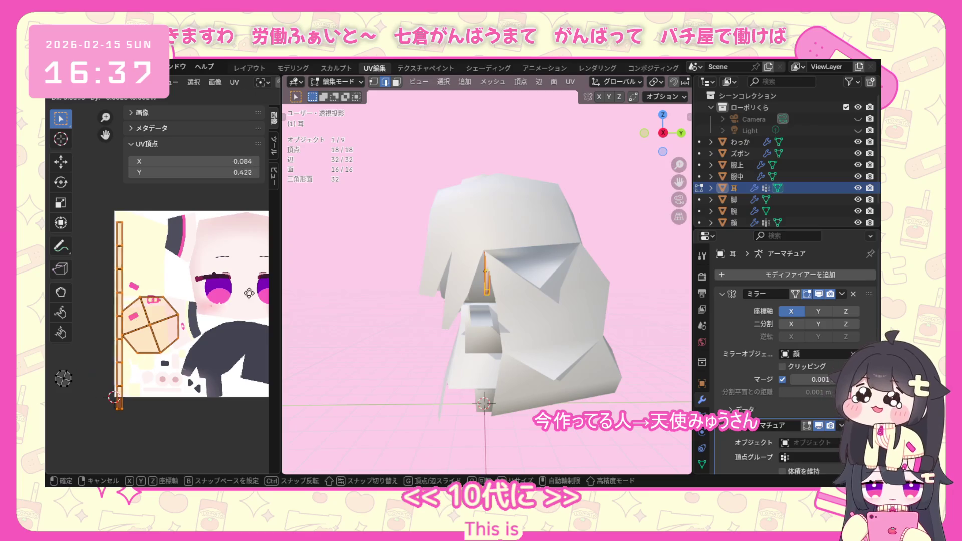
click(112, 397)
key(s)
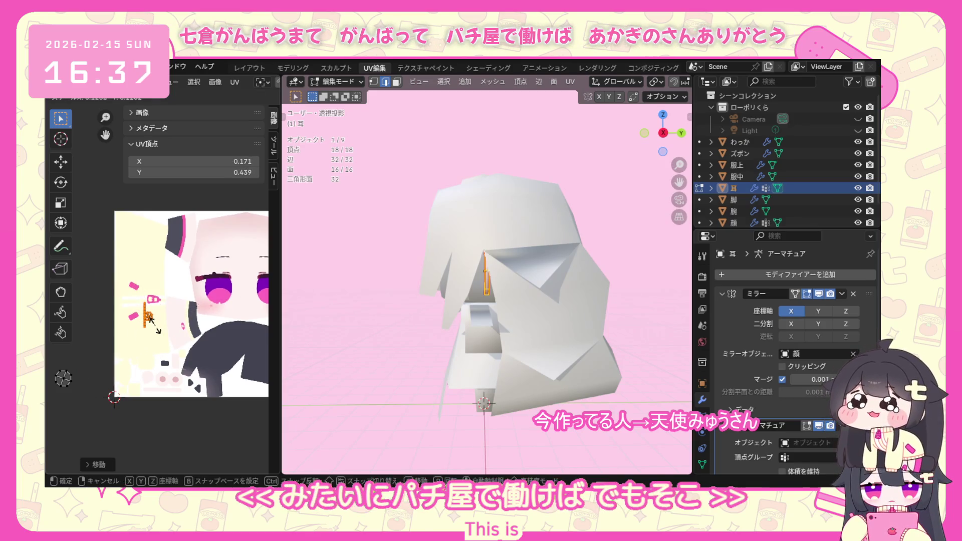
click(156, 327)
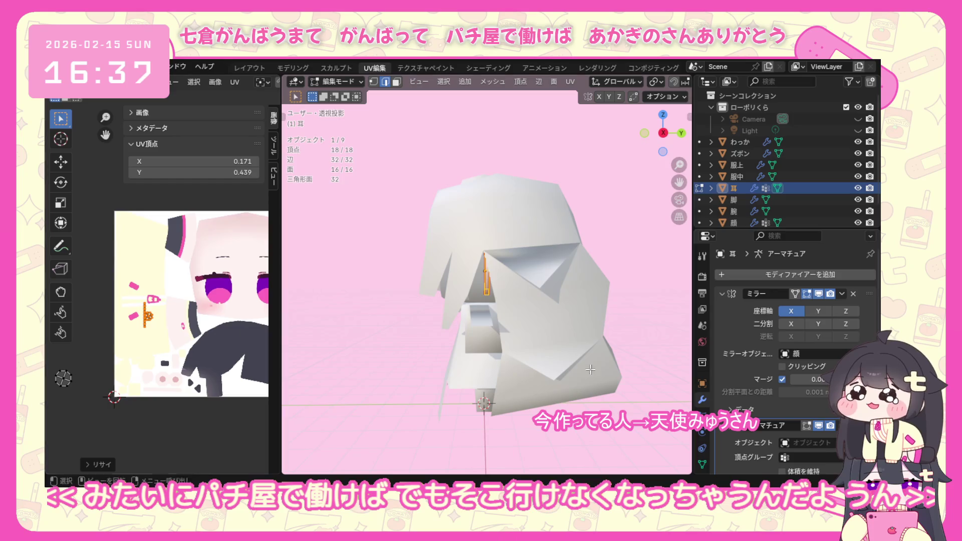
key(s)
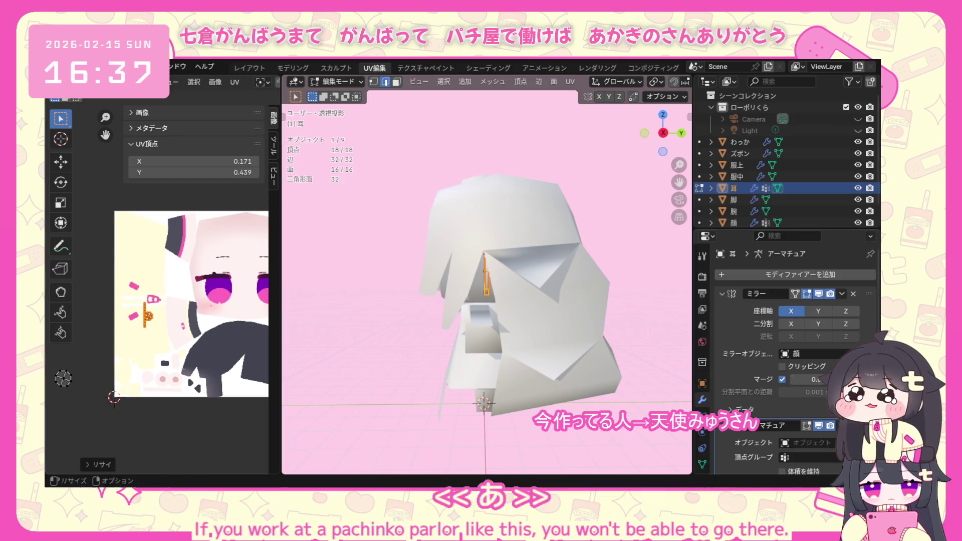
click(142, 316)
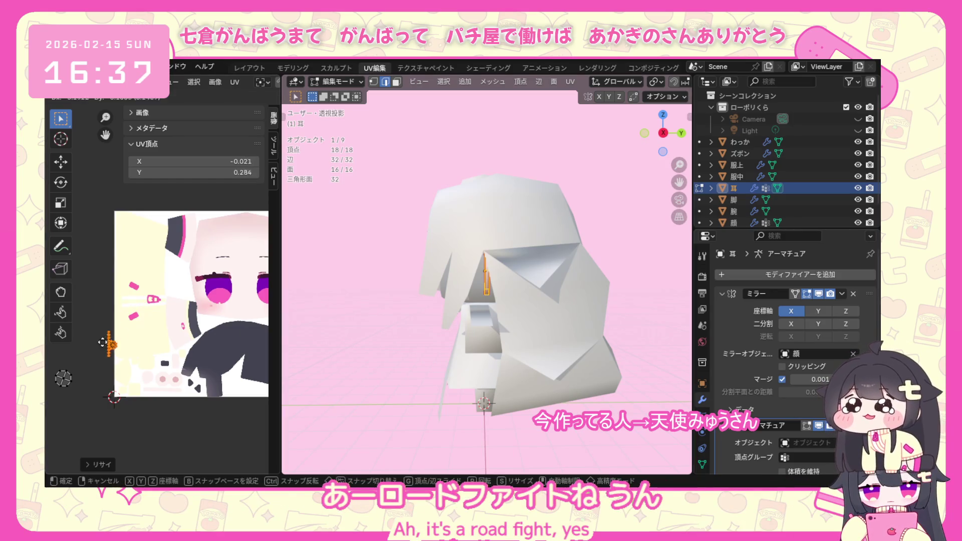
Place the ear UV cluster just beyond the texture's left edge.
click(59, 350)
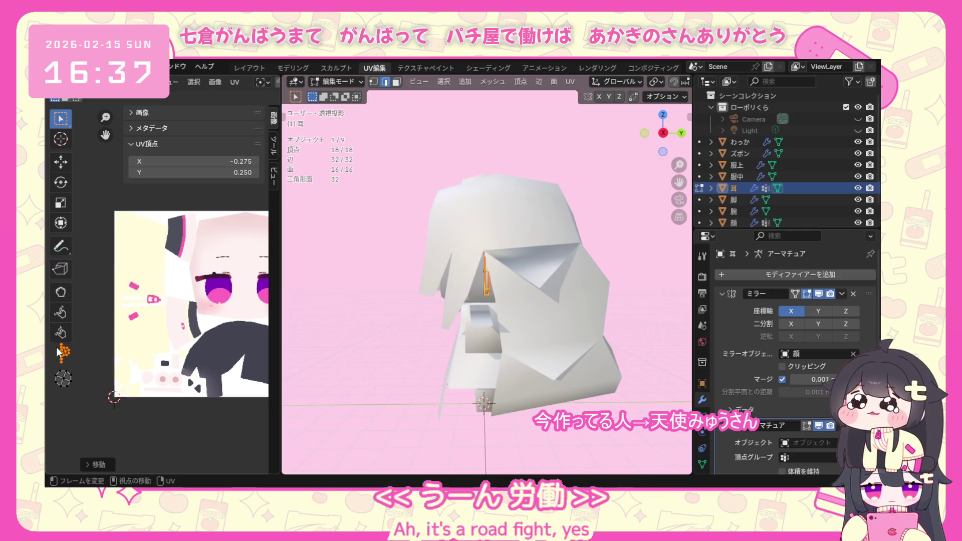
key(s)
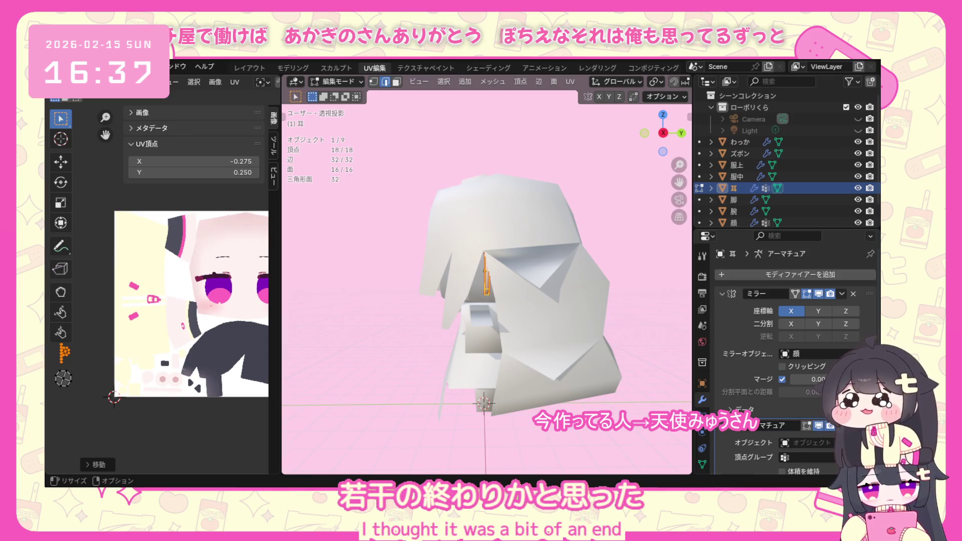
key(Escape)
middle_drag(421, 331, 514, 331)
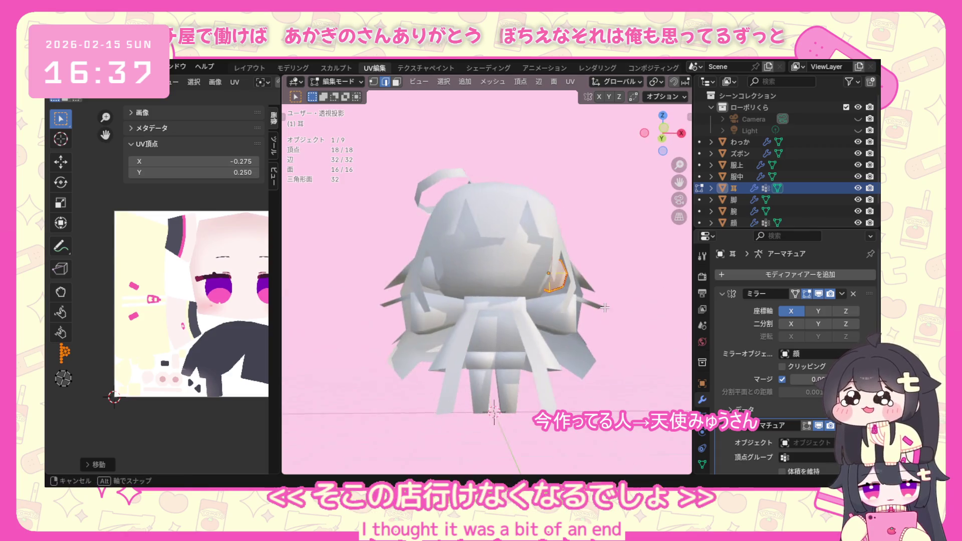
Switch to the arm object 腕, enter edit mode and isolate it in local view.
click(340, 81)
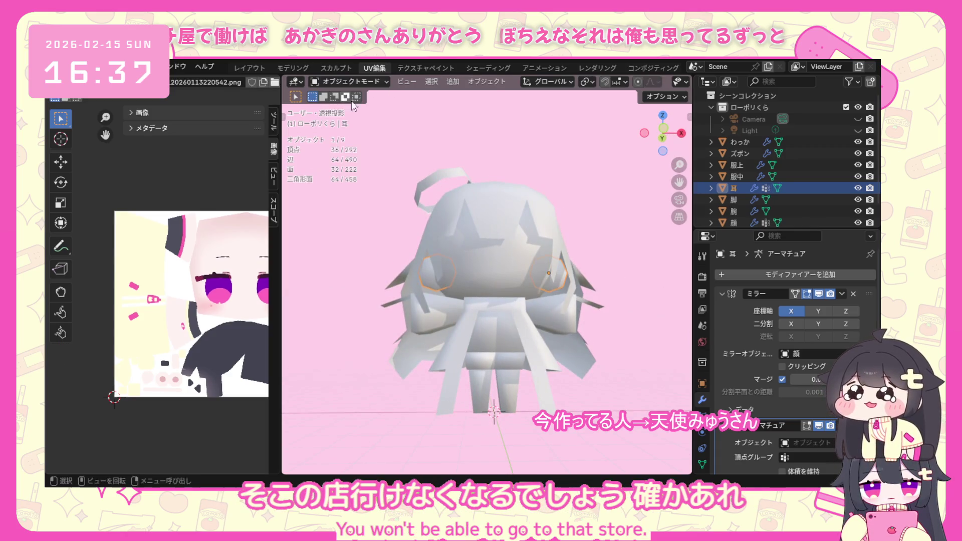
click(523, 329)
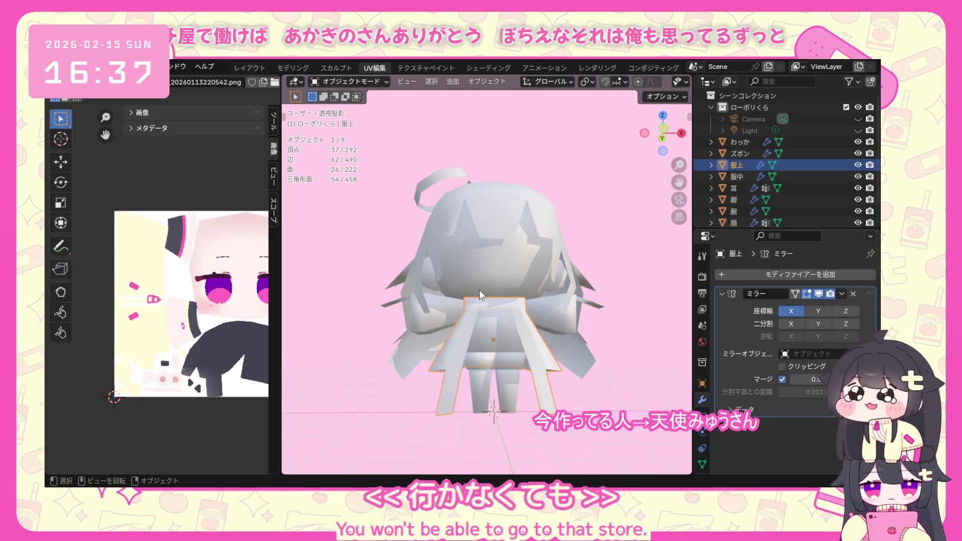
click(594, 319)
mouse_move(601, 323)
middle_down()
mouse_move(517, 336)
mouse_move(378, 89)
mouse_move(419, 258)
mouse_move(407, 291)
middle_up()
click(350, 81)
click(368, 102)
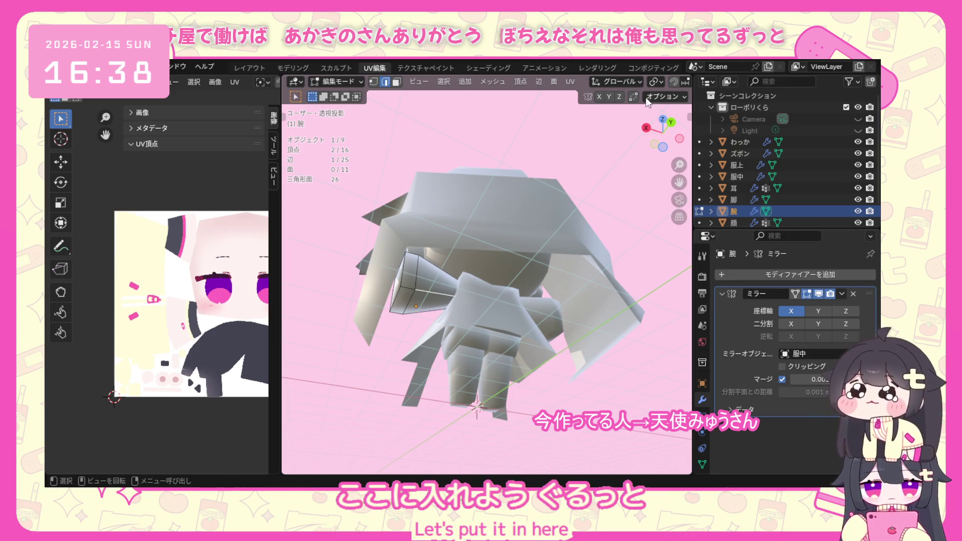
key(slash)
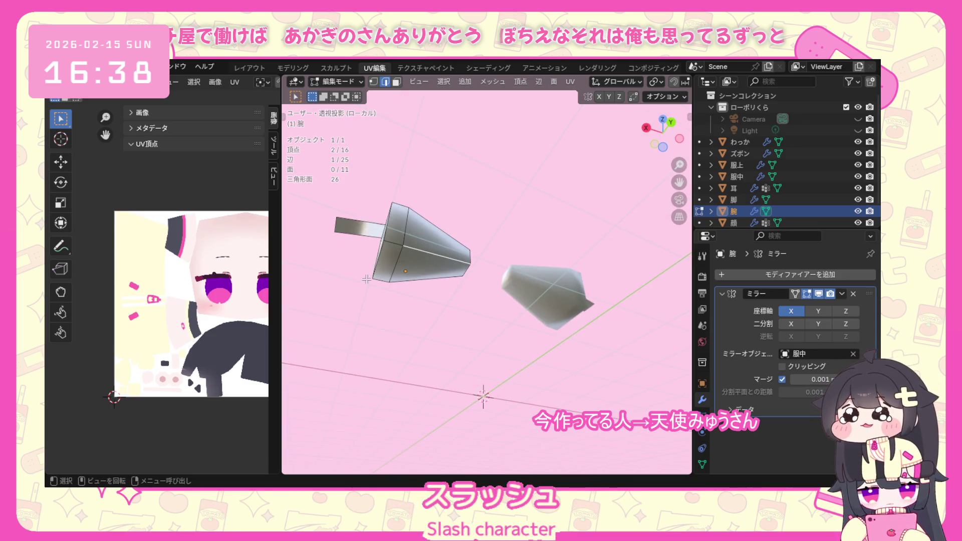
Shift-select vertices around the arm, including the flap, while orbiting.
middle_drag(366, 279, 397, 316)
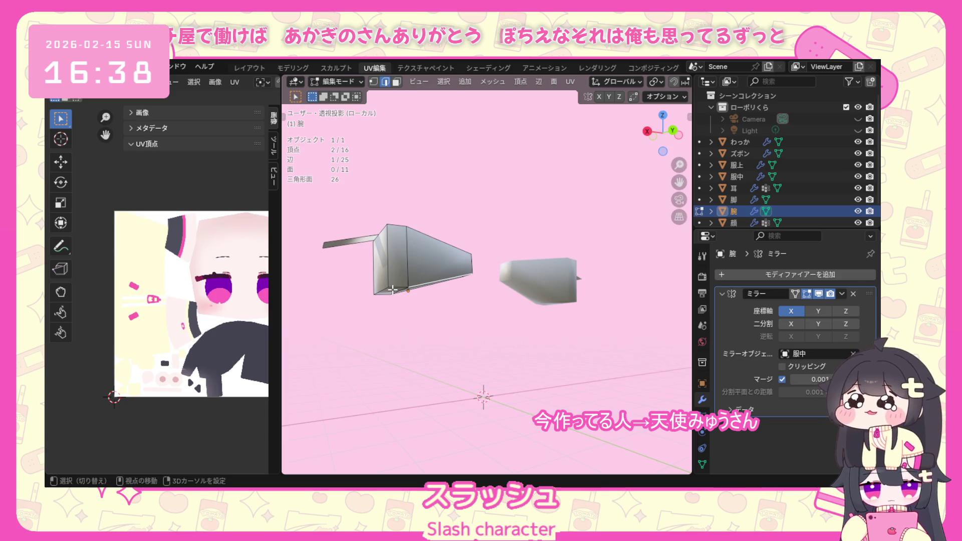
shift+middle_drag(388, 279, 422, 304)
middle_drag(419, 328, 456, 340)
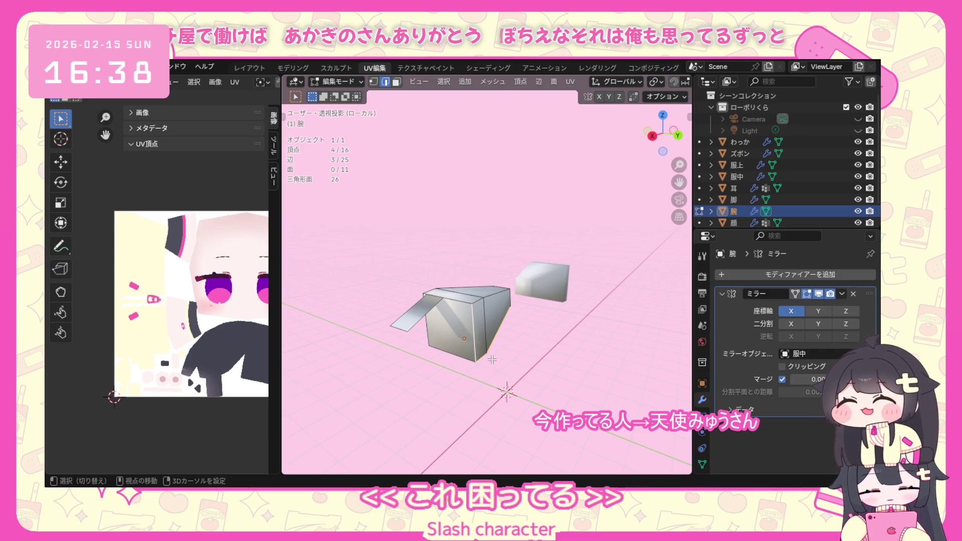
middle_drag(434, 299, 464, 350)
shift+click(464, 349)
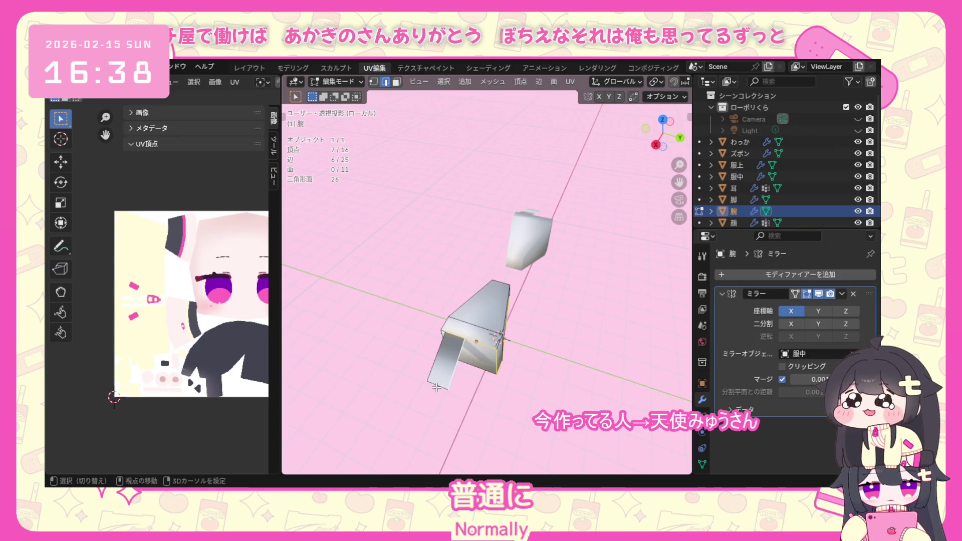
middle_drag(437, 388, 496, 306)
shift+click(496, 306)
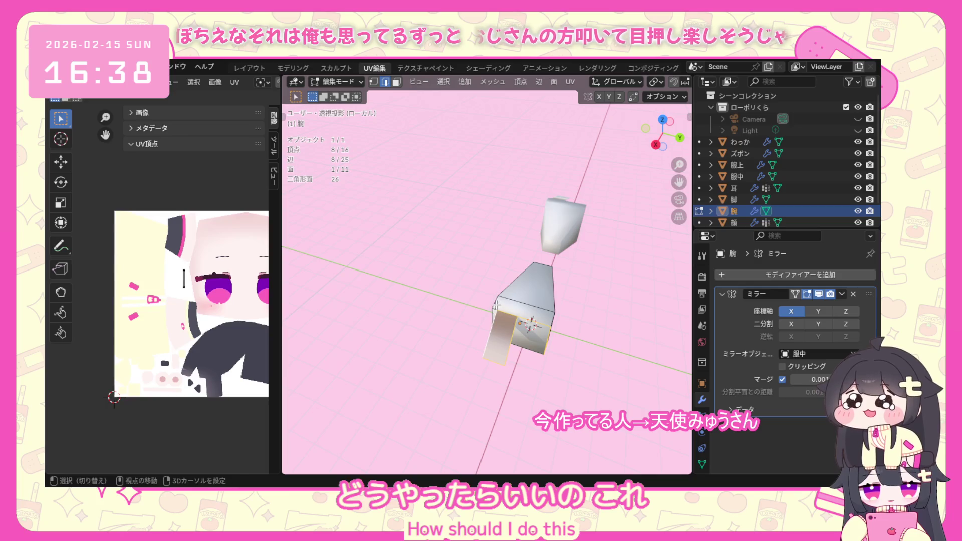
middle_drag(494, 312, 544, 317)
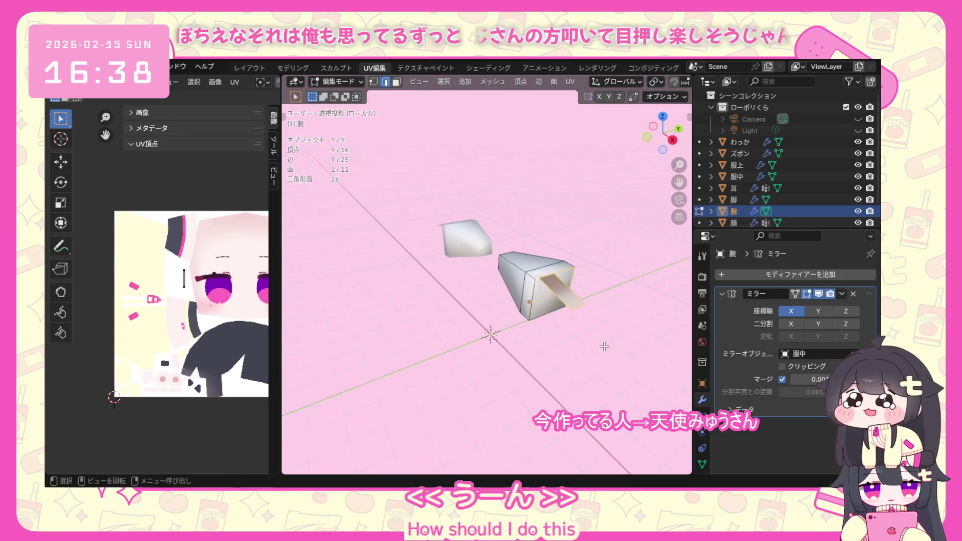
shift+click(544, 316)
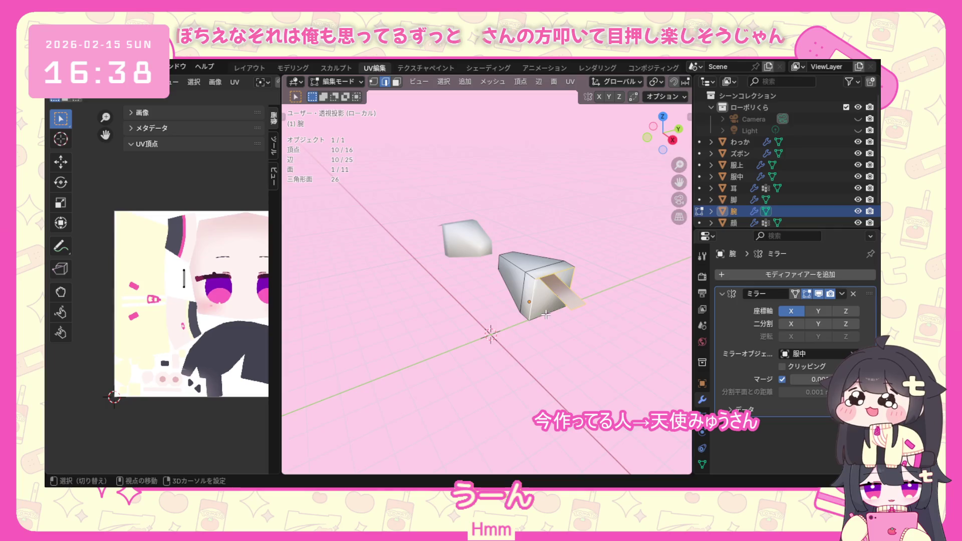
middle_drag(546, 313, 365, 373)
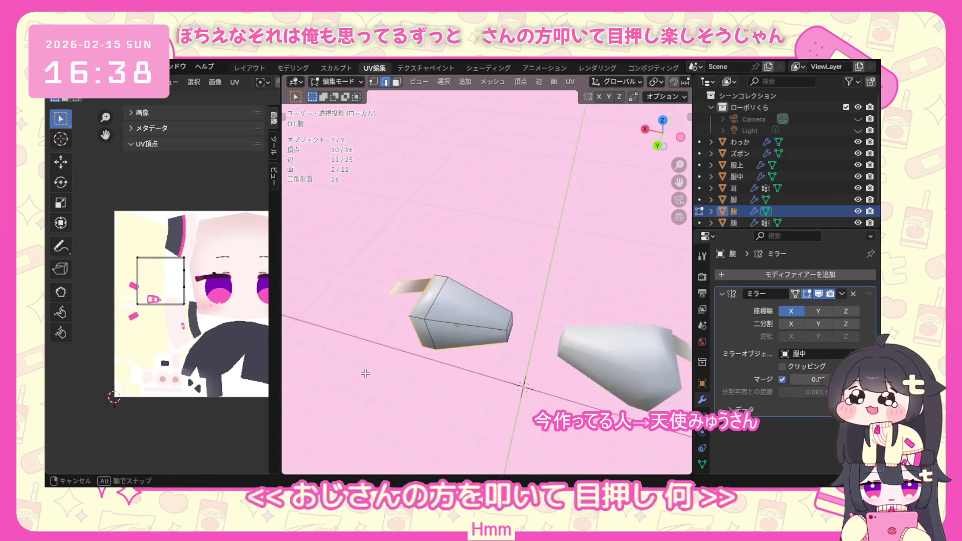
Finish the arm vertex selection, apply the edge operation to it, then select the whole arm.
mouse_move(365, 374)
middle_down()
mouse_move(489, 273)
mouse_move(441, 285)
middle_up()
shift+click(471, 293)
shift+click(437, 280)
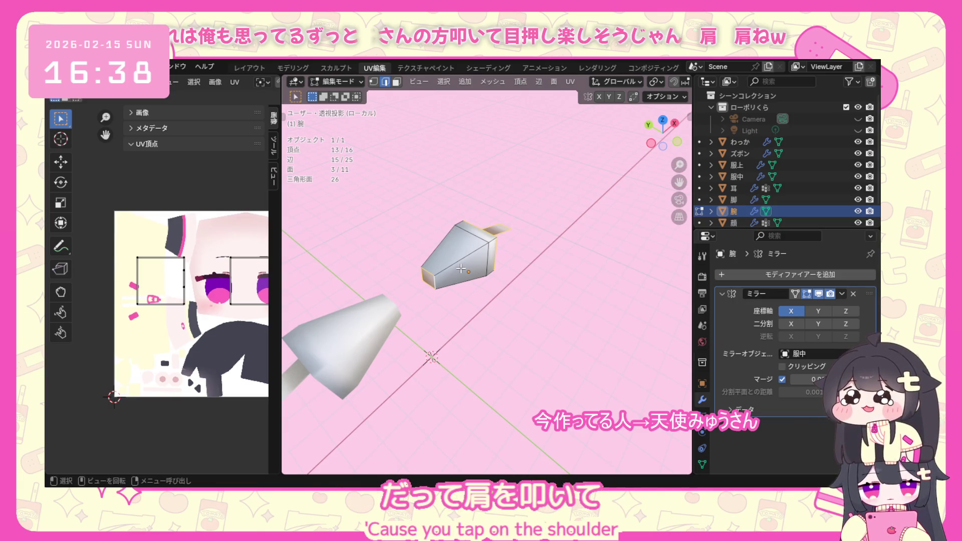
key(ctrl+e)
click(445, 336)
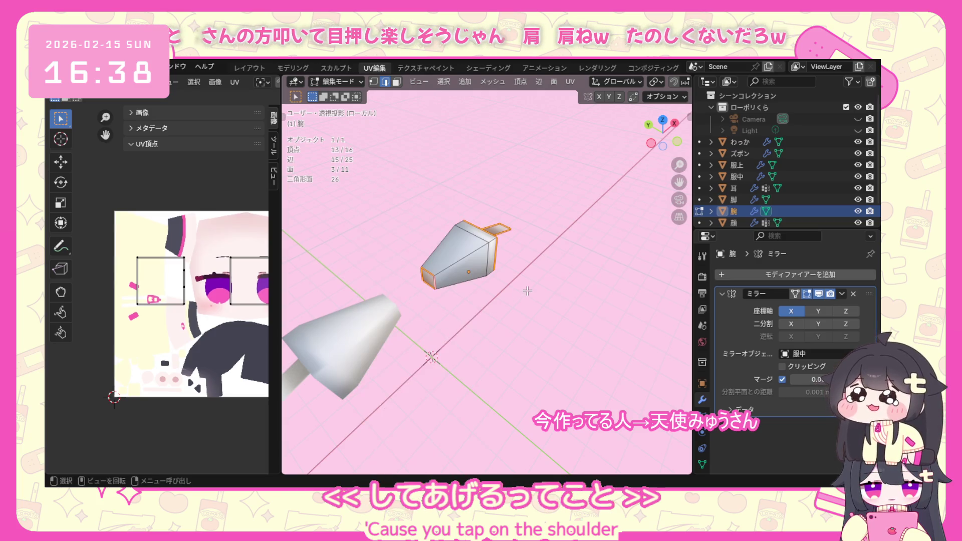
mouse_move(444, 337)
middle_down()
mouse_move(446, 231)
mouse_move(517, 248)
mouse_move(526, 331)
middle_up()
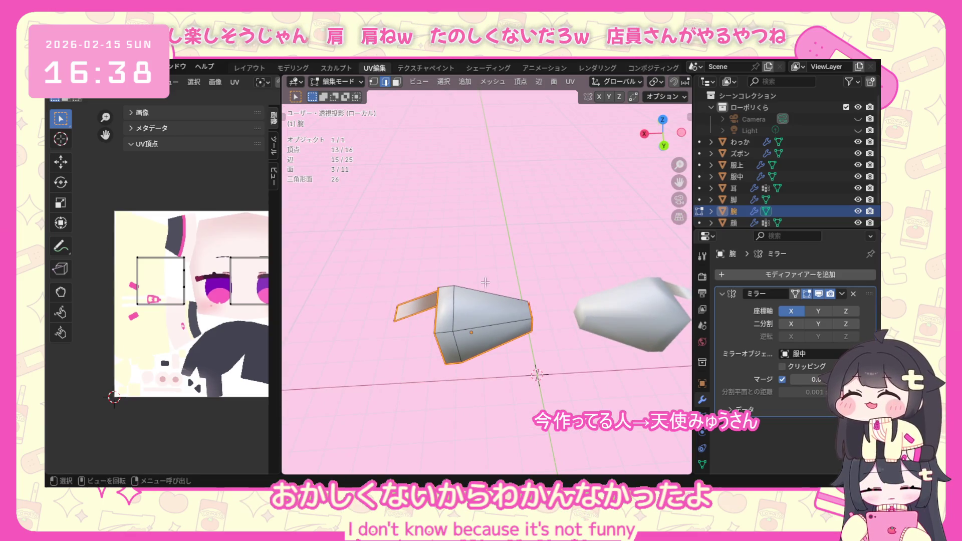
key(a)
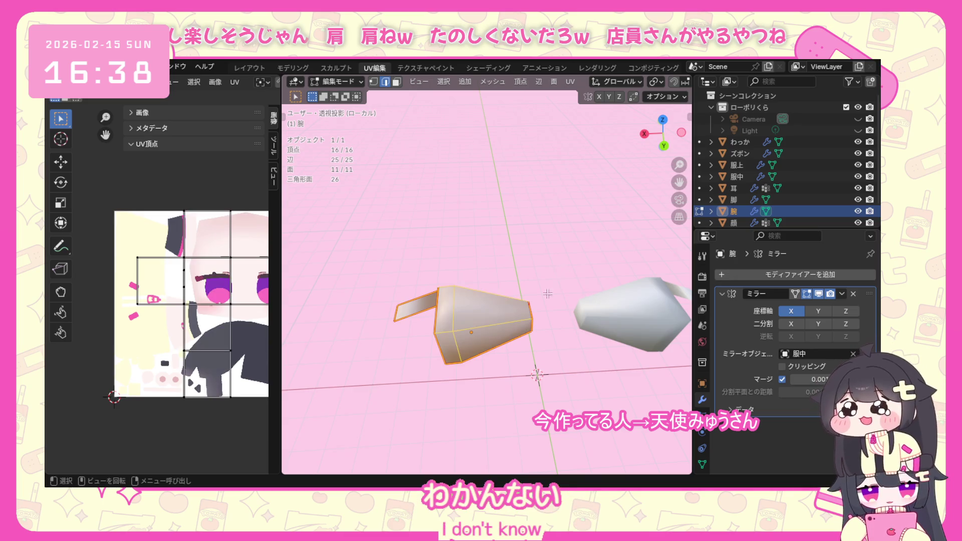
Unwrap the whole arm mesh onto the character texture.
key(ctrl+e)
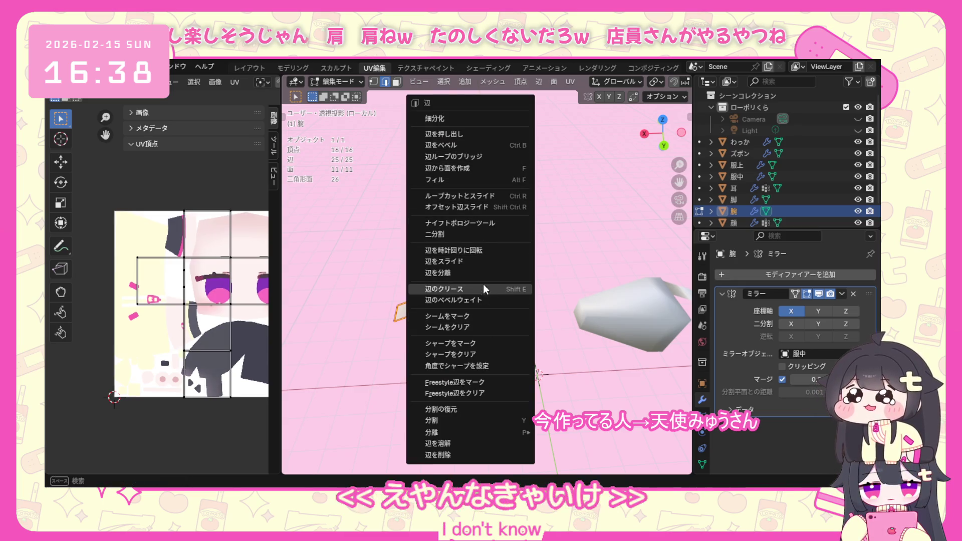
click(453, 344)
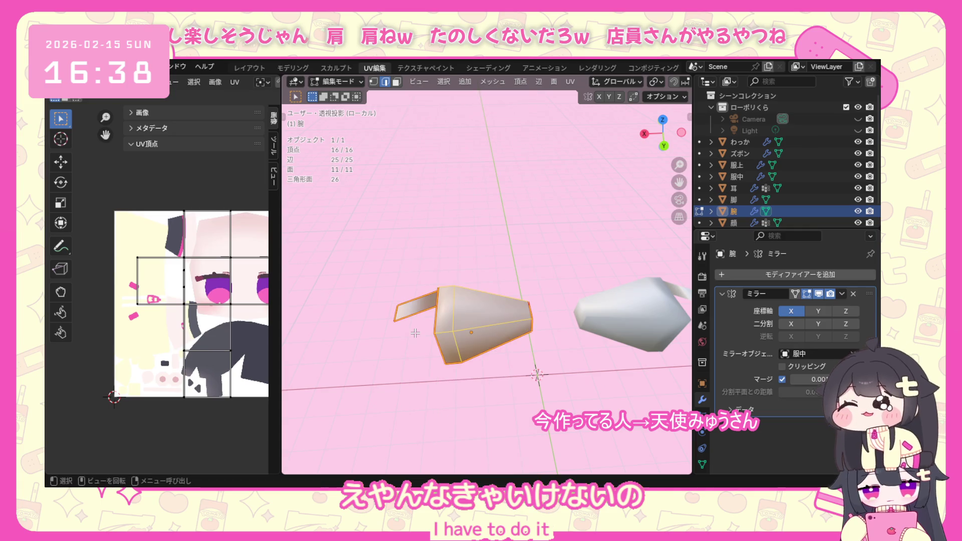
key(u)
click(464, 340)
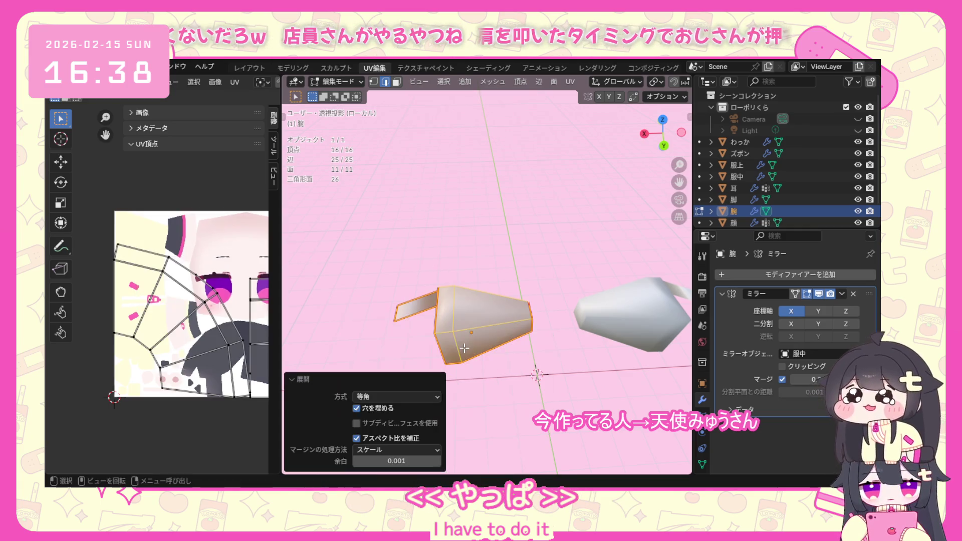
scroll(234, 326, down, 2)
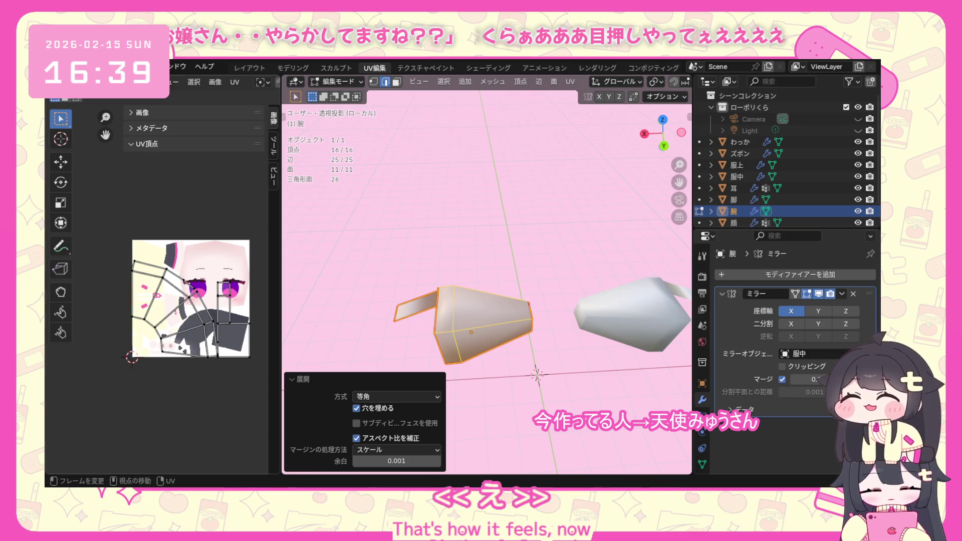
Check the arm's end vertices from the other side, then select the entire arm mesh.
click(153, 269)
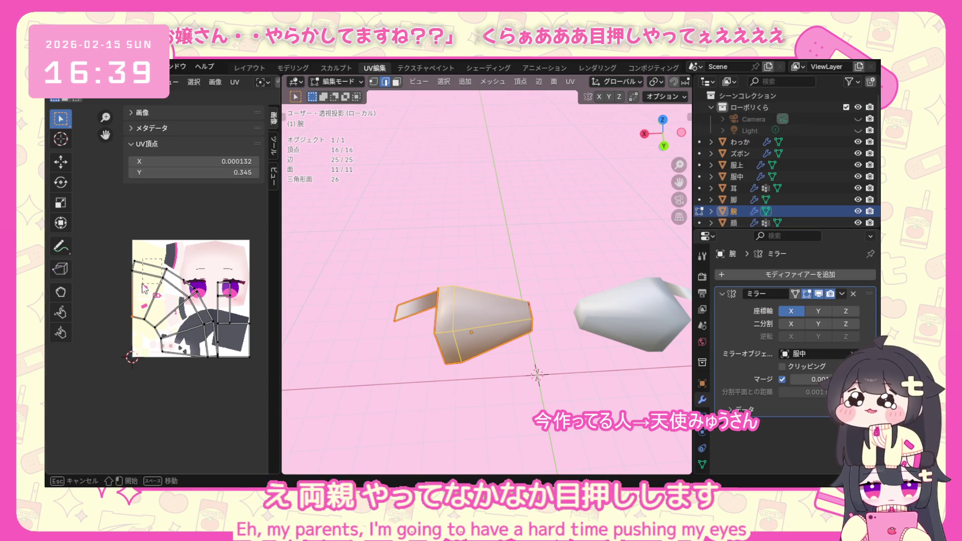
click(137, 293)
middle_drag(495, 359, 381, 228)
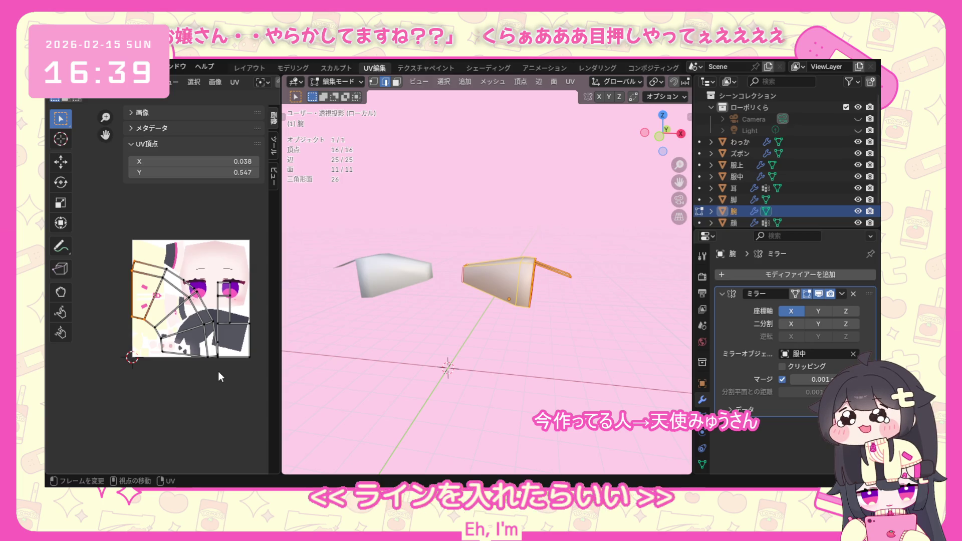
click(480, 293)
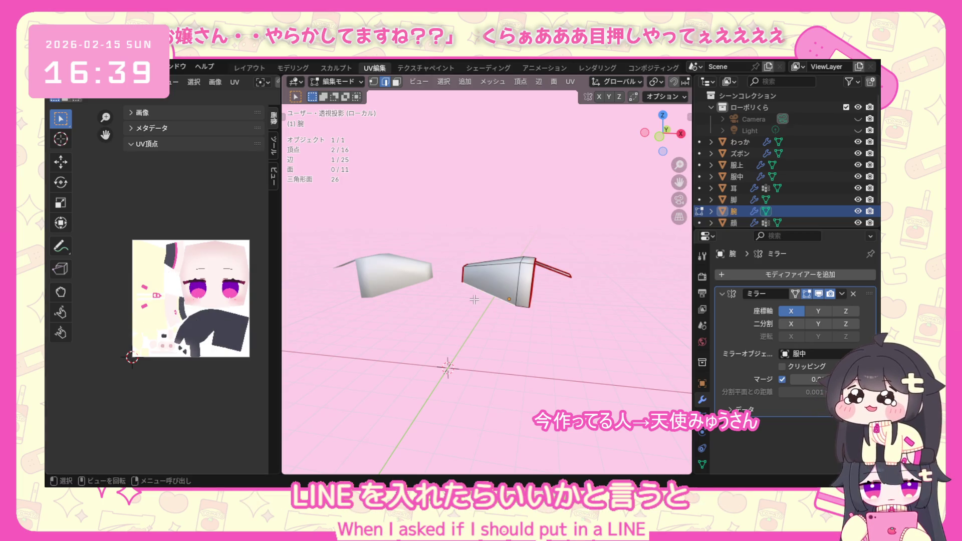
drag(462, 264, 551, 304)
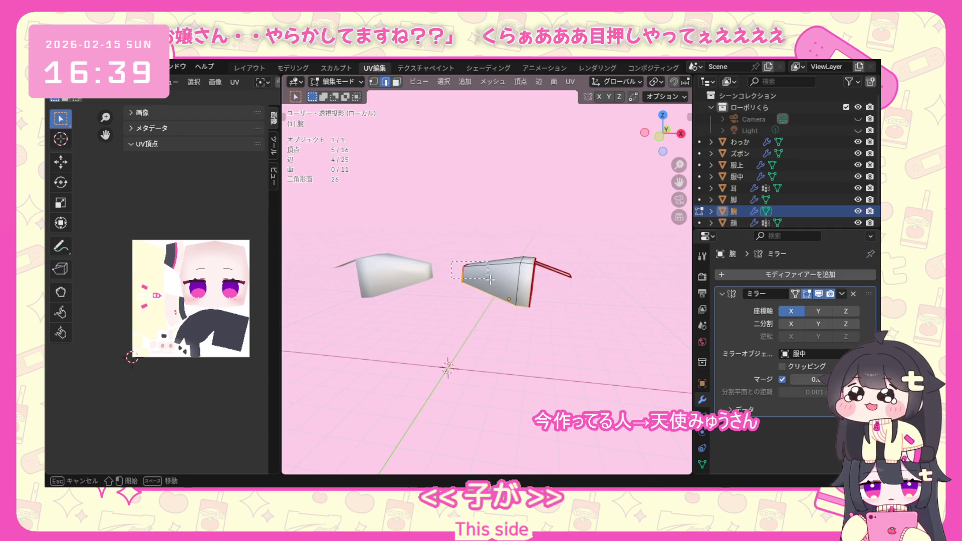
drag(489, 278, 554, 327)
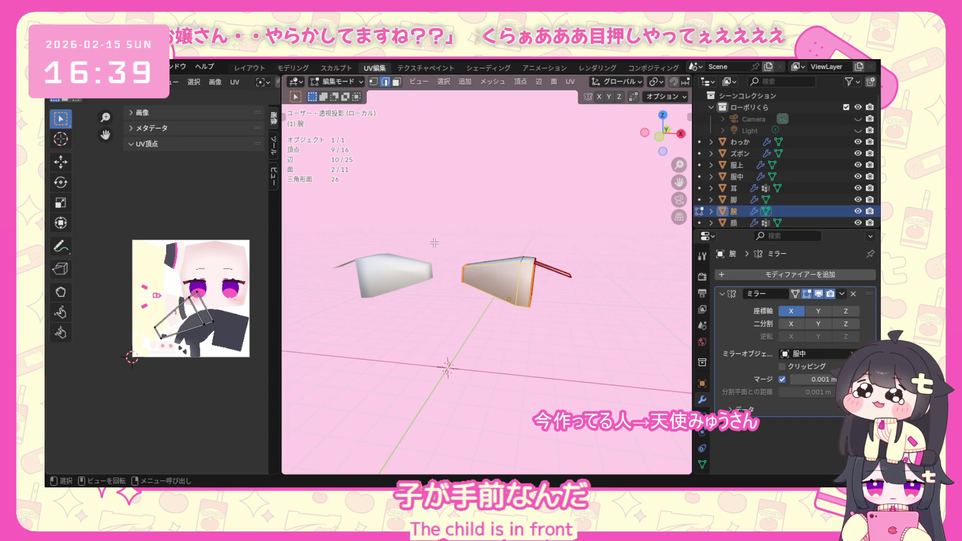
drag(633, 383, 632, 384)
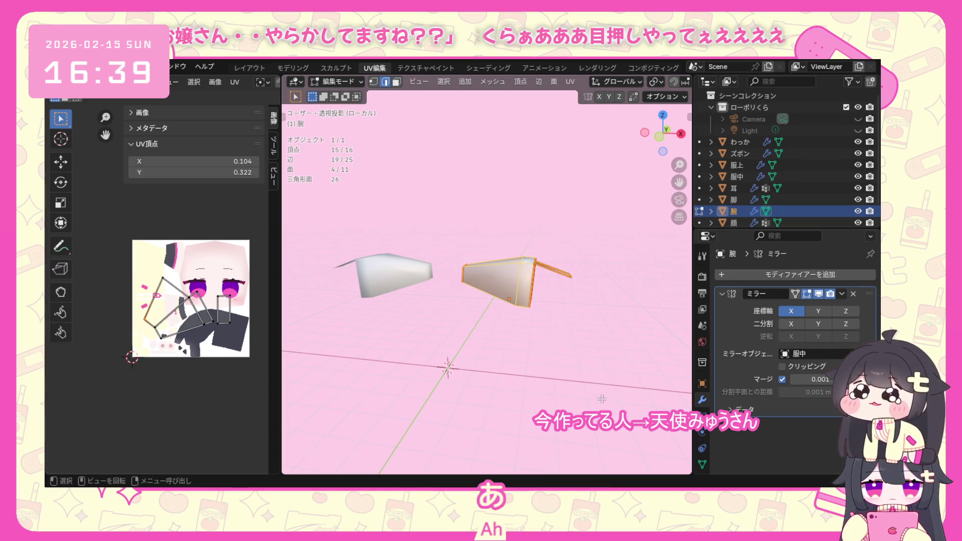
click(497, 331)
key(a)
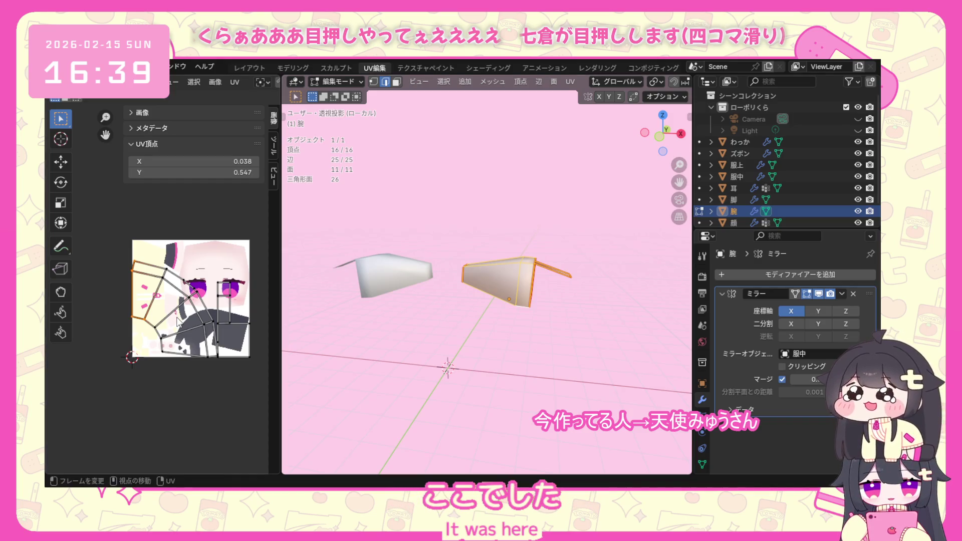
scroll(148, 316, up, 1)
scroll(154, 277, up, 1)
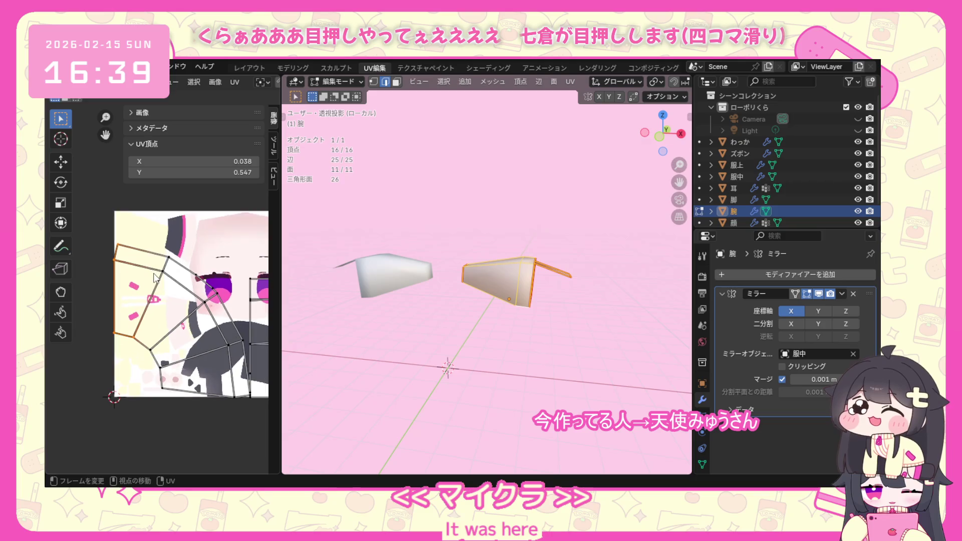
scroll(174, 275, down, 1)
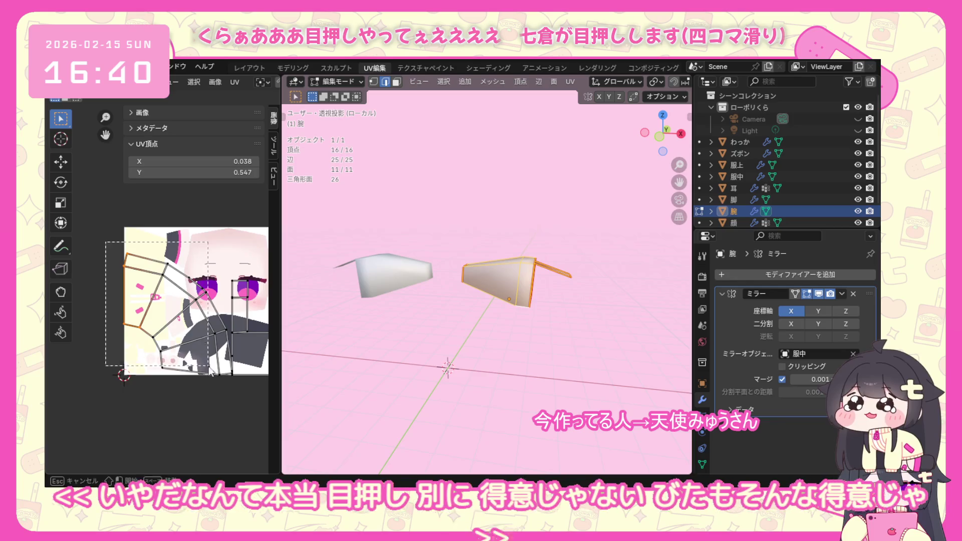
Shrink the arm's UV islands and move them beyond the texture's lower-left corner.
mouse_move(105, 242)
mouse_down()
mouse_move(232, 406)
mouse_move(283, 405)
mouse_up()
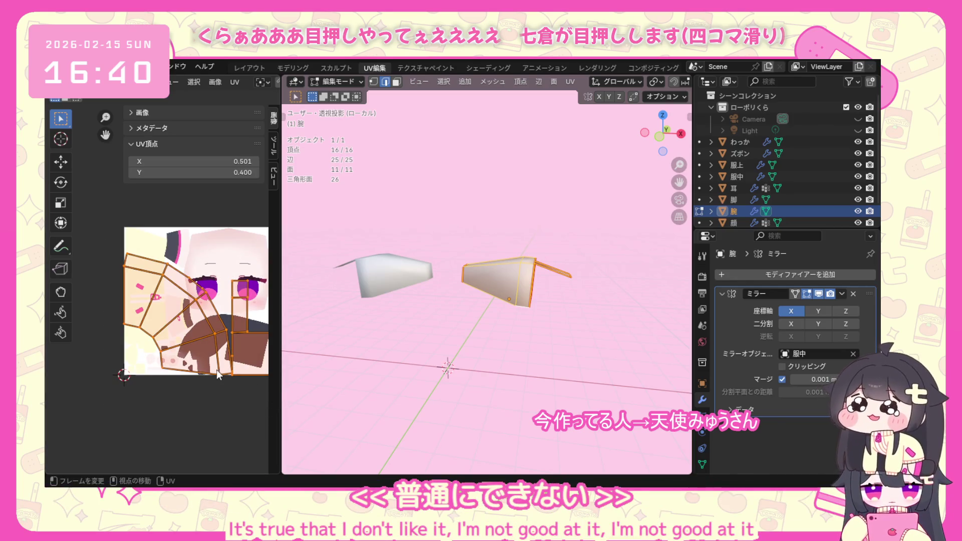
key(s)
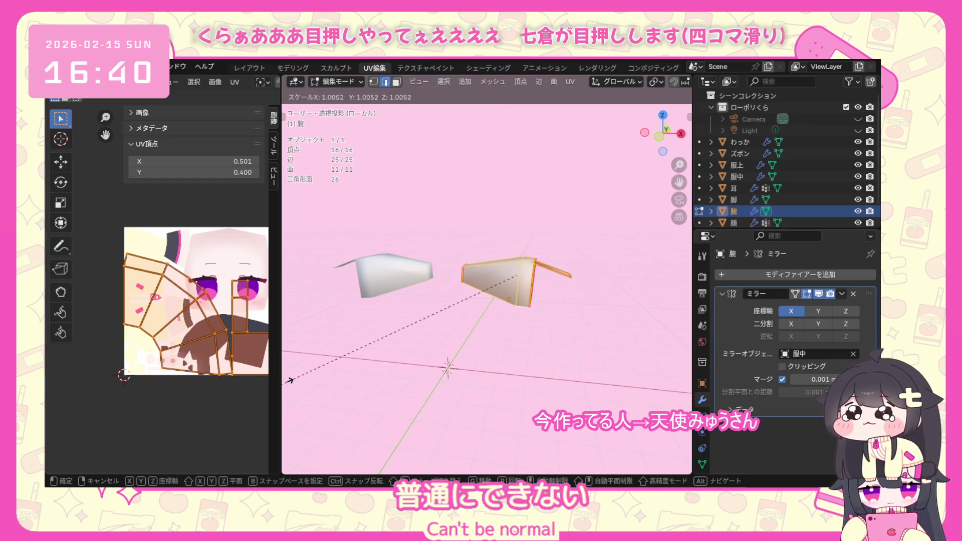
click(659, 370)
key(ctrl+z)
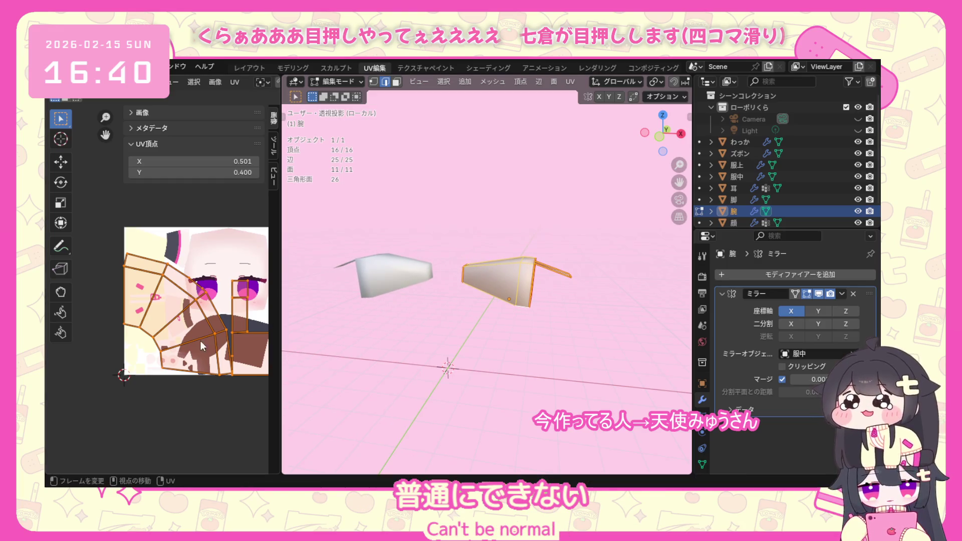
scroll(187, 359, down, 2)
key(s)
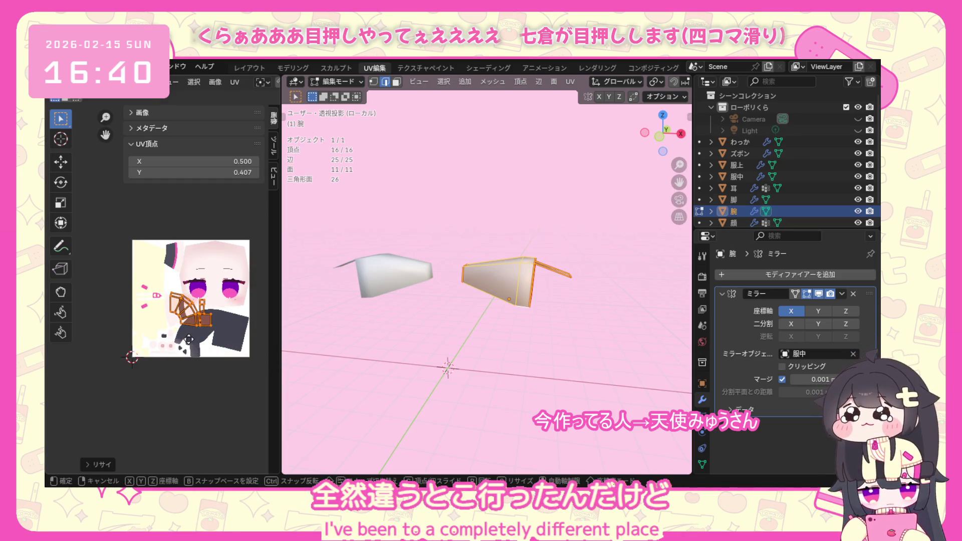
Leave local view, select the upper clothing piece 服上 and enter edit mode.
click(338, 82)
click(340, 93)
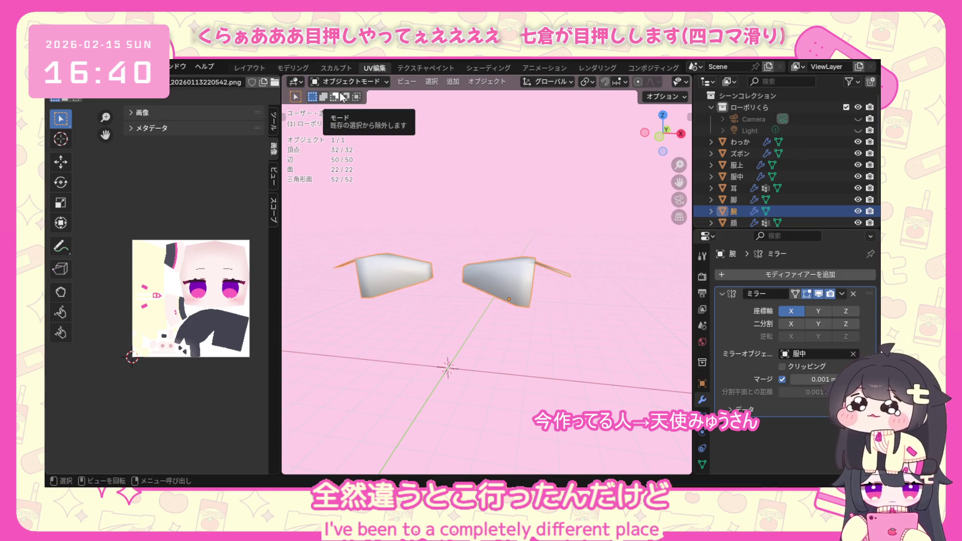
key(KP_Divide)
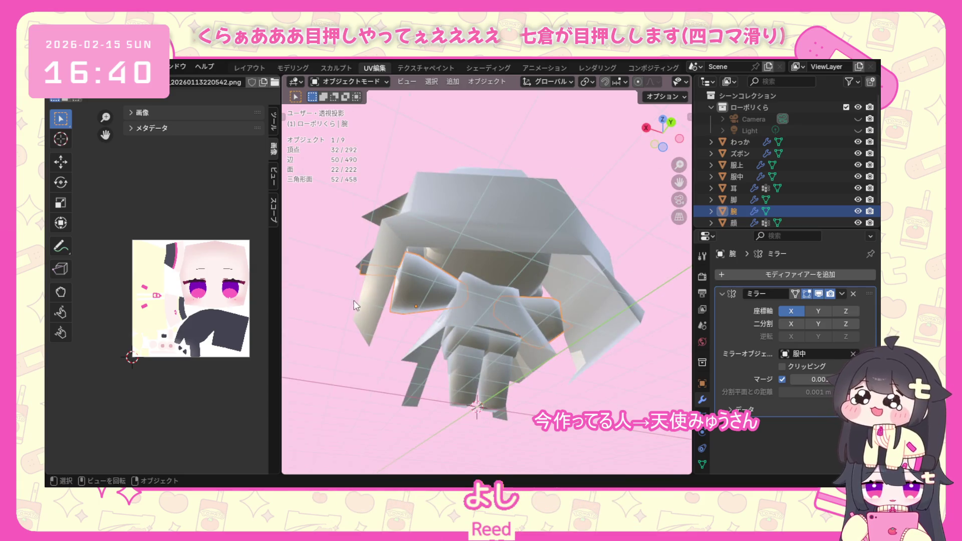
mouse_move(485, 222)
middle_down()
mouse_move(581, 341)
mouse_move(548, 359)
middle_up()
click(515, 347)
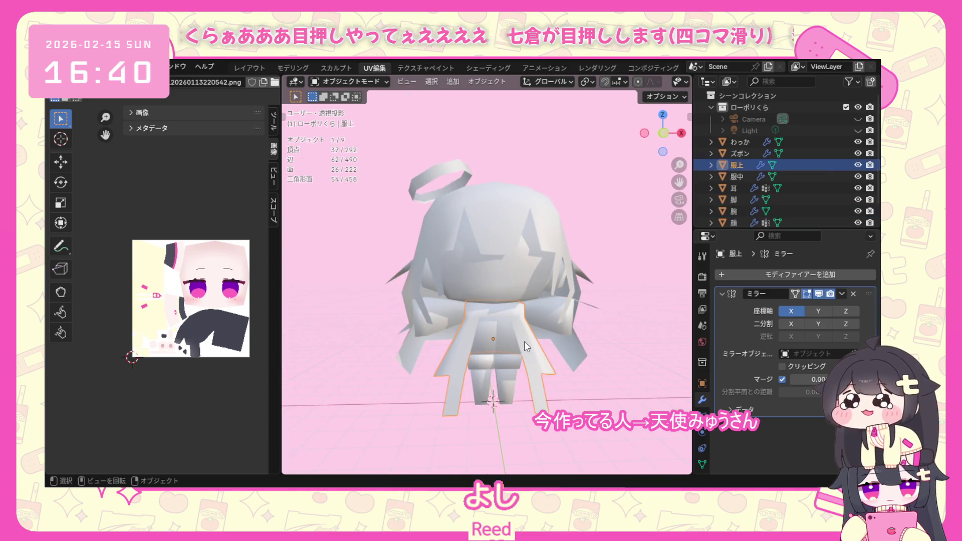
click(330, 80)
click(338, 110)
Select a starting edge on the clothing and isolate the piece in local view.
middle_drag(537, 338, 295, 261)
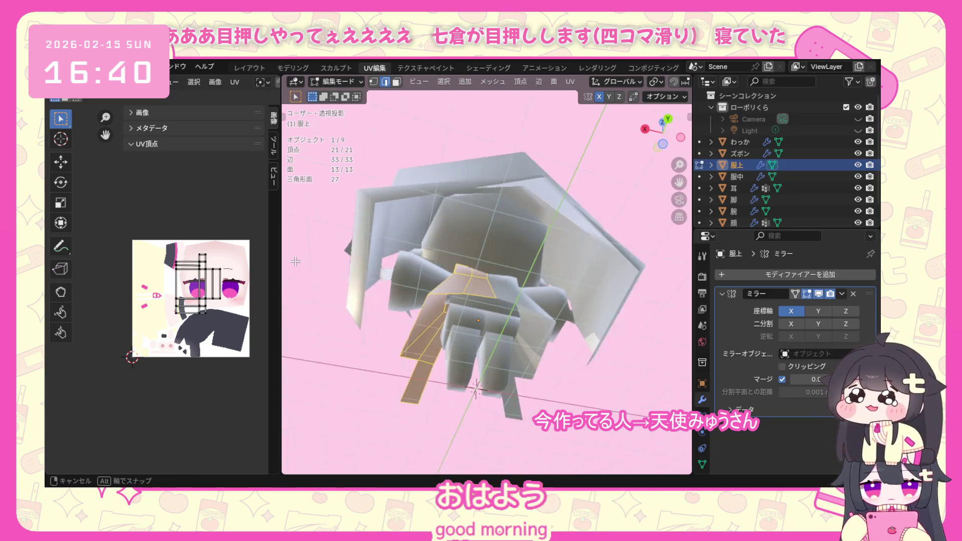
mouse_move(446, 294)
middle_down()
mouse_move(623, 347)
mouse_move(500, 324)
middle_up()
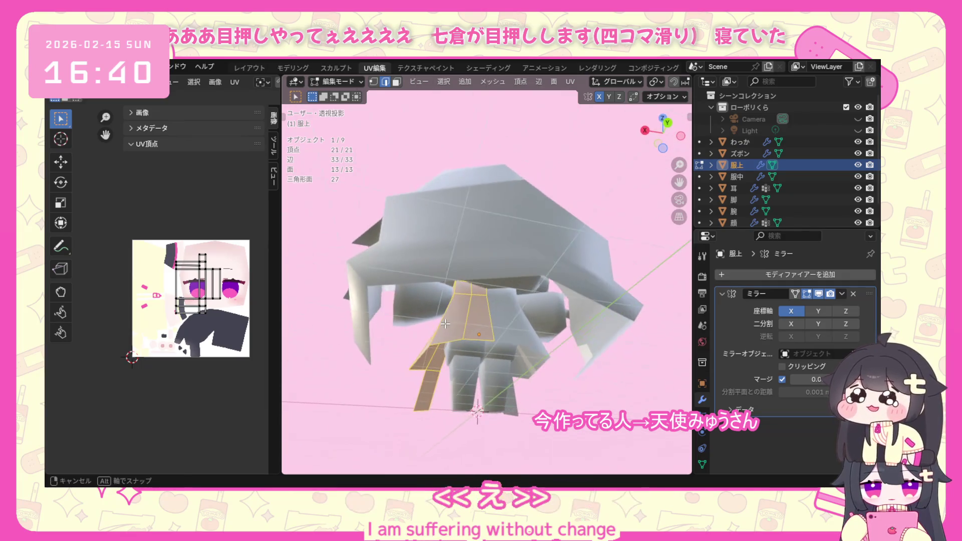
scroll(500, 324, up, 2)
click(489, 331)
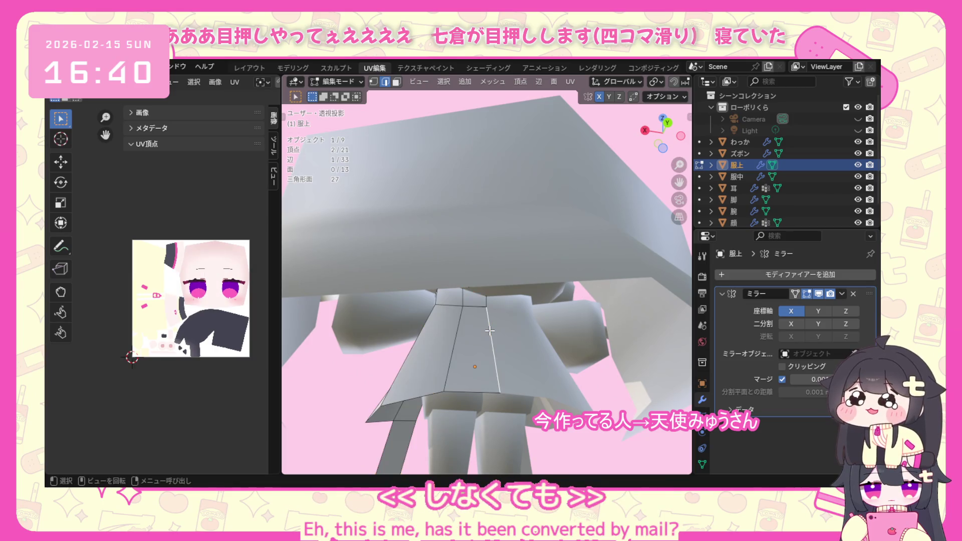
mouse_move(485, 321)
middle_down()
mouse_move(457, 327)
mouse_move(443, 287)
middle_up()
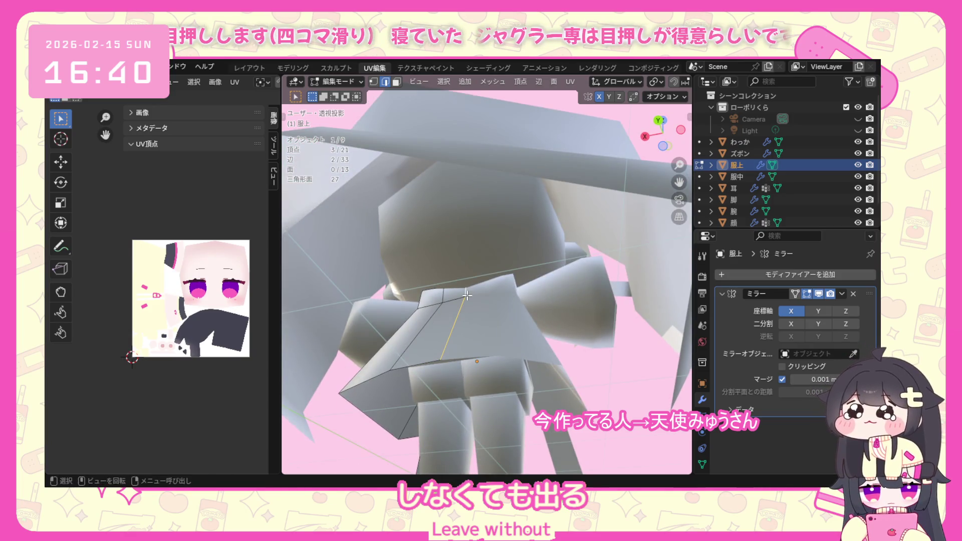
key(KP_Divide)
mouse_move(467, 296)
middle_down()
mouse_move(442, 193)
mouse_move(468, 232)
mouse_move(478, 193)
mouse_move(477, 233)
middle_up()
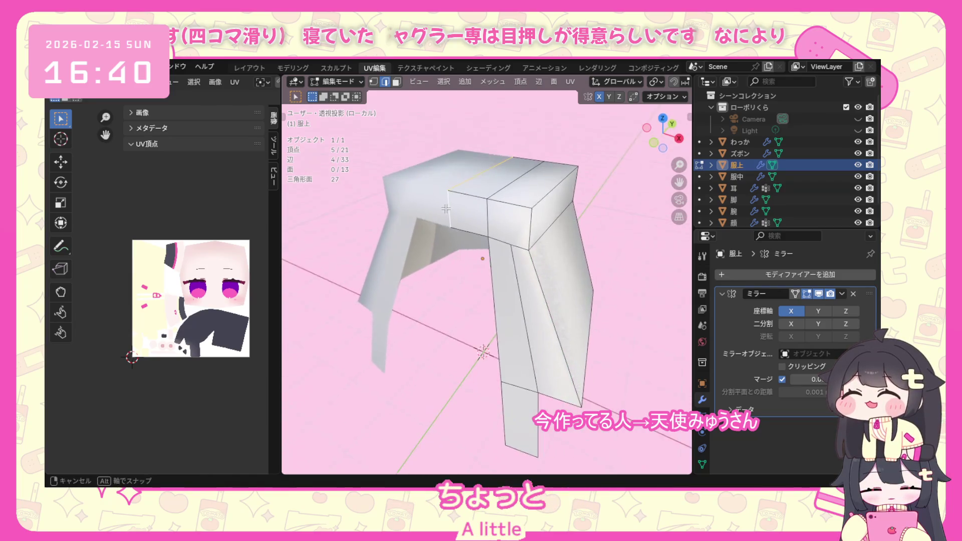
Shift-select the seam vertices and edges around the top band and down the side.
shift+click(497, 236)
middle_drag(504, 246, 490, 256)
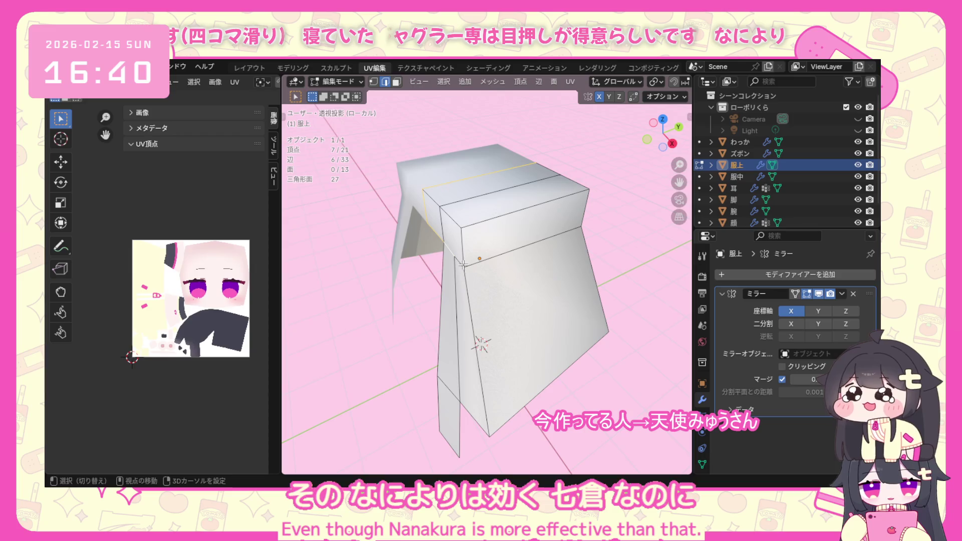
shift+click(482, 261)
mouse_move(573, 255)
middle_down()
mouse_move(441, 242)
mouse_move(587, 287)
mouse_move(589, 254)
middle_up()
shift+click(452, 228)
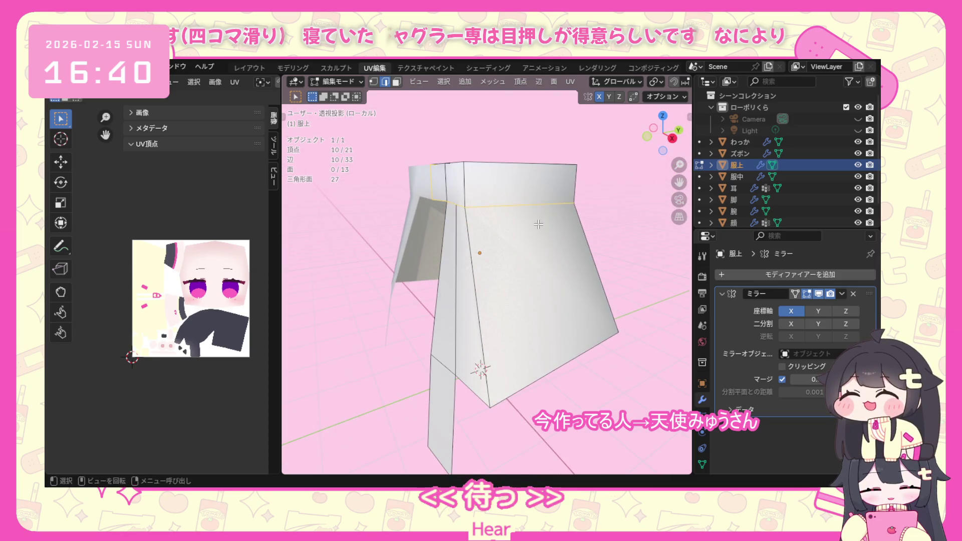
middle_drag(539, 224, 609, 285)
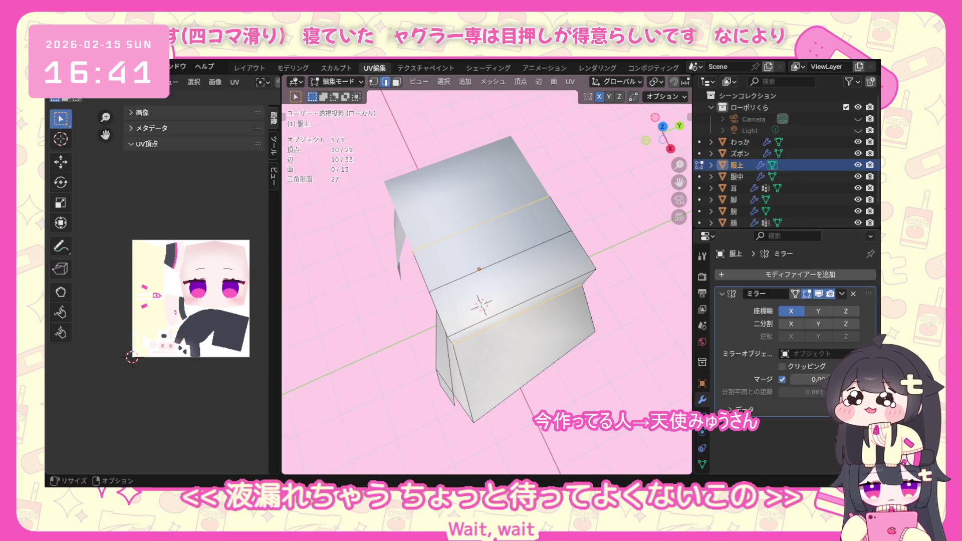
middle_drag(451, 316, 452, 247)
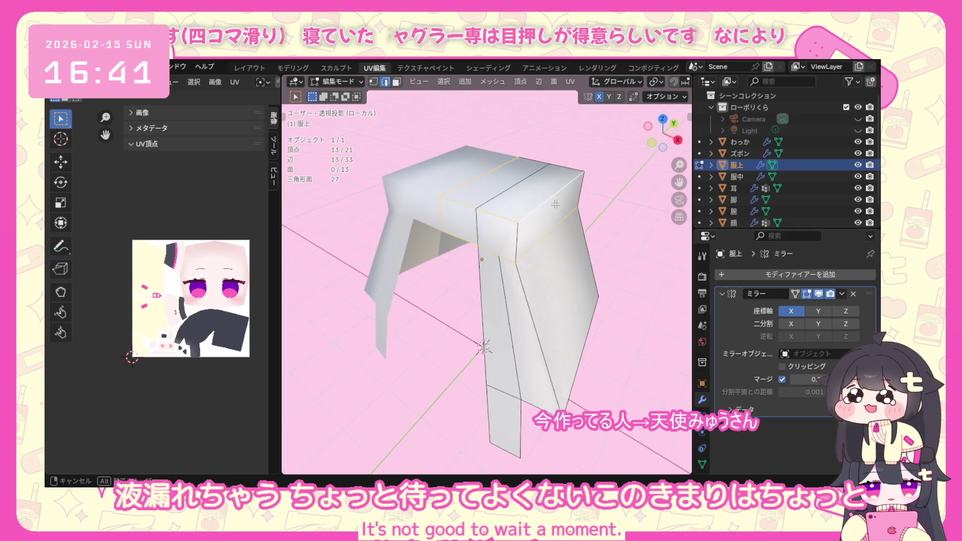
mouse_move(541, 208)
middle_down()
mouse_move(468, 257)
mouse_move(637, 262)
mouse_move(511, 241)
middle_up()
shift+click(468, 257)
shift+click(502, 237)
right_click(510, 241)
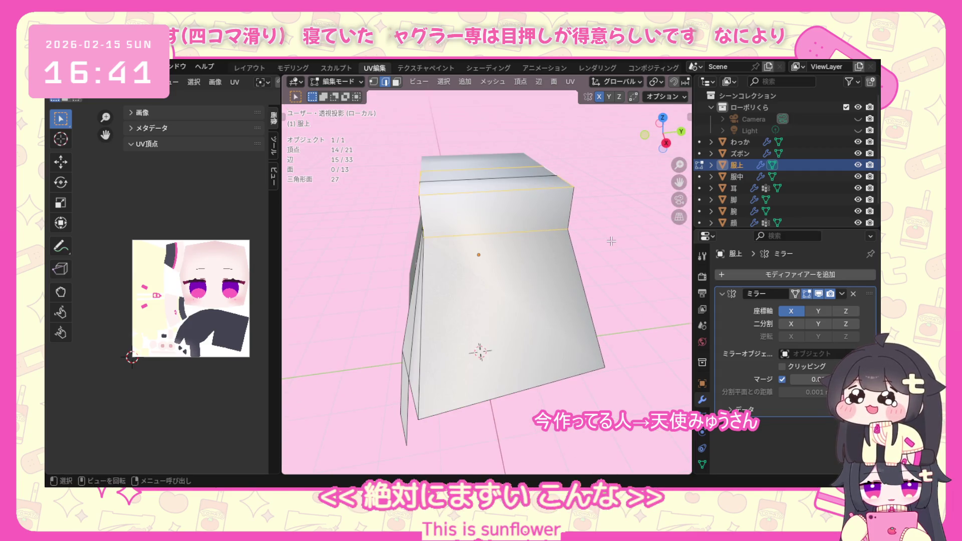
key(u)
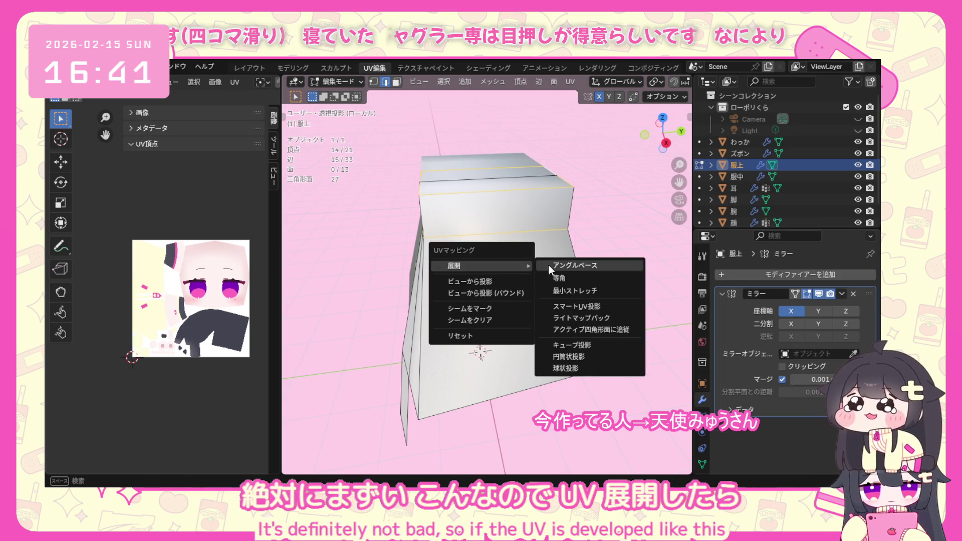
Select the whole clothing mesh and unwrap it with the Angle Based method.
click(548, 266)
key(a)
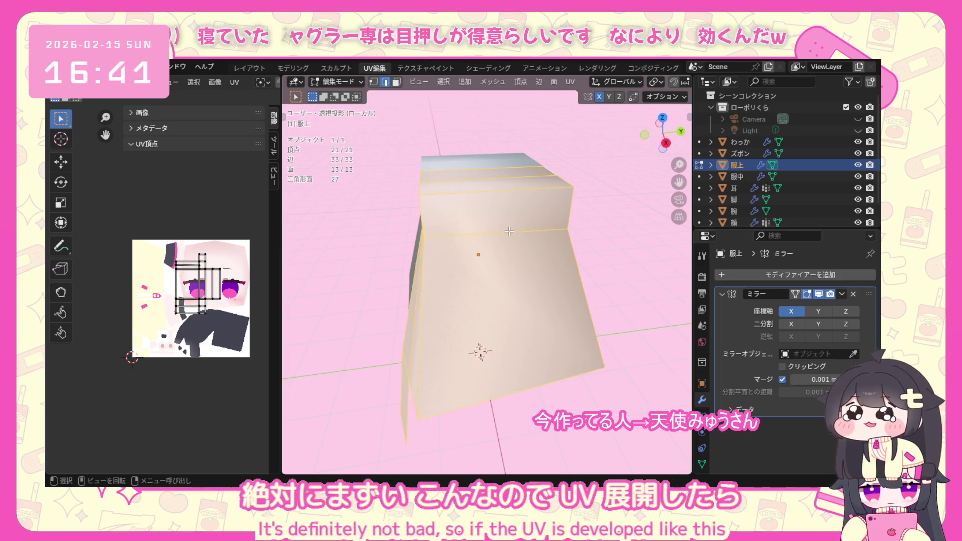
key(u)
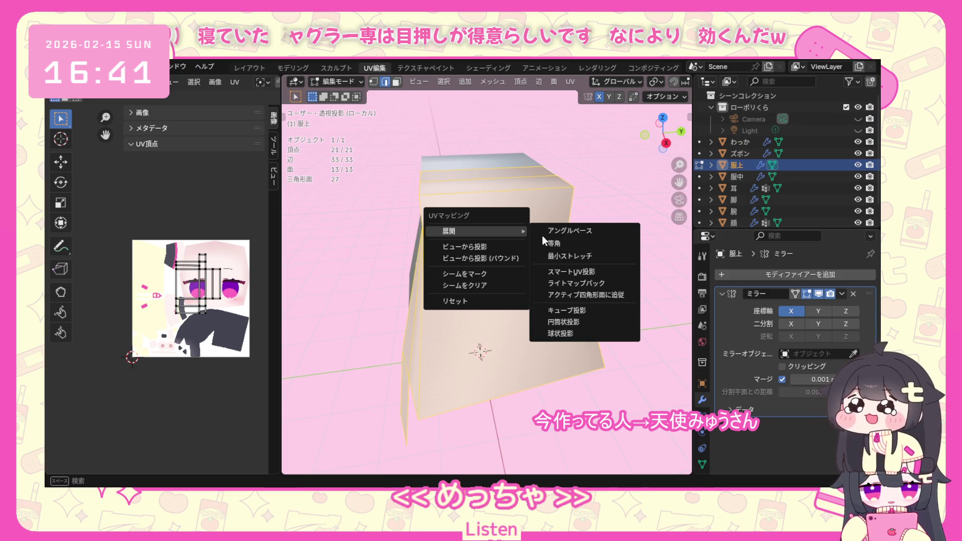
click(546, 232)
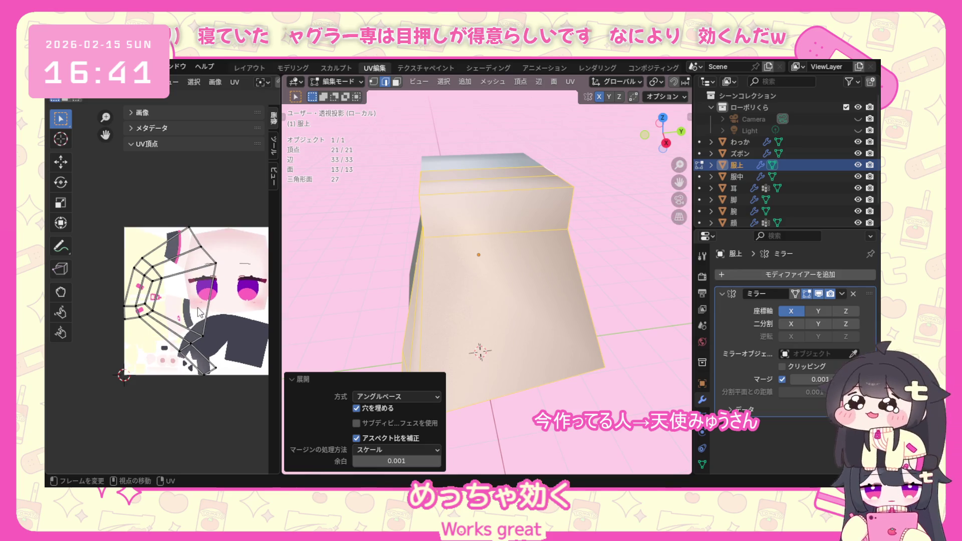
scroll(210, 312, up, 1)
middle_drag(212, 321, 160, 341)
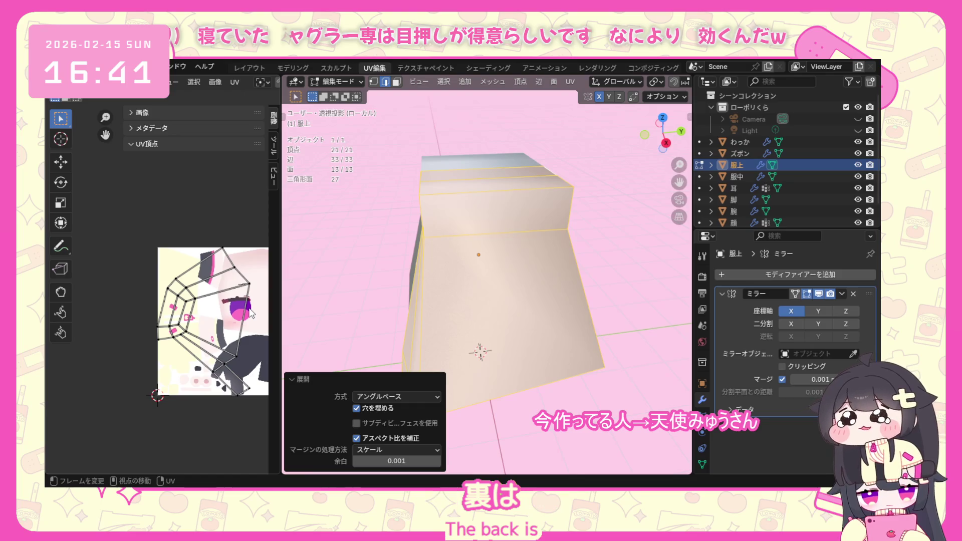
Apply the Mirror modifier on 服上 permanently and return to edit mode.
click(339, 82)
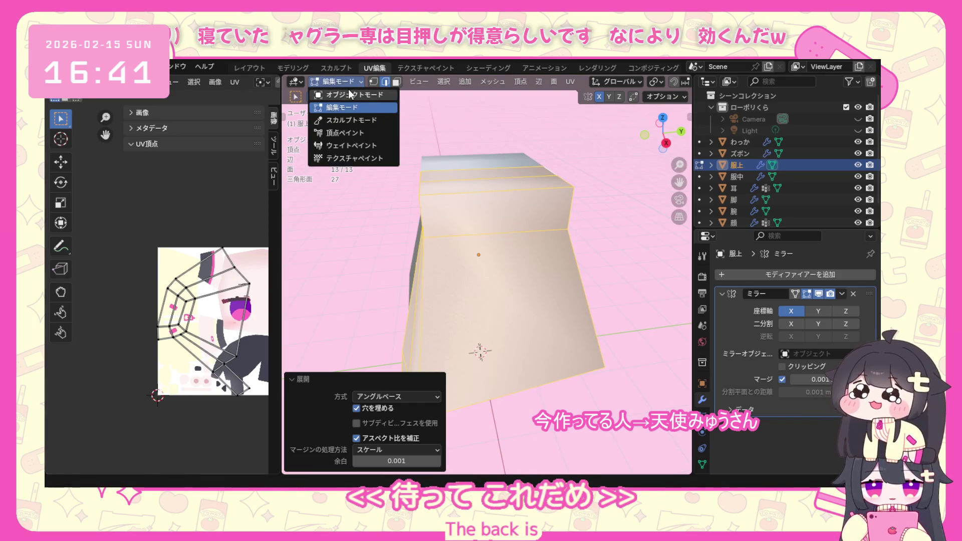
click(844, 295)
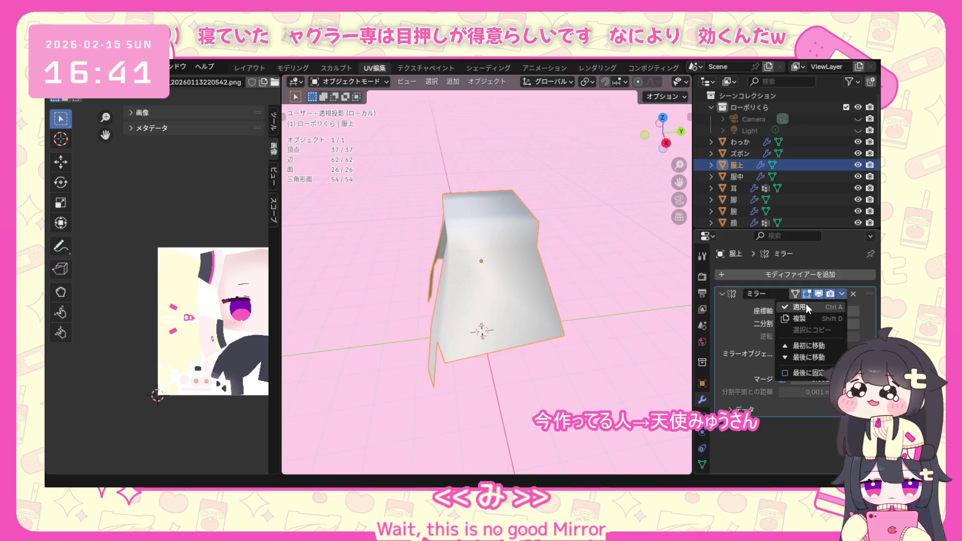
click(811, 325)
click(349, 82)
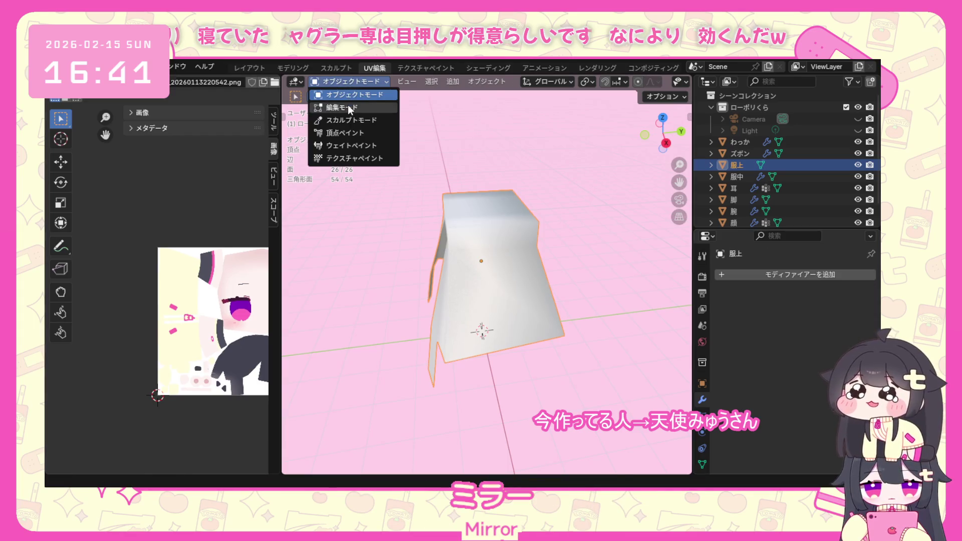
click(350, 108)
key(alt+a)
click(488, 262)
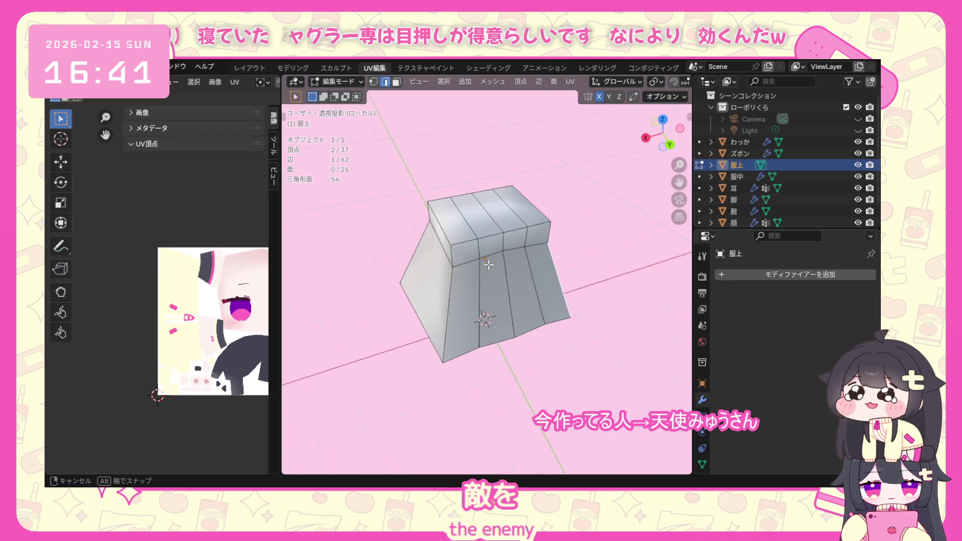
scroll(466, 215, up, 1)
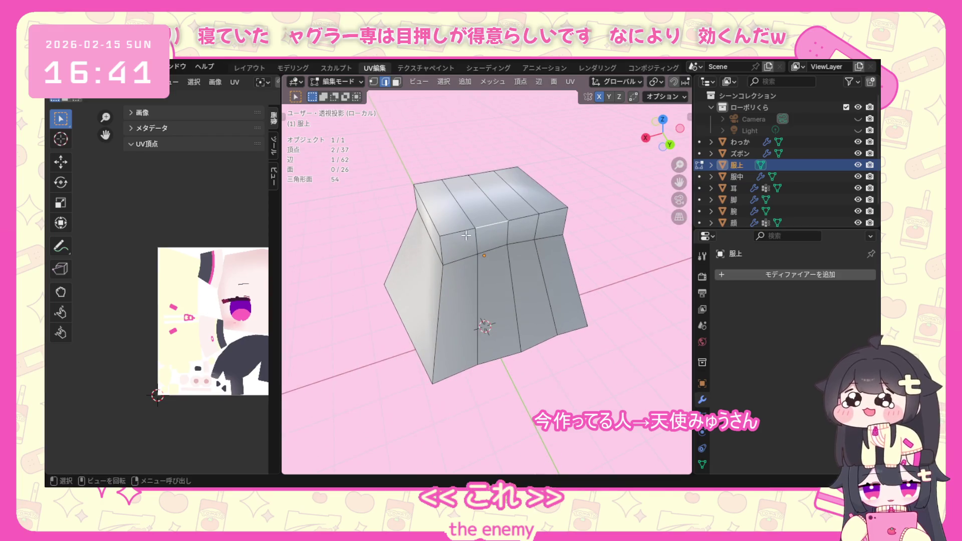
scroll(533, 197, up, 1)
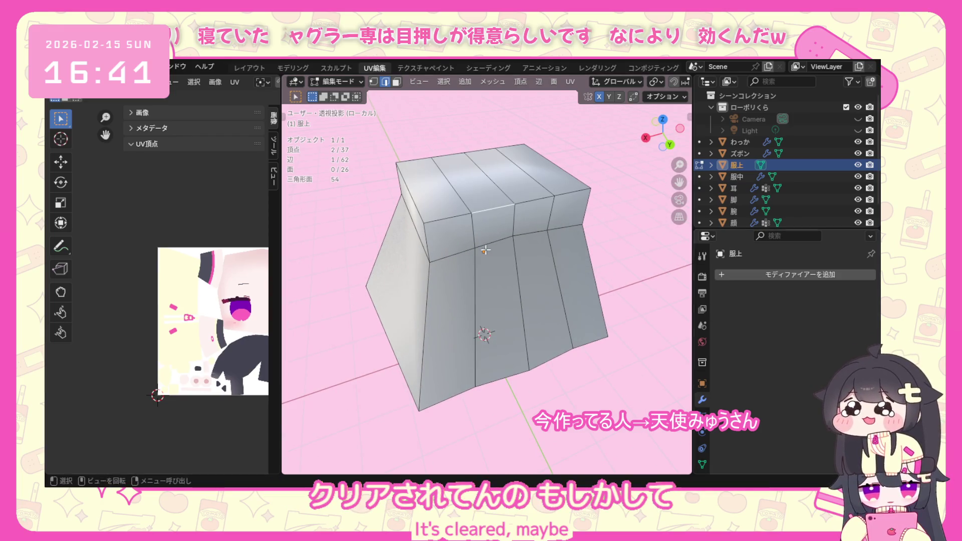
Make a first pass Shift-selecting skirt seam edges, orbiting and dropping a wrongly picked vertical edge.
middle_drag(533, 198, 539, 177)
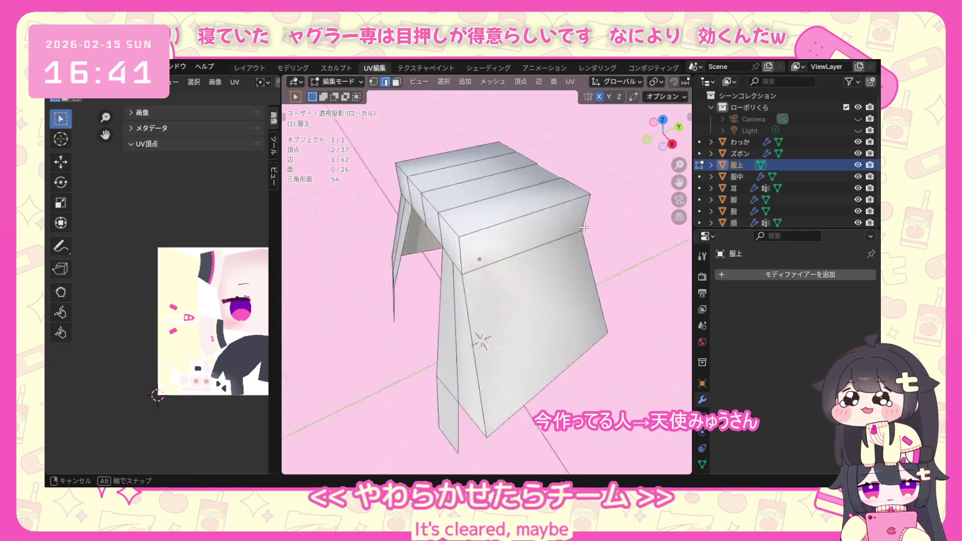
mouse_move(540, 176)
middle_down()
mouse_move(547, 225)
mouse_move(482, 214)
middle_up()
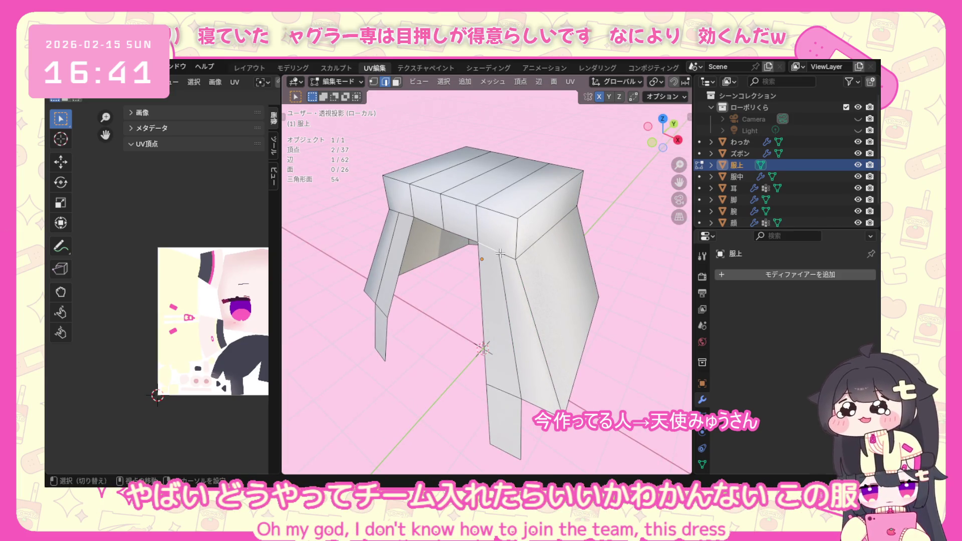
ctrl+click(560, 214)
middle_drag(500, 253, 412, 235)
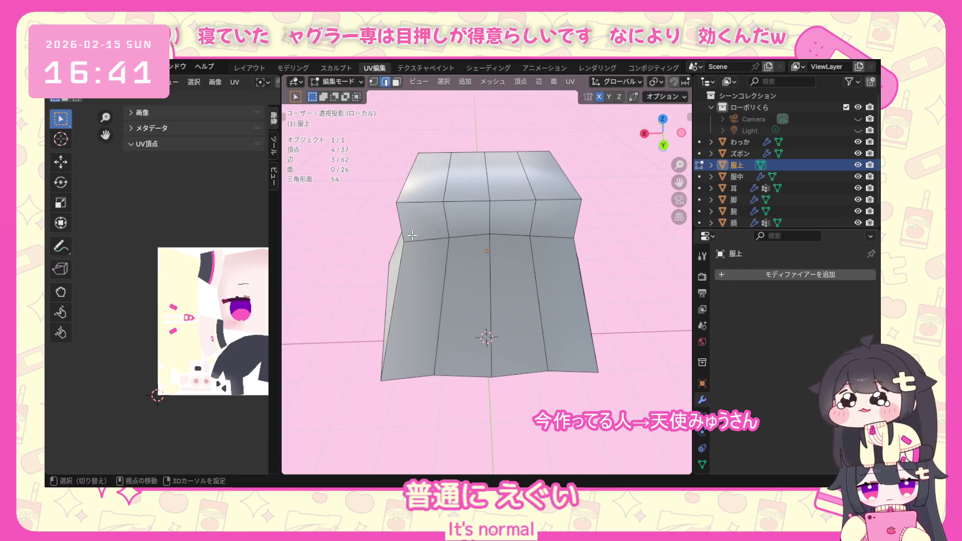
shift+click(567, 240)
middle_drag(567, 240, 451, 211)
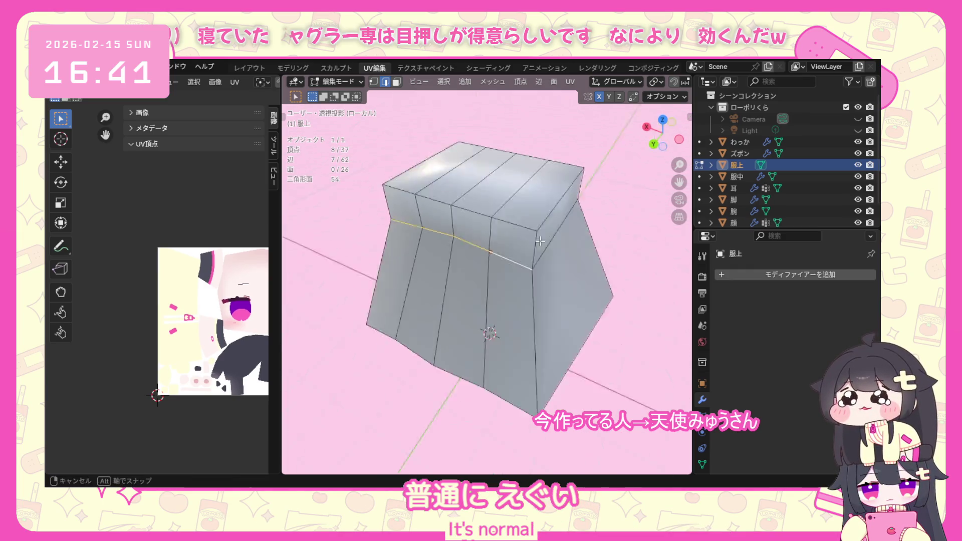
mouse_move(533, 221)
middle_down()
mouse_move(451, 234)
mouse_move(651, 237)
mouse_move(496, 227)
middle_up()
shift+click(452, 235)
shift+click(502, 213)
mouse_move(415, 218)
middle_down()
mouse_move(489, 213)
mouse_move(493, 243)
mouse_move(509, 251)
middle_up()
shift+click(476, 236)
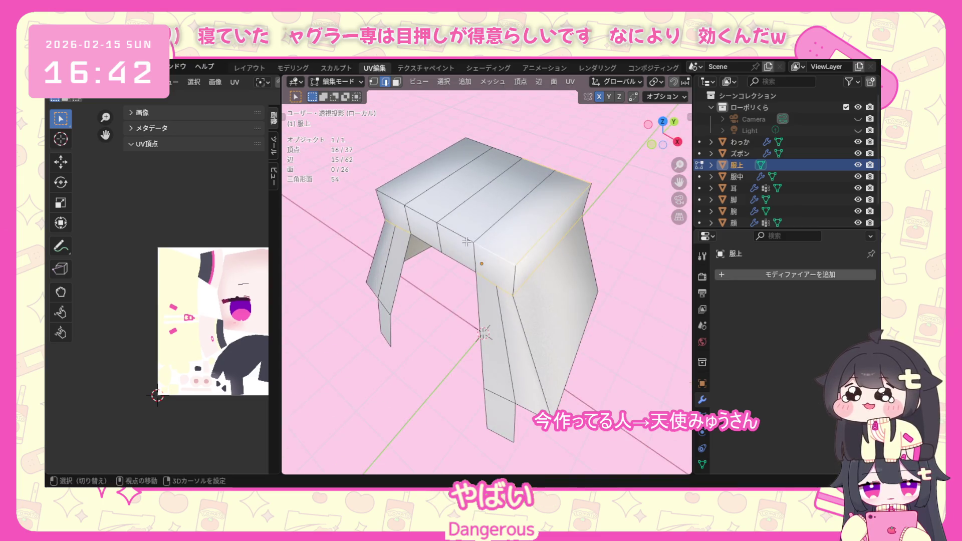
shift+click(431, 224)
shift+click(392, 201)
mouse_move(391, 200)
middle_down()
mouse_move(517, 245)
mouse_move(508, 220)
middle_up()
shift+click(509, 219)
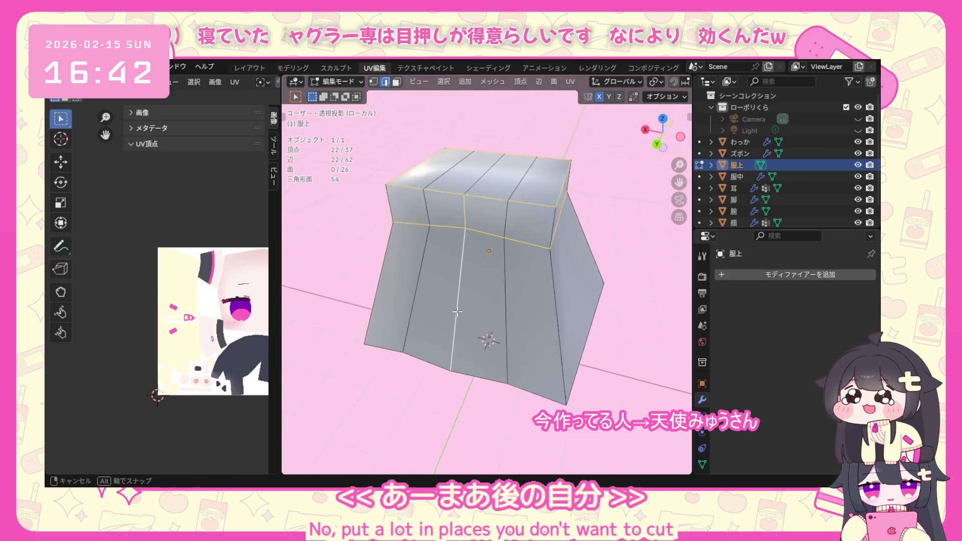
middle_drag(462, 304, 455, 284)
shift+click(456, 283)
shift+click(455, 283)
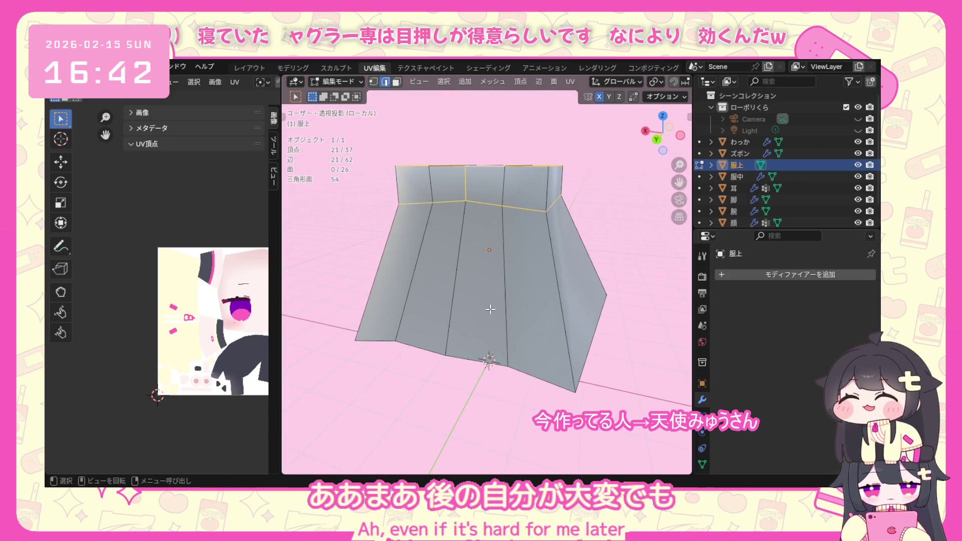
Restart from the right vertical edge and select the waistband and top edge loops.
click(553, 287)
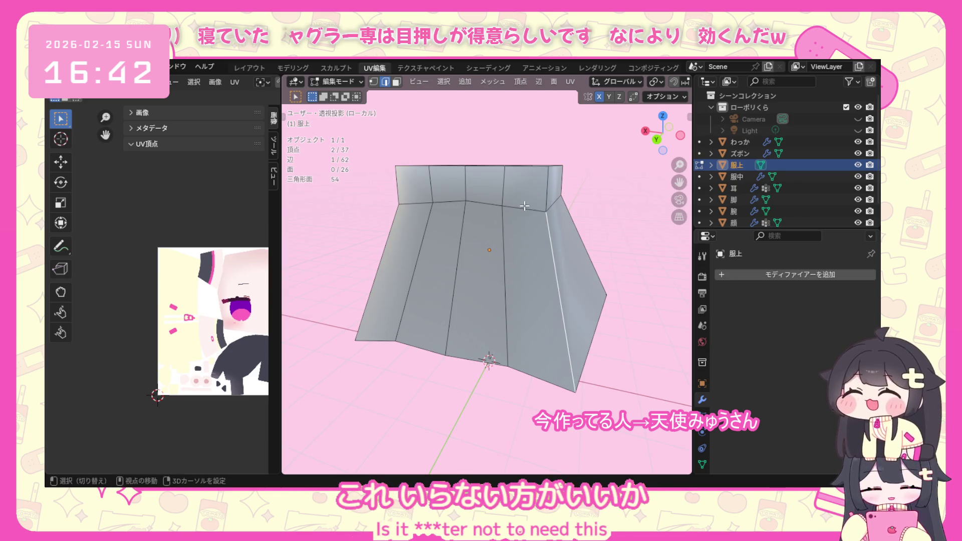
shift+click(485, 205)
middle_drag(485, 205, 481, 248)
shift+click(484, 248)
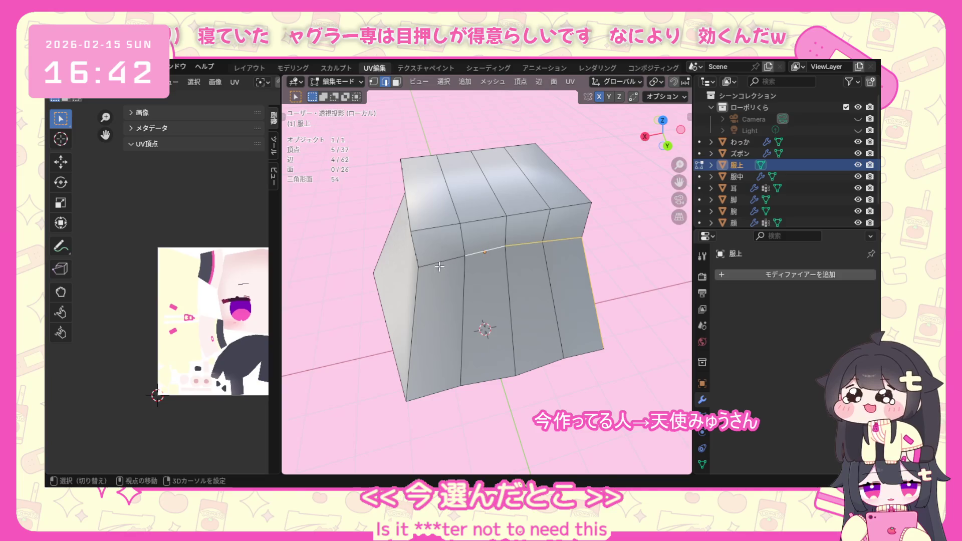
shift+click(440, 258)
shift+click(436, 228)
shift+click(482, 222)
shift+click(527, 217)
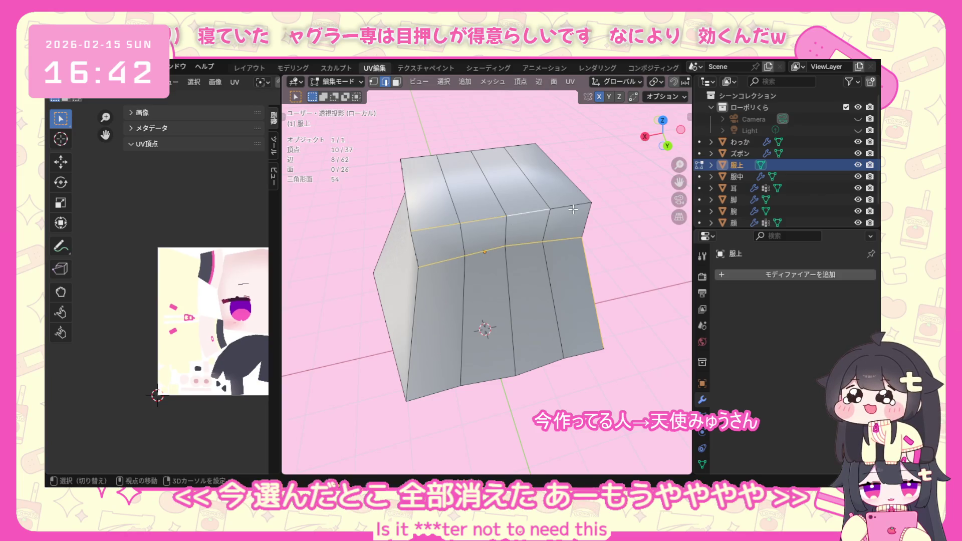
shift+click(593, 208)
Add the vertical edges down the leg panels to the seam selection, fixing one mispick.
middle_drag(593, 208, 496, 248)
shift+click(497, 248)
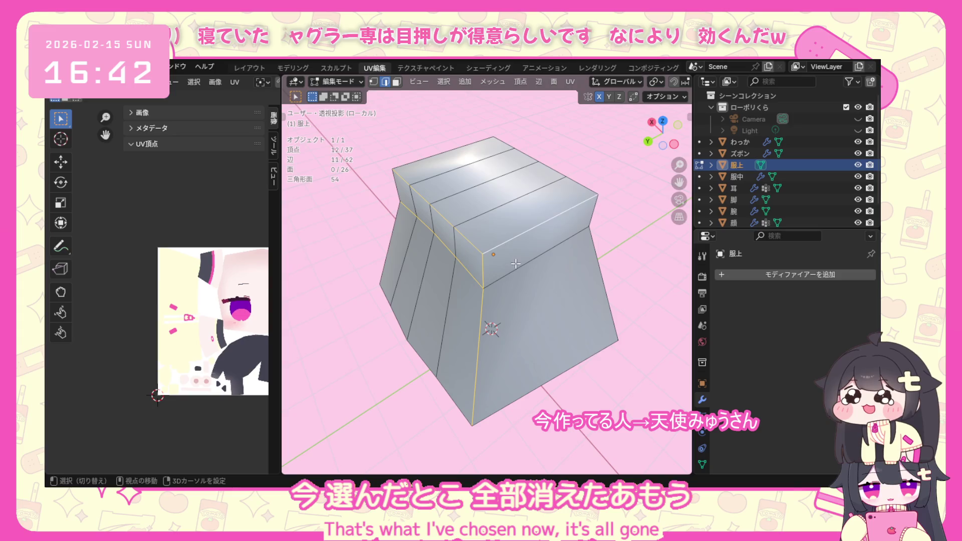
middle_drag(580, 250, 424, 238)
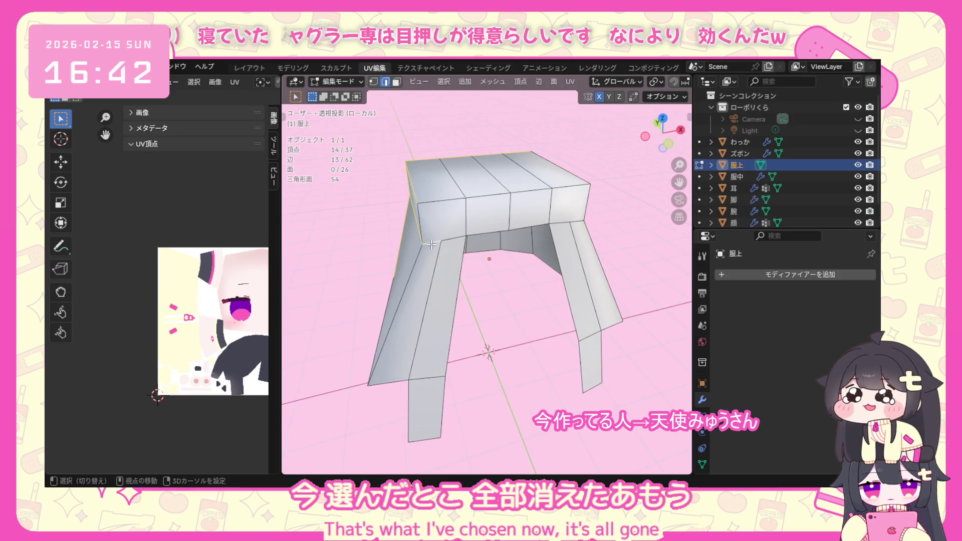
shift+click(463, 240)
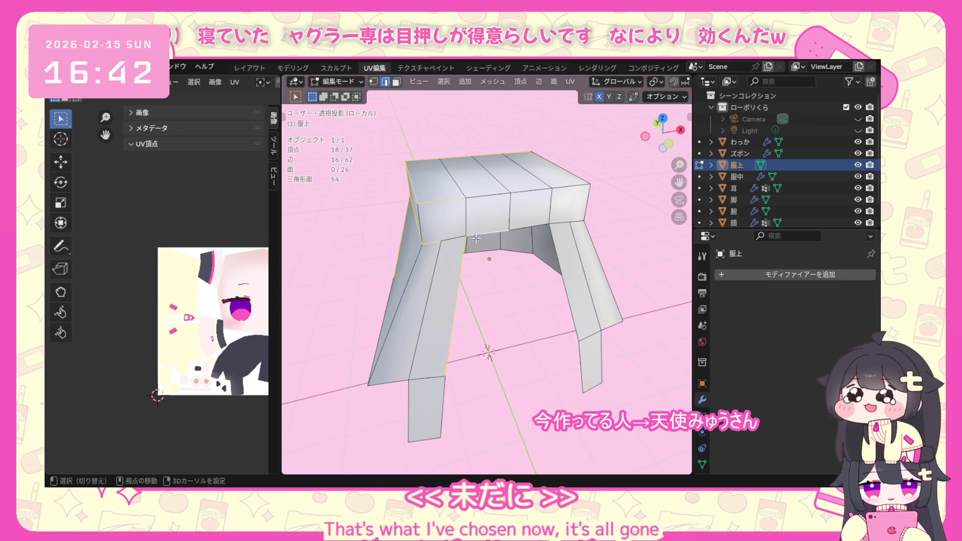
shift+click(462, 241)
shift+click(470, 242)
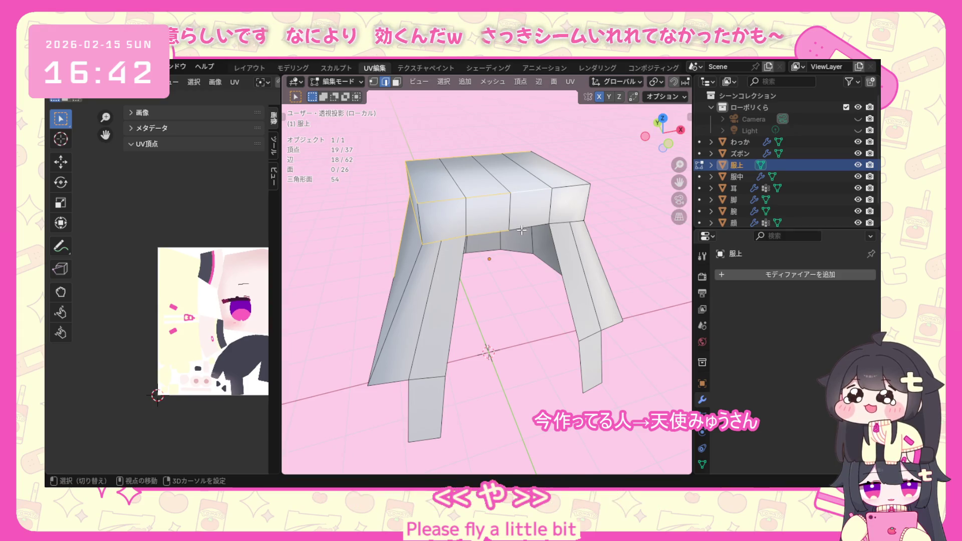
shift+click(533, 232)
middle_drag(533, 232, 467, 235)
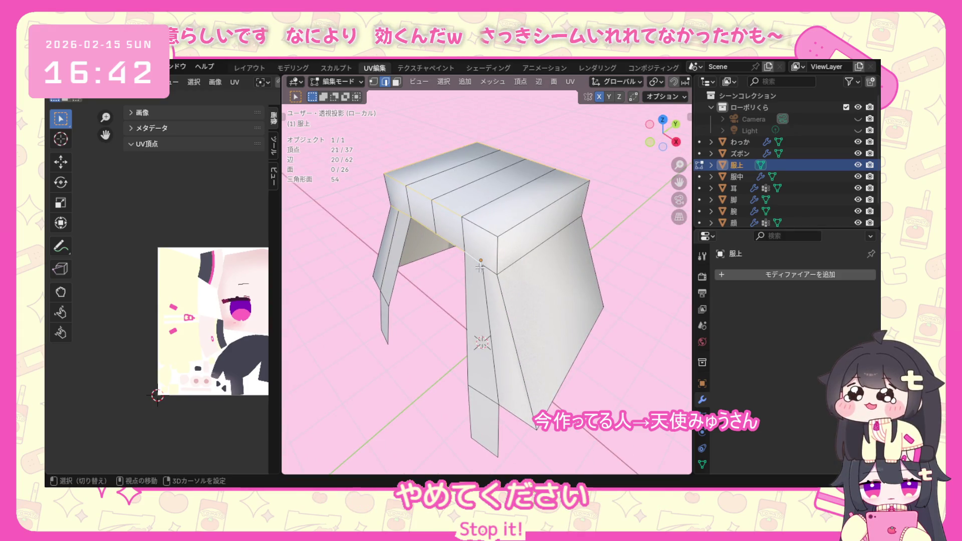
shift+click(522, 223)
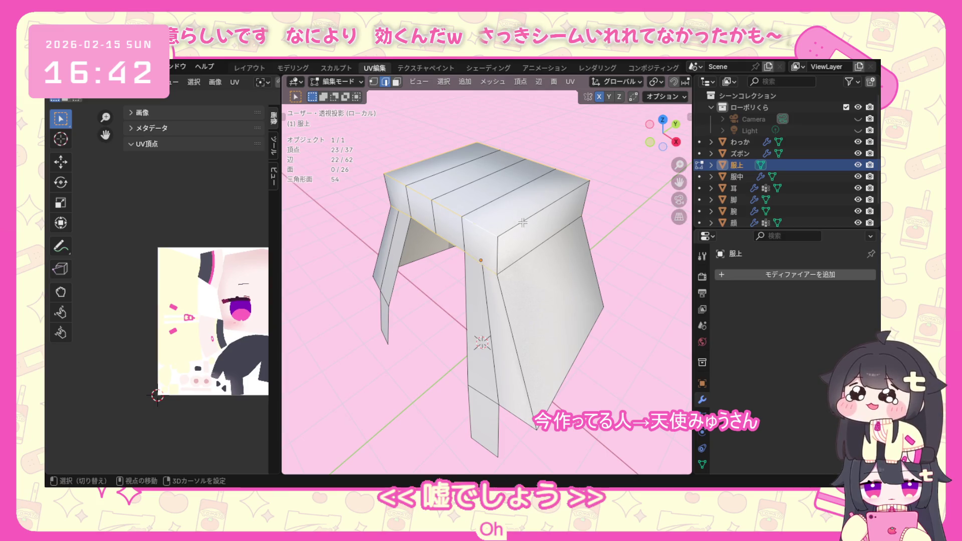
mouse_move(524, 257)
middle_down()
mouse_move(447, 207)
mouse_move(428, 296)
mouse_move(468, 334)
mouse_move(549, 321)
mouse_move(490, 347)
middle_up()
scroll(428, 296, up, 5)
scroll(428, 296, down, 5)
Mark the selected skirt edges as seams and unwrap the whole skirt angle-based.
key(ctrl+e)
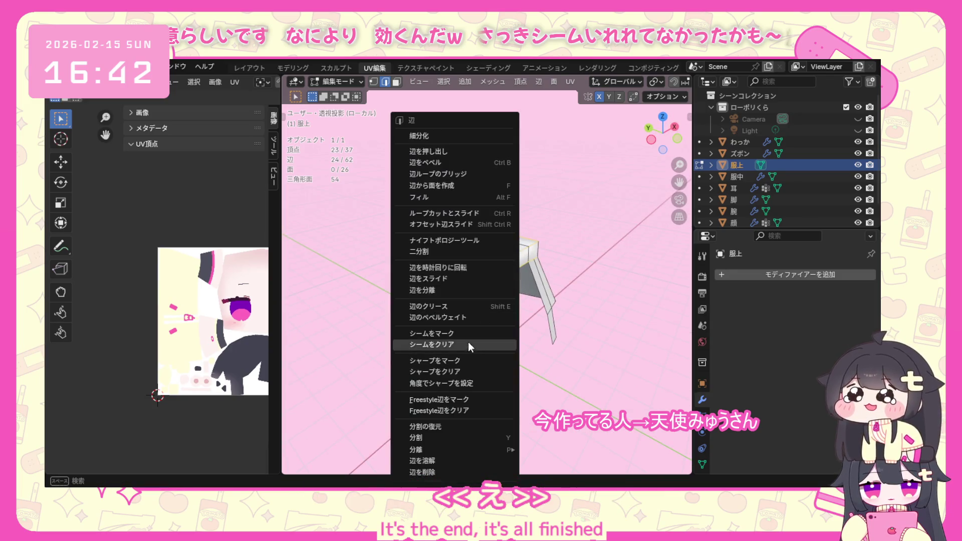
click(470, 334)
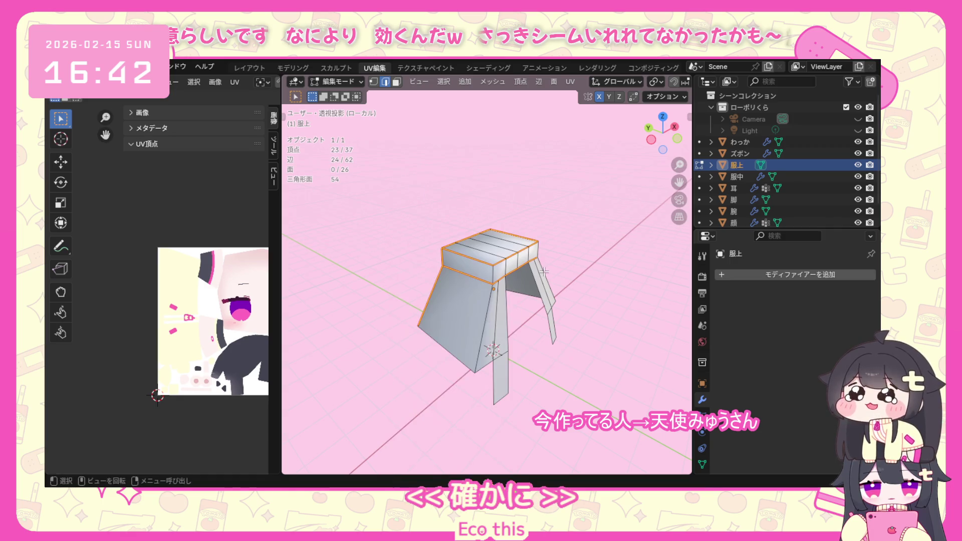
middle_drag(543, 271, 549, 248)
scroll(549, 248, up, 3)
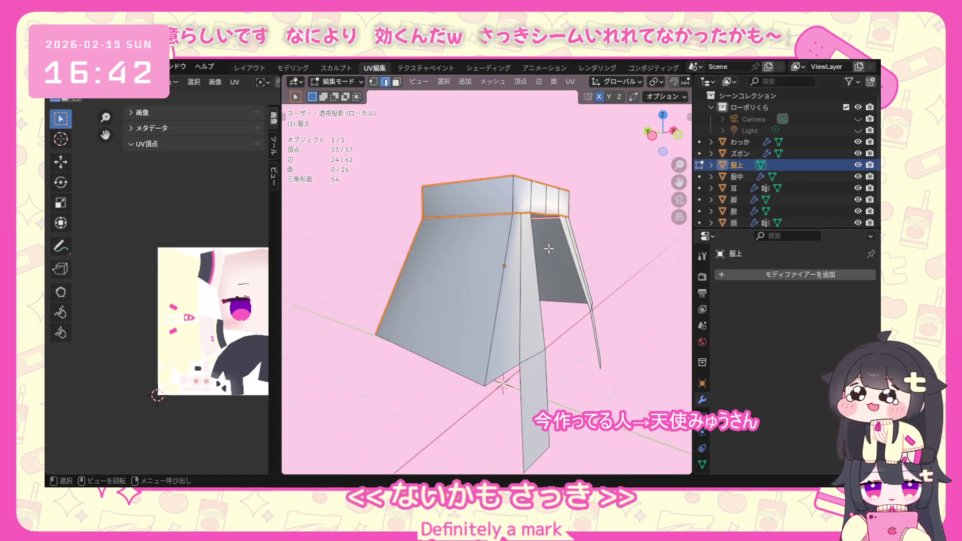
scroll(491, 227, down, 2)
key(a)
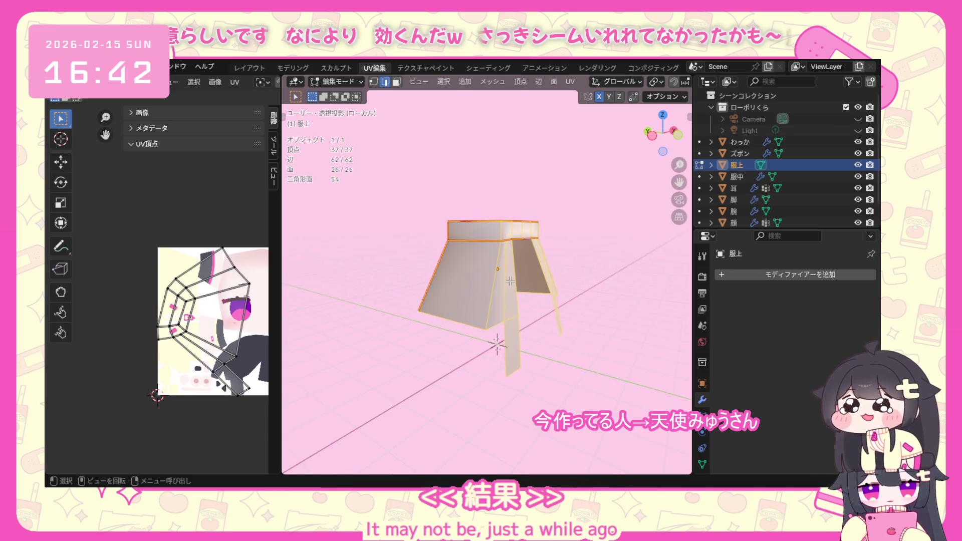
key(u)
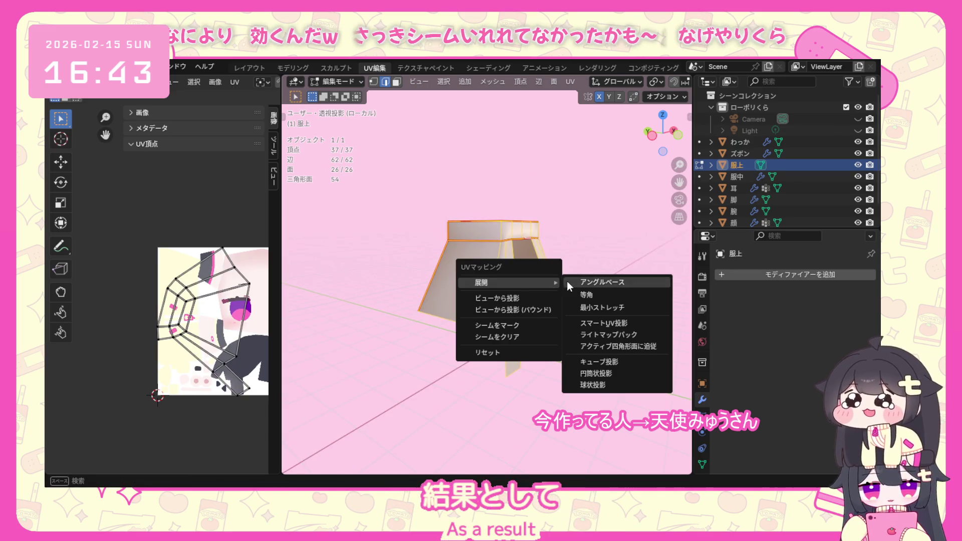
click(581, 278)
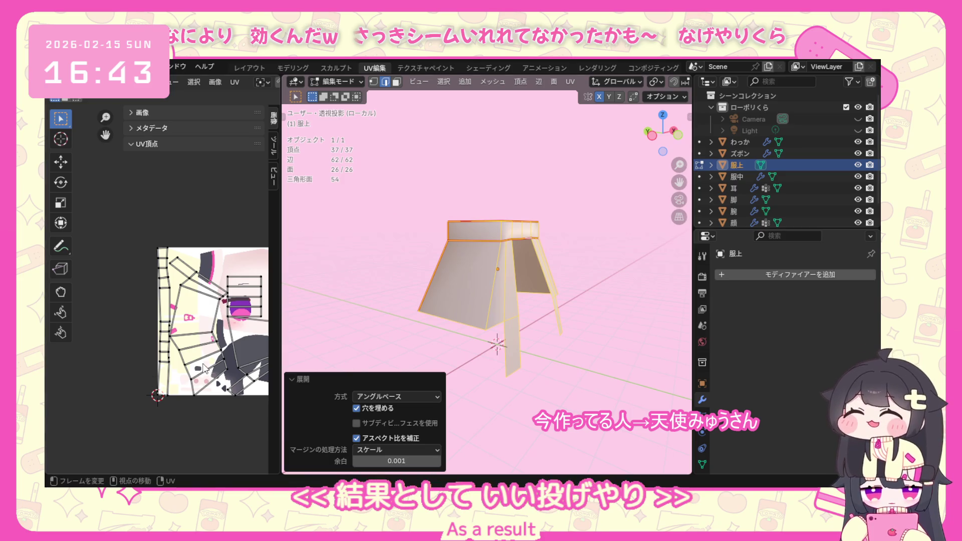
scroll(230, 354, up, 1)
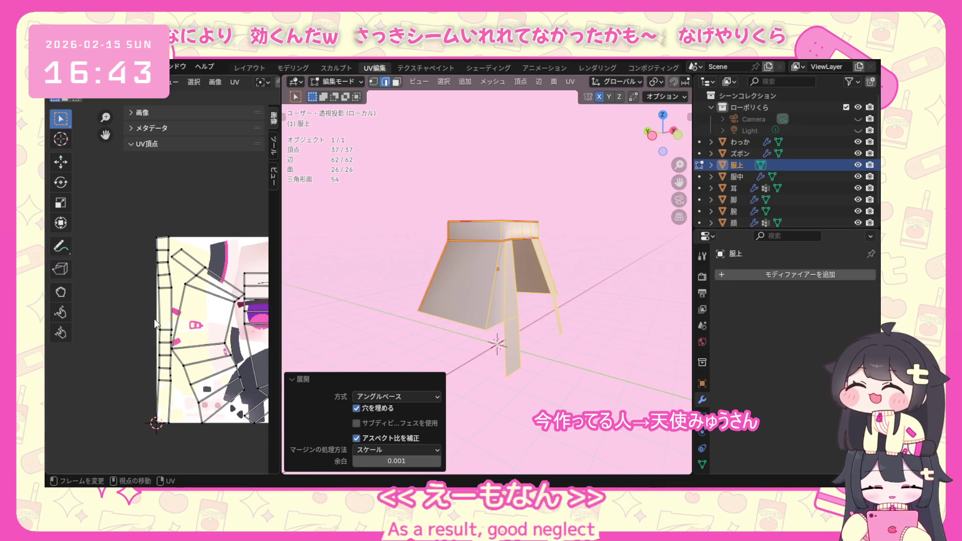
mouse_move(324, 338)
middle_down()
mouse_move(400, 326)
mouse_move(391, 319)
middle_up()
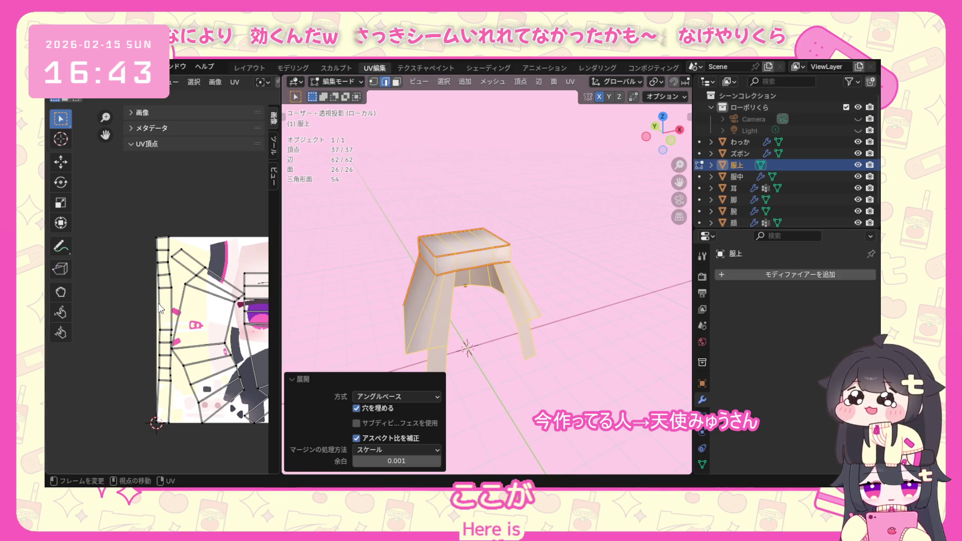
Toggle out of and back into Edit Mode, then pick the extra waistband edges for removal.
click(342, 80)
click(339, 94)
scroll(369, 160, up, 2)
click(342, 80)
click(338, 107)
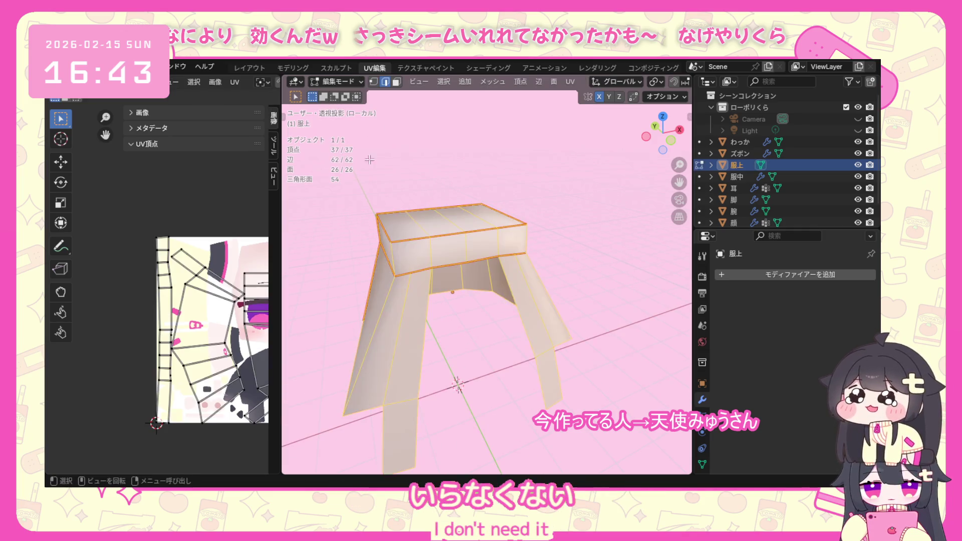
scroll(432, 256, up, 3)
click(365, 228)
key(ctrl+e)
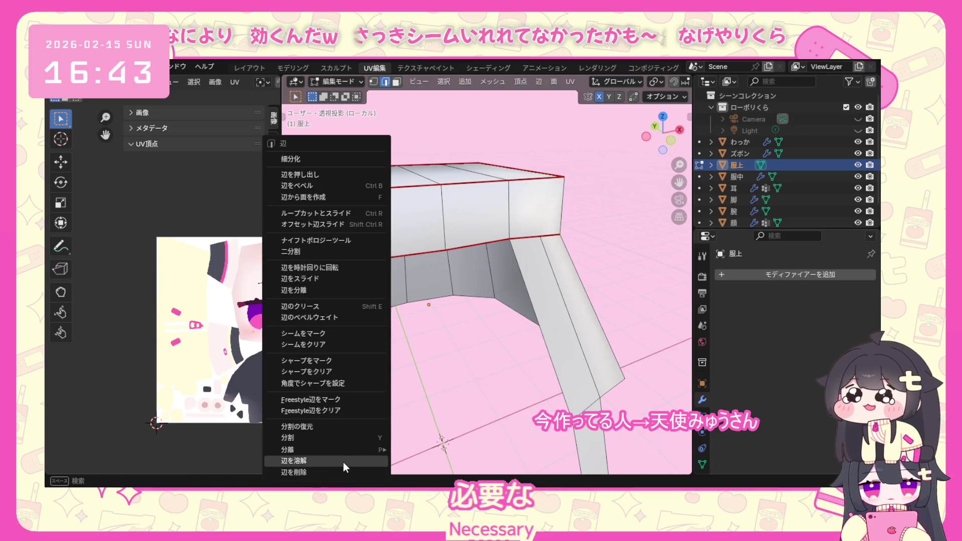
Dissolve the extra waistband and skirt-top edges, including the diagonal top edge.
click(343, 461)
mouse_move(401, 339)
middle_down()
mouse_move(421, 350)
mouse_move(437, 330)
middle_up()
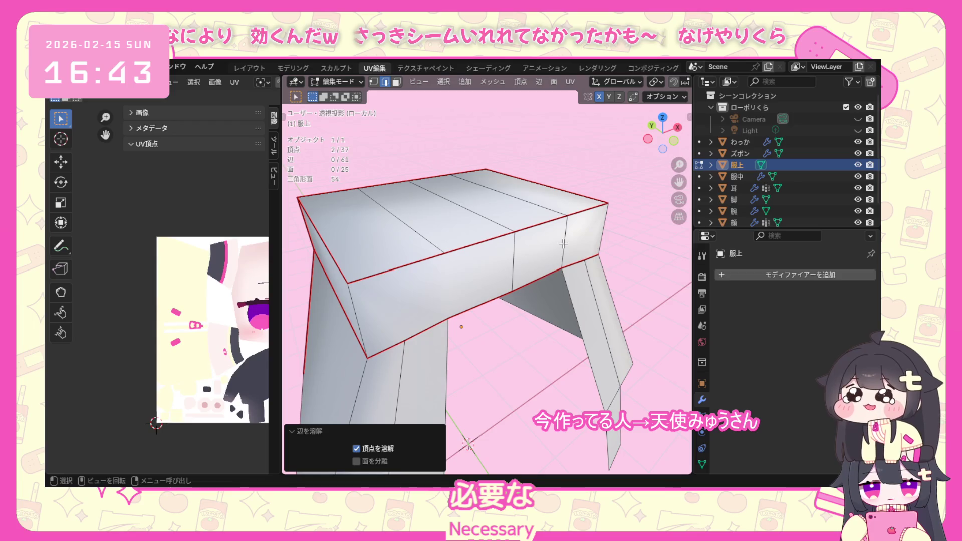
middle_drag(563, 245, 551, 278)
key(ctrl+e)
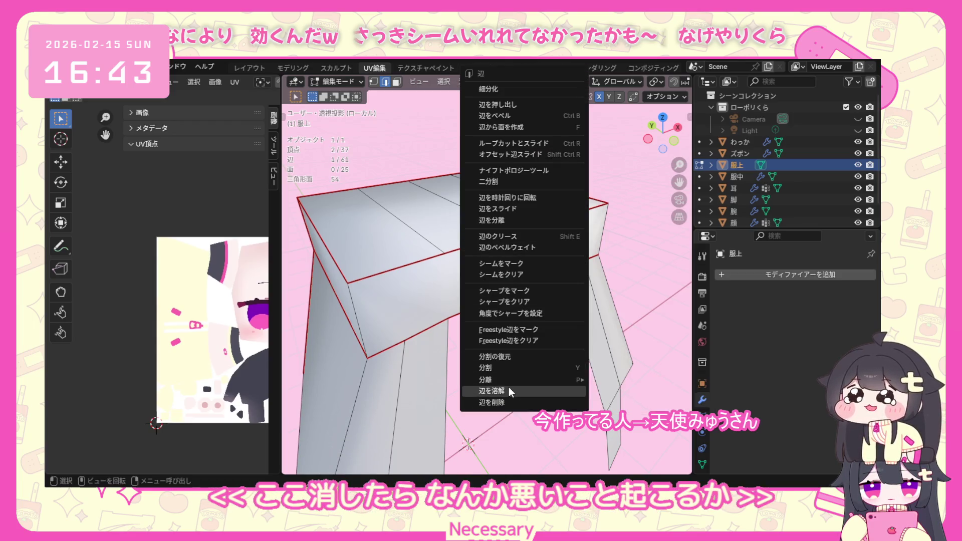
click(509, 390)
mouse_move(509, 390)
middle_down()
mouse_move(537, 318)
mouse_move(511, 305)
middle_up()
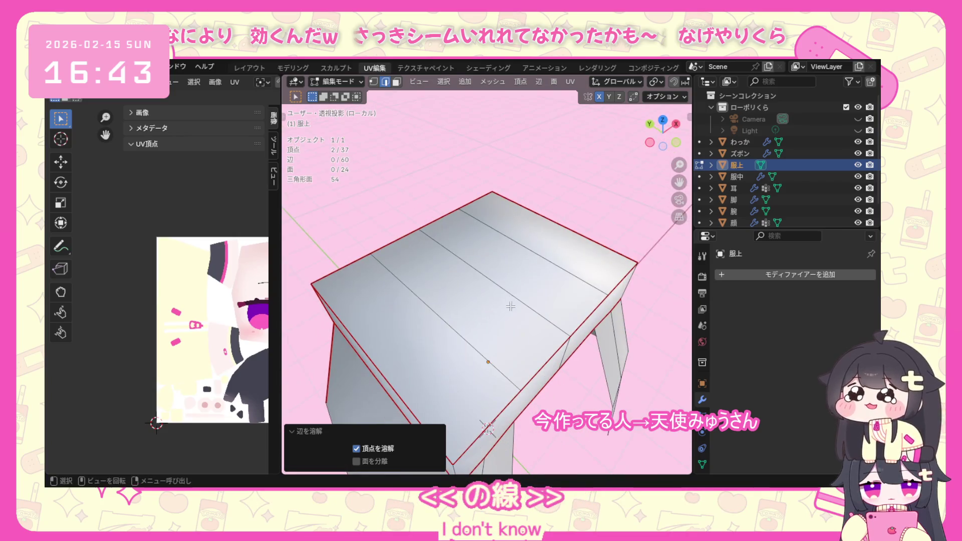
key(ctrl+e)
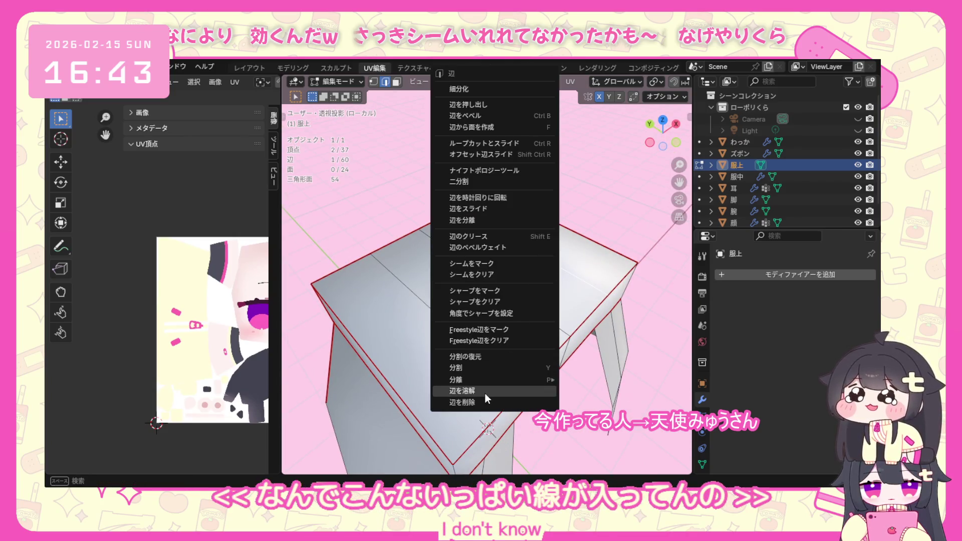
click(482, 394)
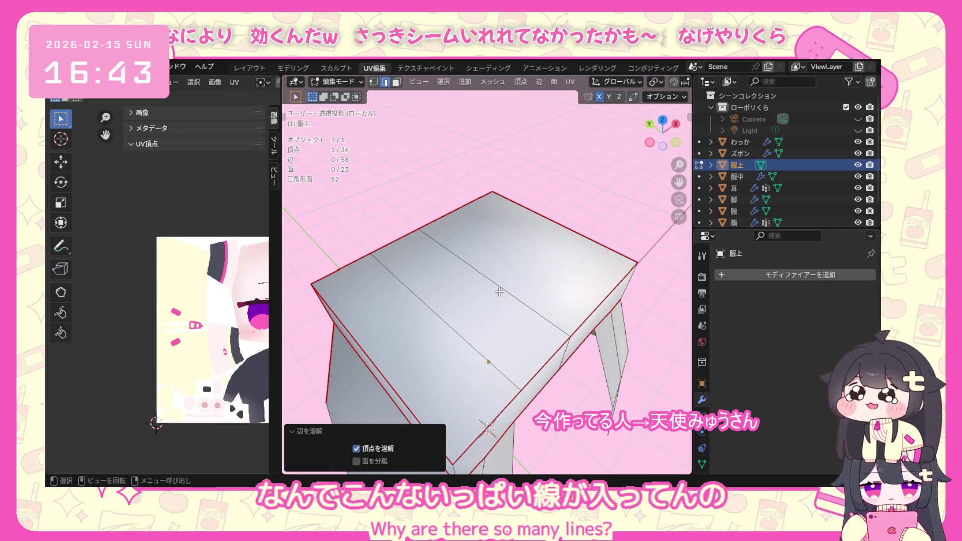
click(500, 291)
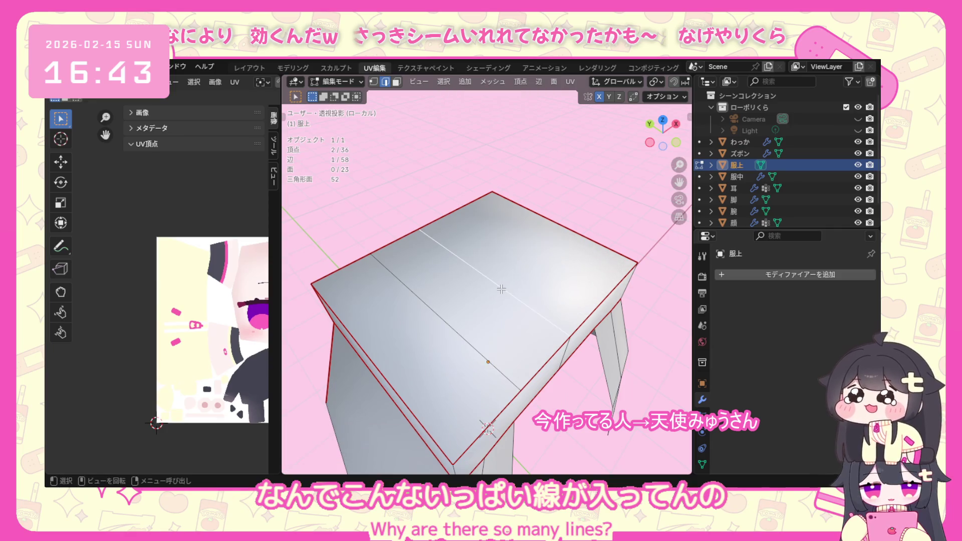
key(ctrl+e)
click(461, 398)
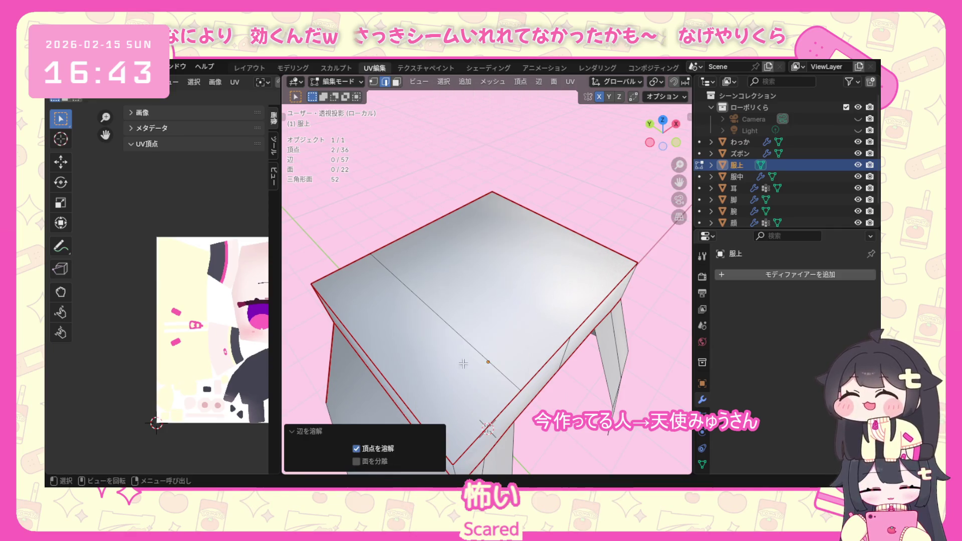
key(ctrl+e)
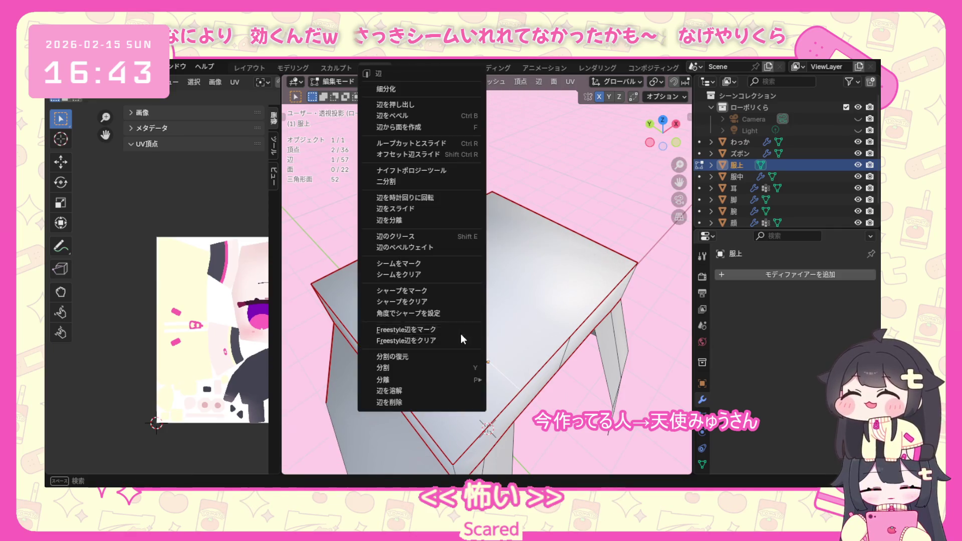
click(426, 393)
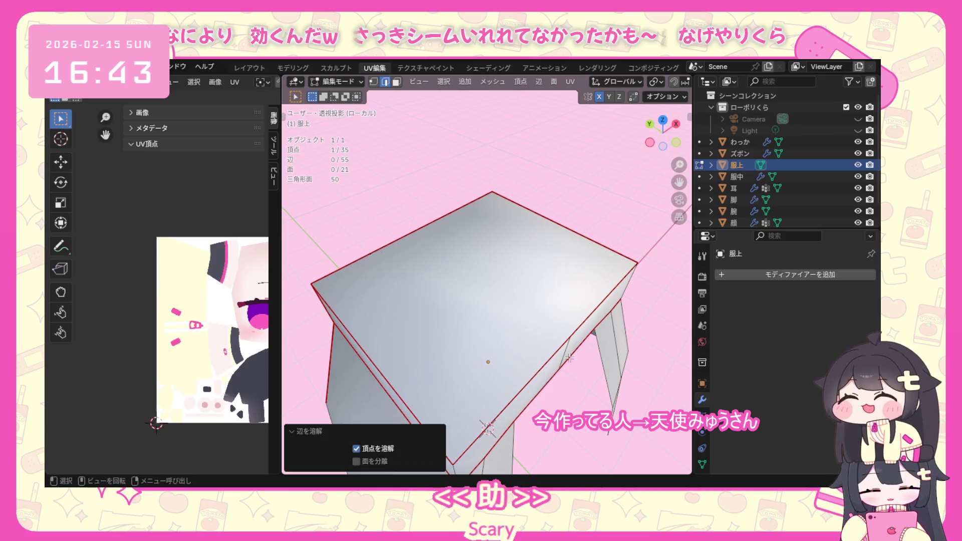
Dissolve the unneeded vertical edges seen from below and around the clothing.
middle_drag(570, 359, 526, 302)
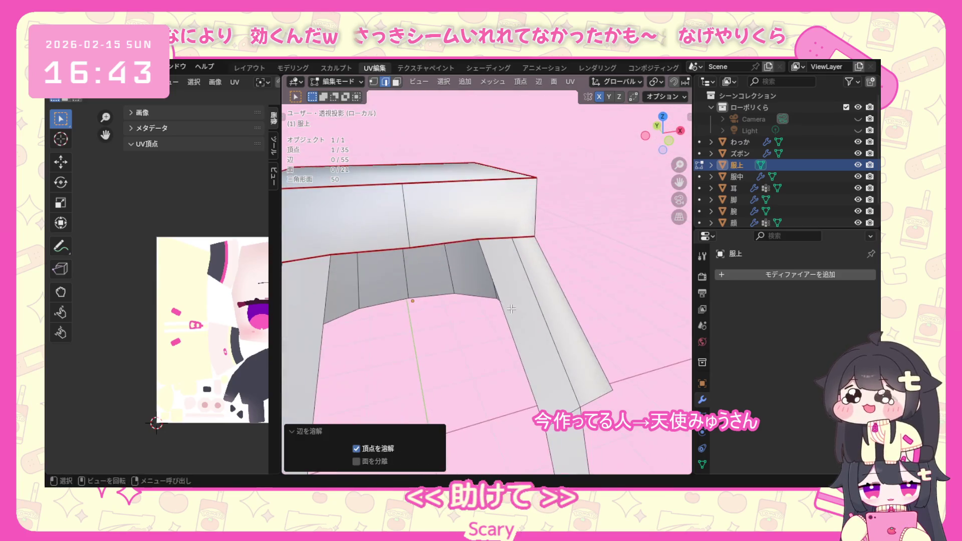
click(409, 222)
key(ctrl+e)
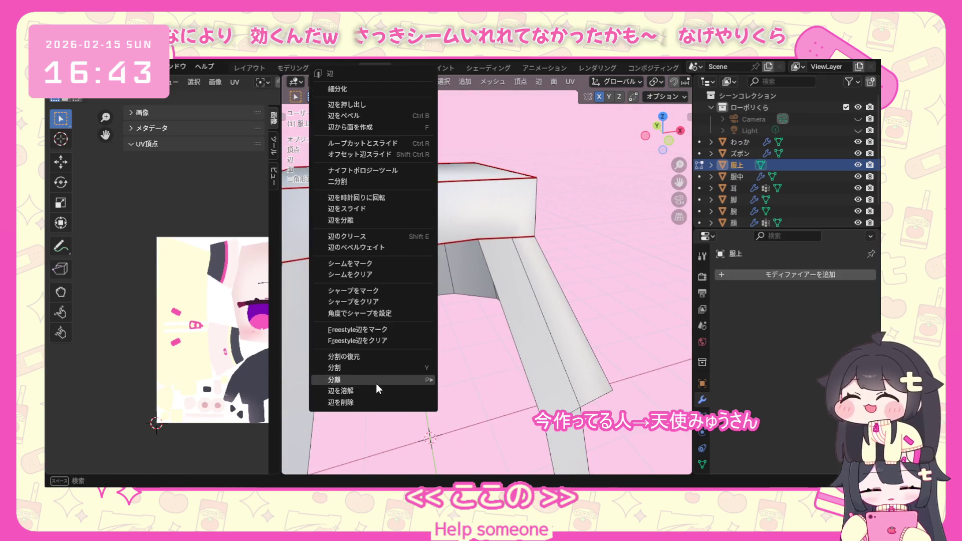
click(368, 390)
mouse_move(421, 361)
middle_down()
mouse_move(543, 297)
mouse_move(554, 176)
middle_up()
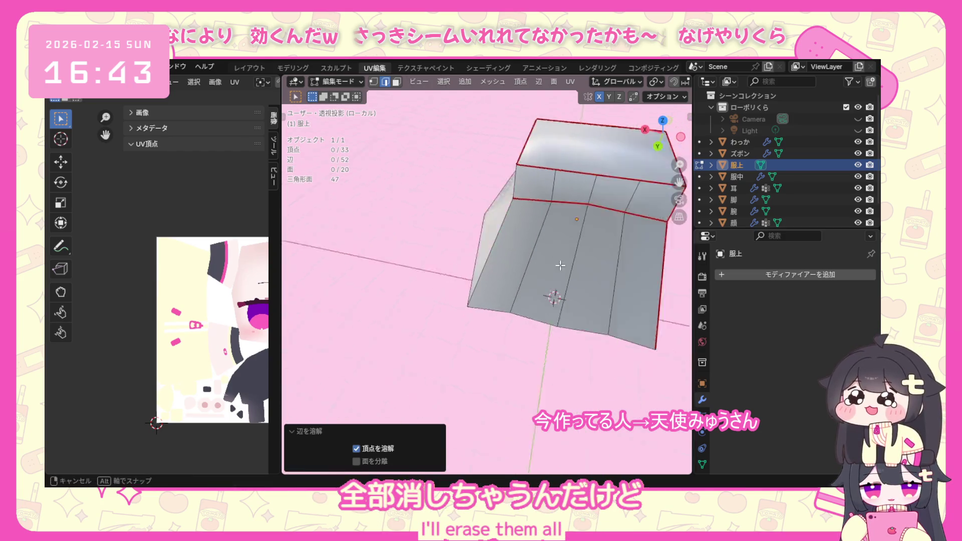
click(544, 174)
key(ctrl+e)
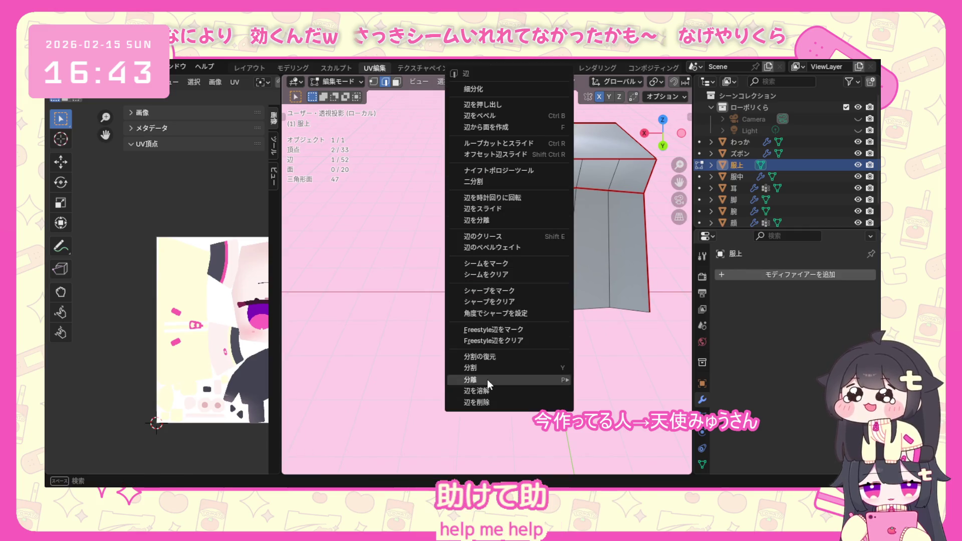
click(485, 390)
key(ctrl+e)
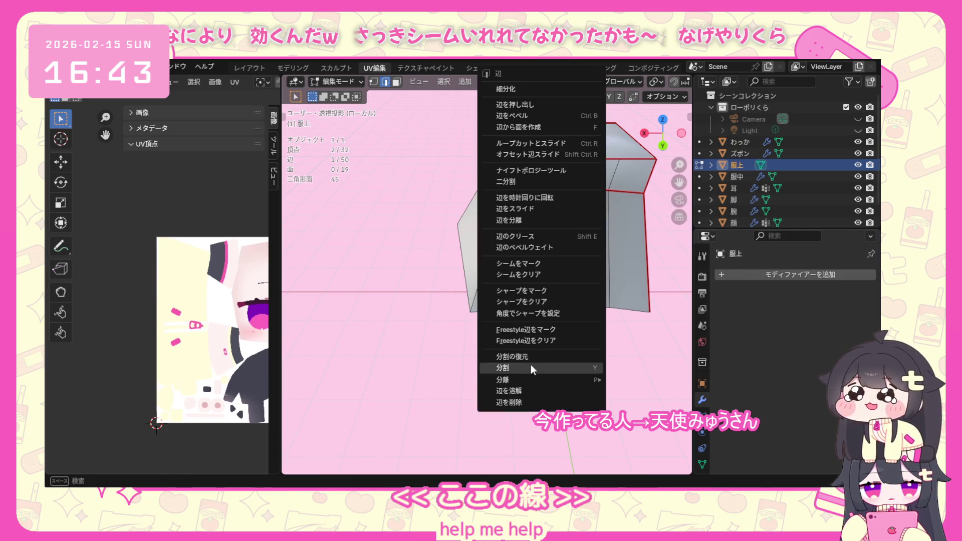
click(509, 391)
click(618, 173)
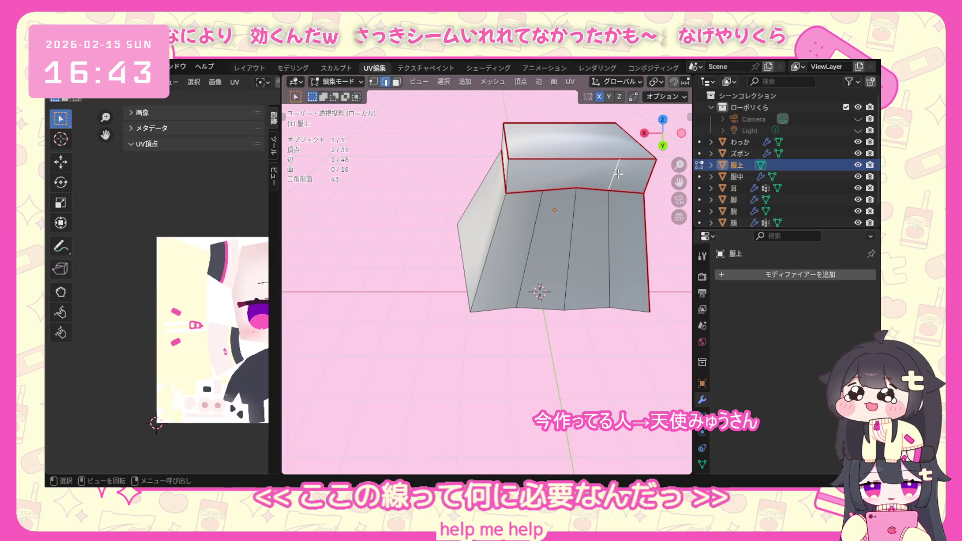
key(ctrl+e)
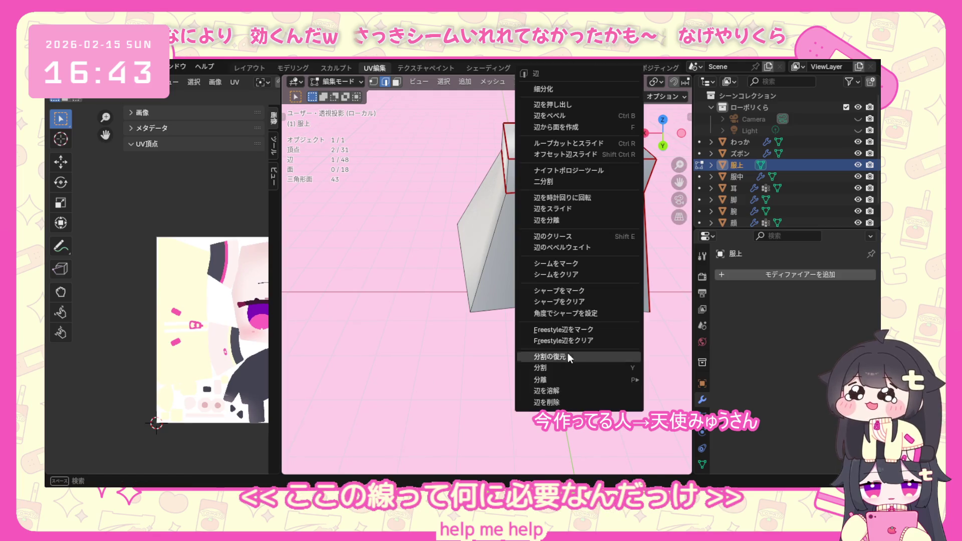
click(557, 388)
Dissolve the remaining extra front-face edges and inspect the simplified 14-face mesh.
mouse_move(557, 388)
middle_down()
mouse_move(603, 282)
mouse_move(533, 252)
middle_up()
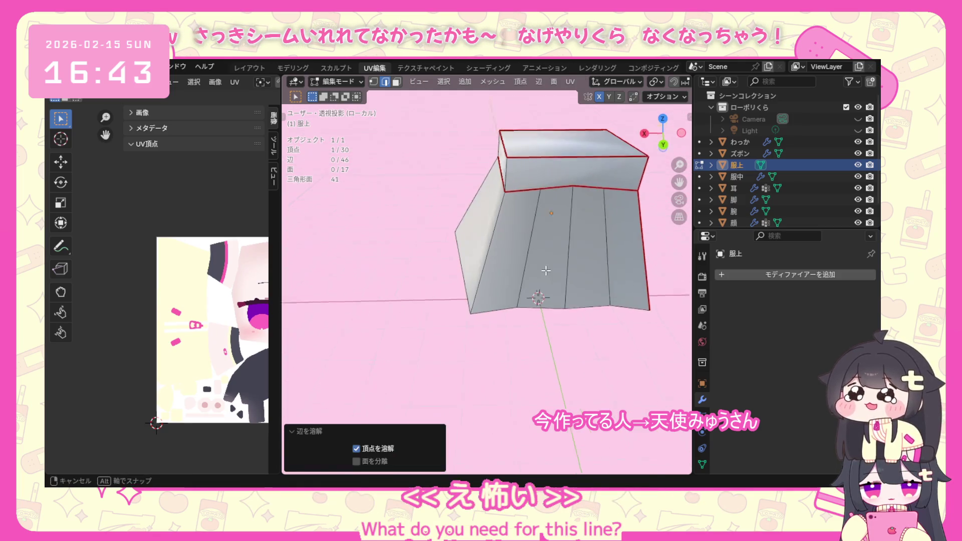
click(533, 252)
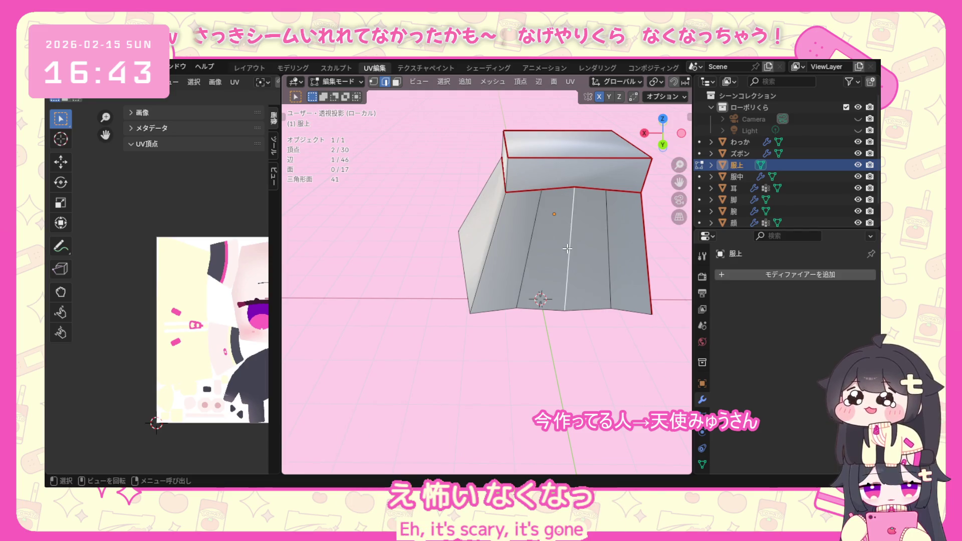
key(ctrl+e)
click(508, 389)
click(533, 251)
key(ctrl+e)
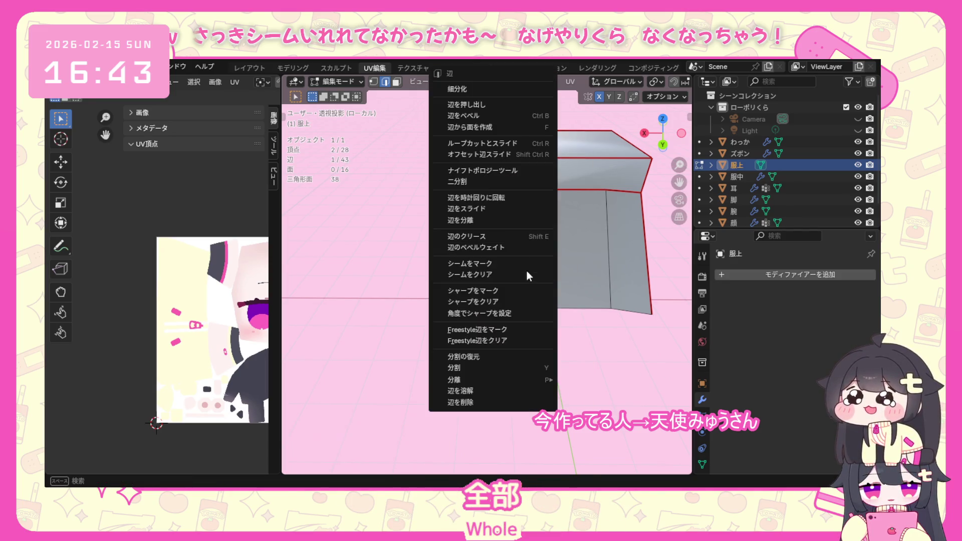
click(483, 391)
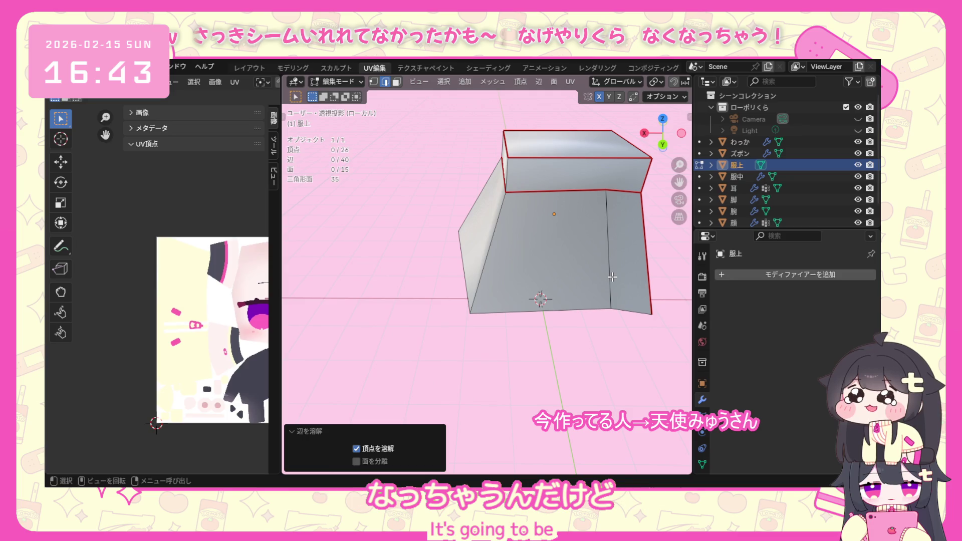
click(611, 277)
key(ctrl+e)
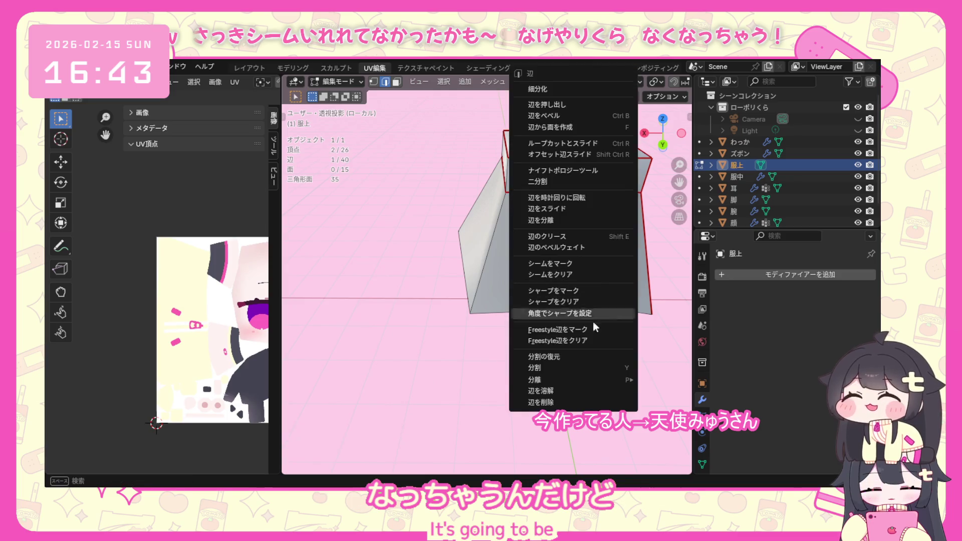
click(559, 387)
mouse_move(559, 388)
middle_down()
mouse_move(561, 288)
mouse_move(492, 324)
middle_up()
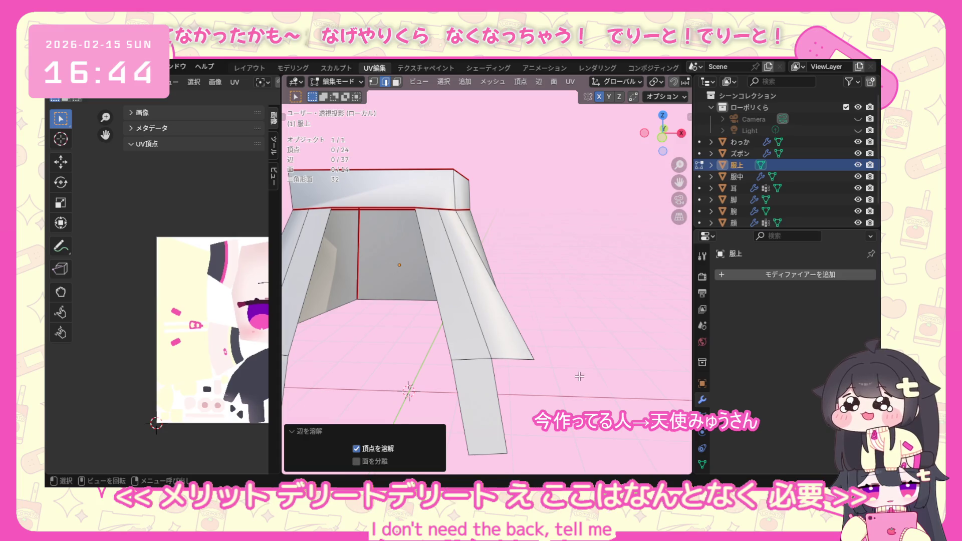
scroll(468, 358, down, 3)
mouse_move(468, 358)
middle_down()
mouse_move(458, 273)
mouse_move(339, 283)
middle_up()
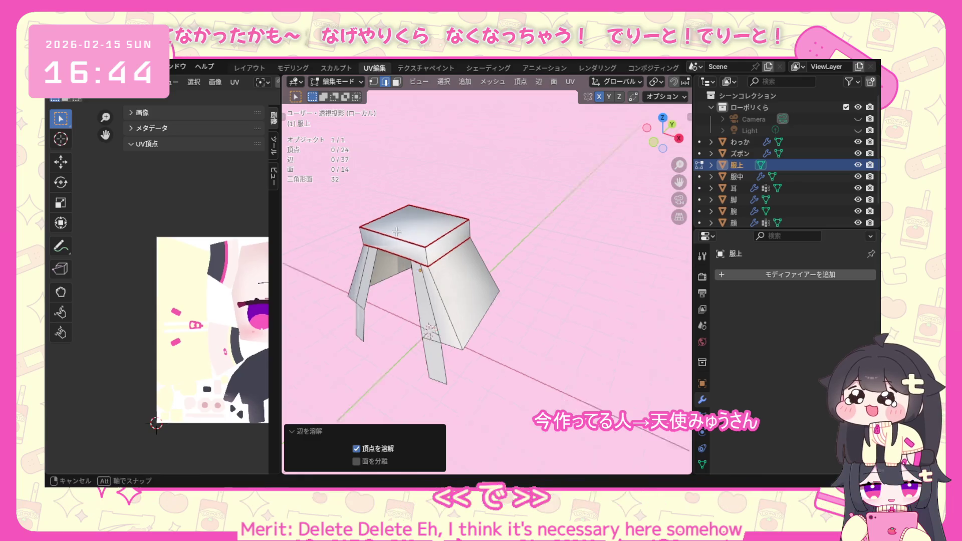
middle_drag(443, 233, 547, 210)
scroll(547, 209, up, 2)
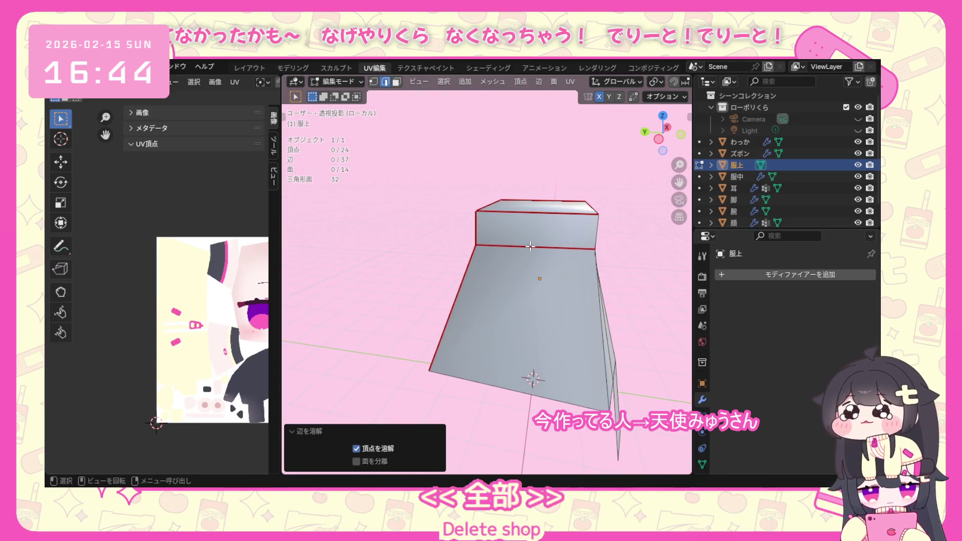
Unwrap the whole simplified mesh angle-based and inspect its seams and UV layout.
key(a)
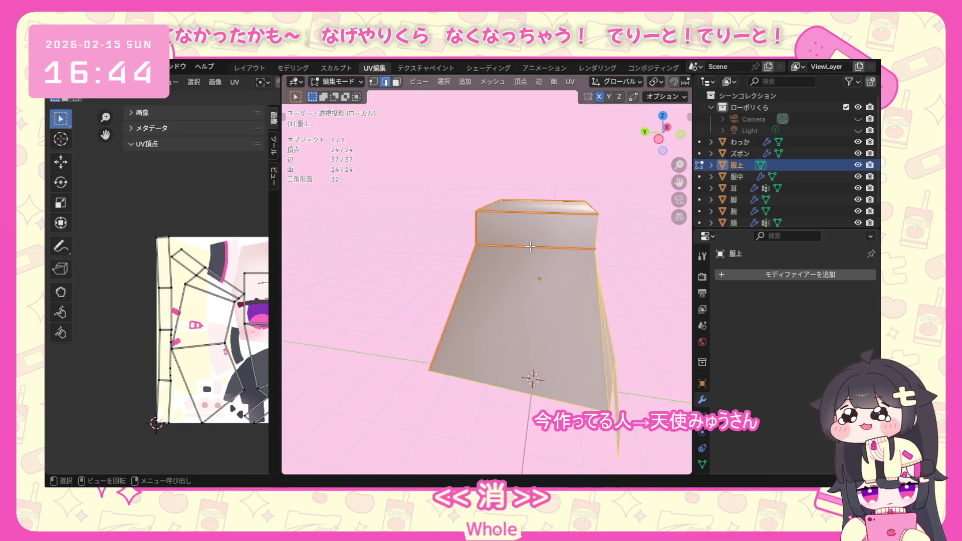
key(u)
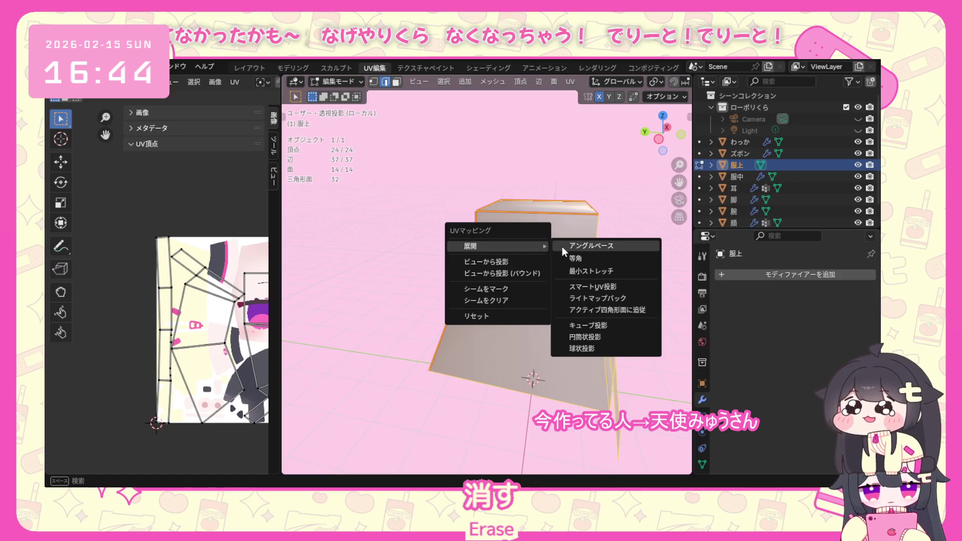
click(562, 247)
scroll(222, 371, down, 1)
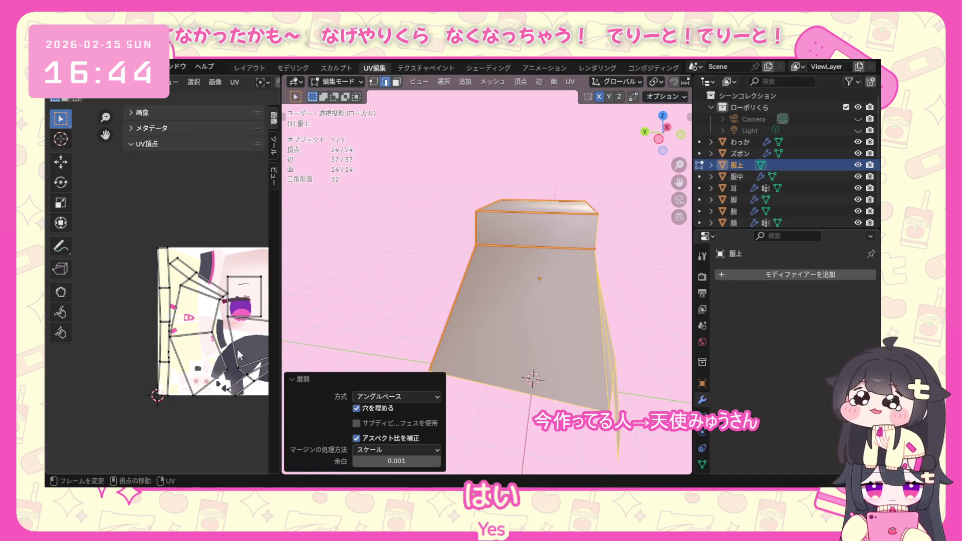
middle_drag(530, 336, 431, 324)
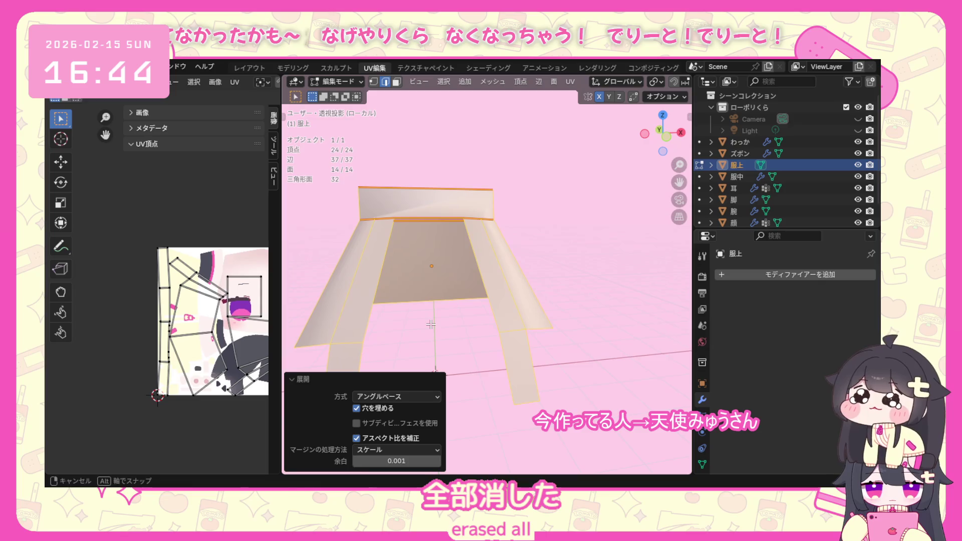
mouse_move(432, 324)
middle_down()
mouse_move(517, 352)
mouse_move(370, 367)
middle_up()
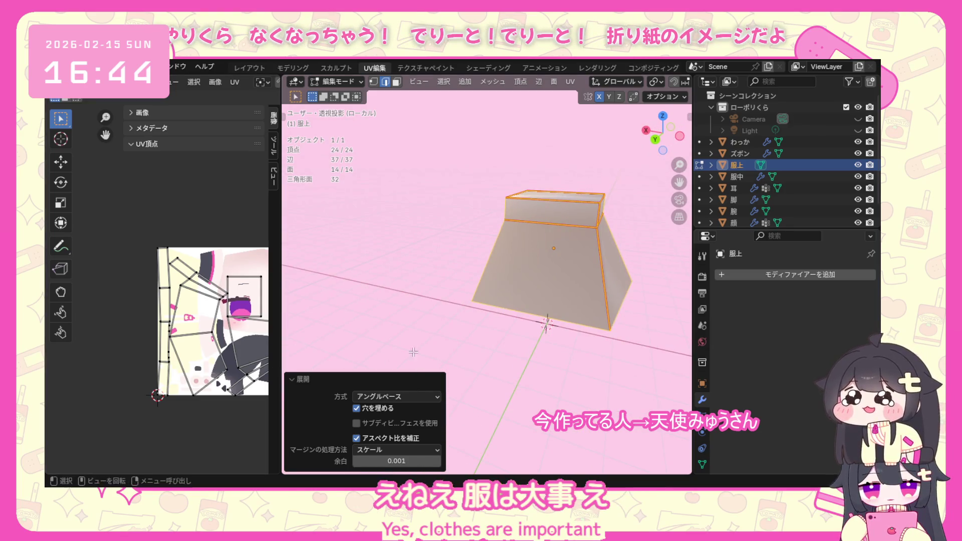
click(479, 317)
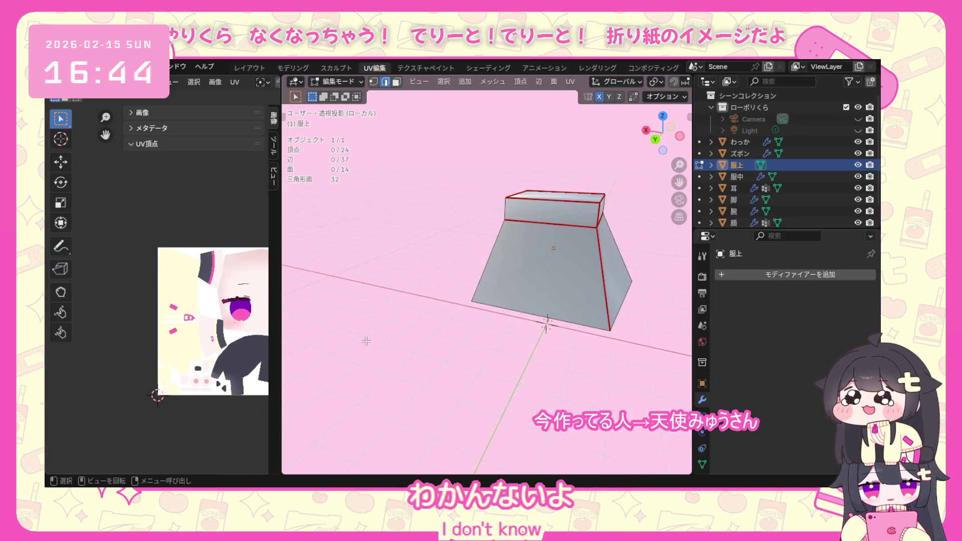
key(a)
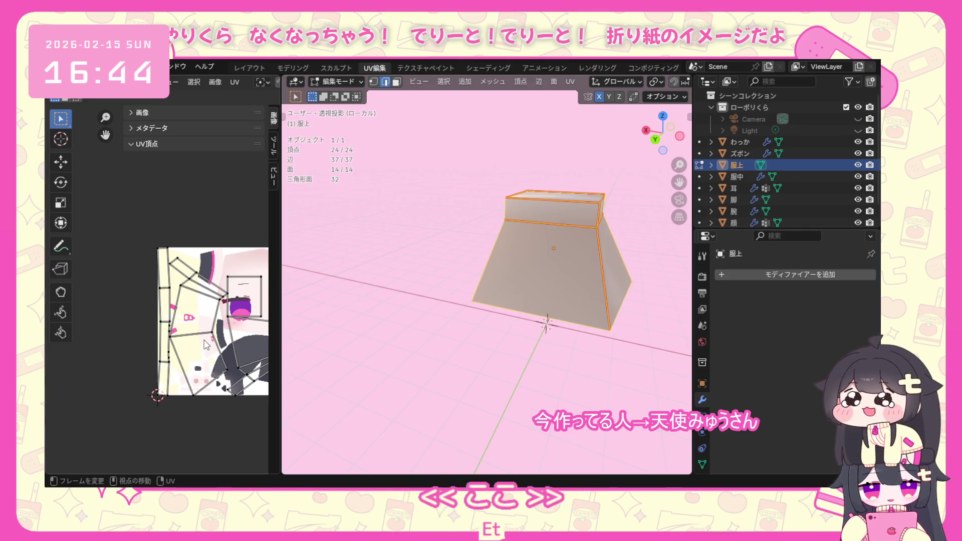
middle_drag(572, 316, 674, 305)
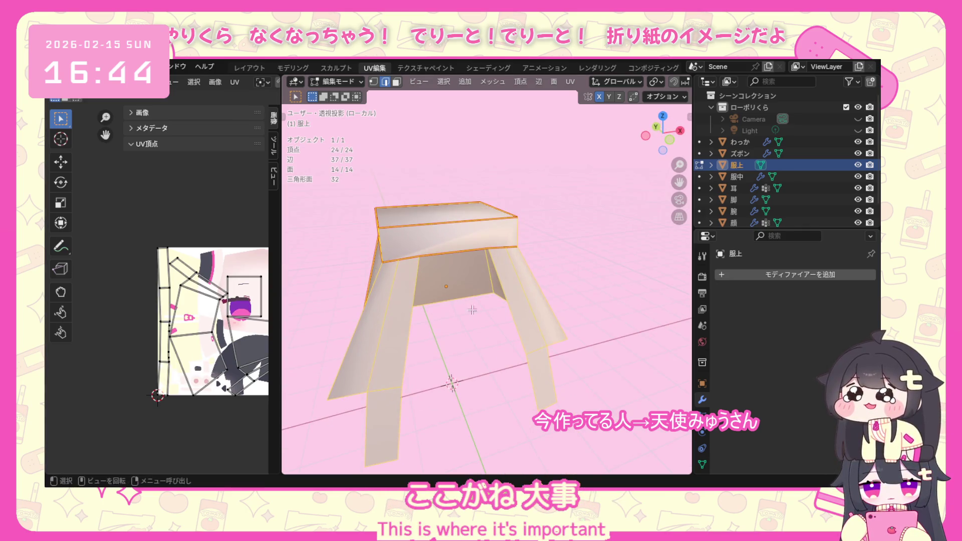
middle_drag(602, 316, 666, 307)
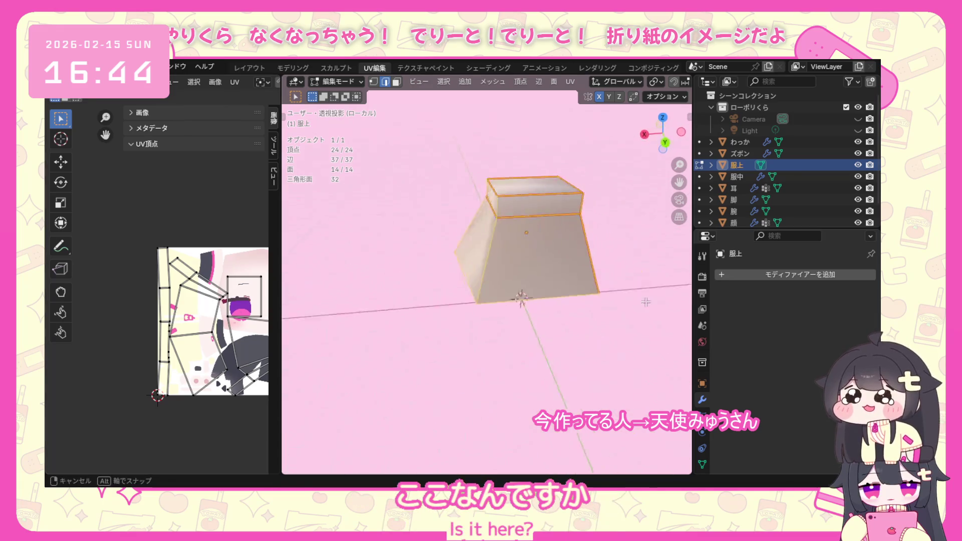
scroll(197, 307, down, 1)
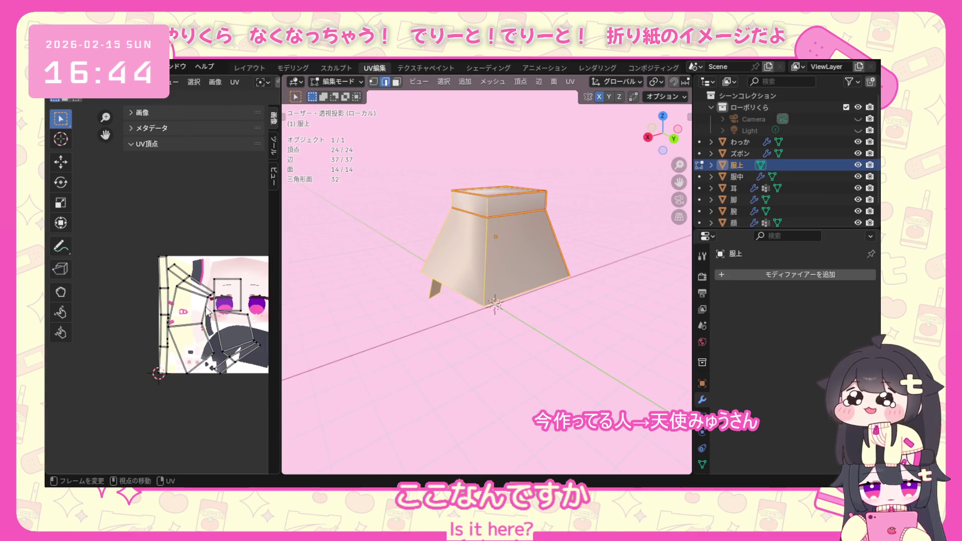
scroll(198, 306, down, 2)
scroll(196, 306, up, 1)
scroll(225, 354, up, 1)
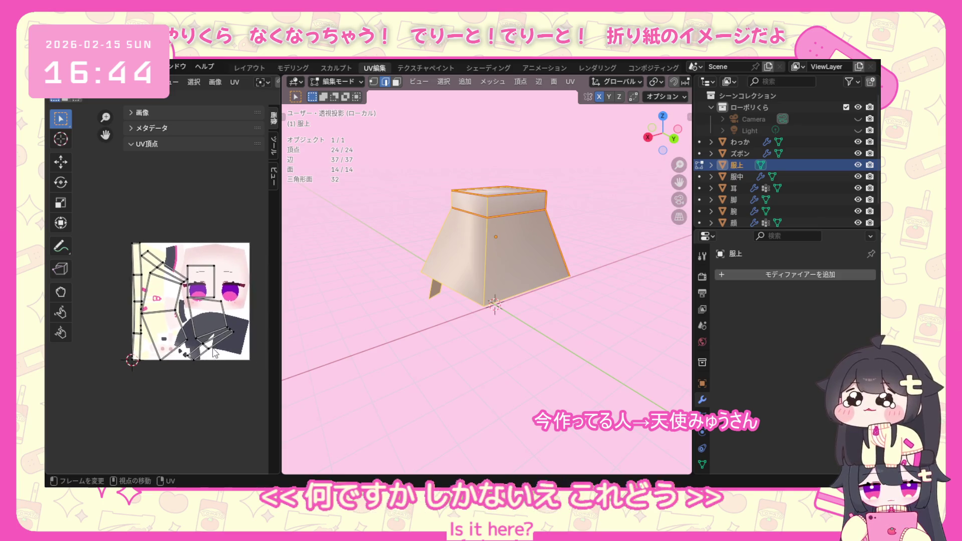
scroll(203, 342, up, 1)
scroll(176, 333, up, 1)
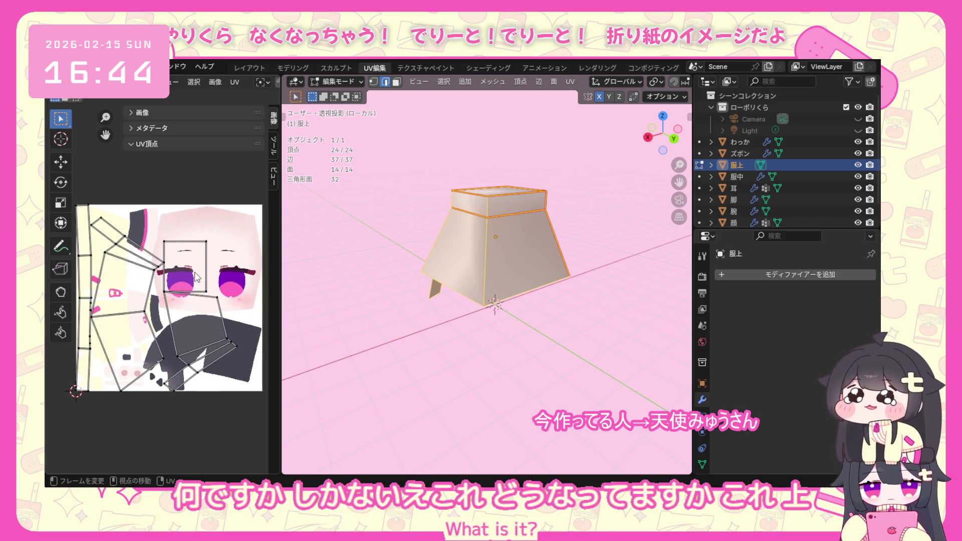
Mark the vertical corner edge as a seam and unwrap the whole mesh angle-based again.
click(225, 337)
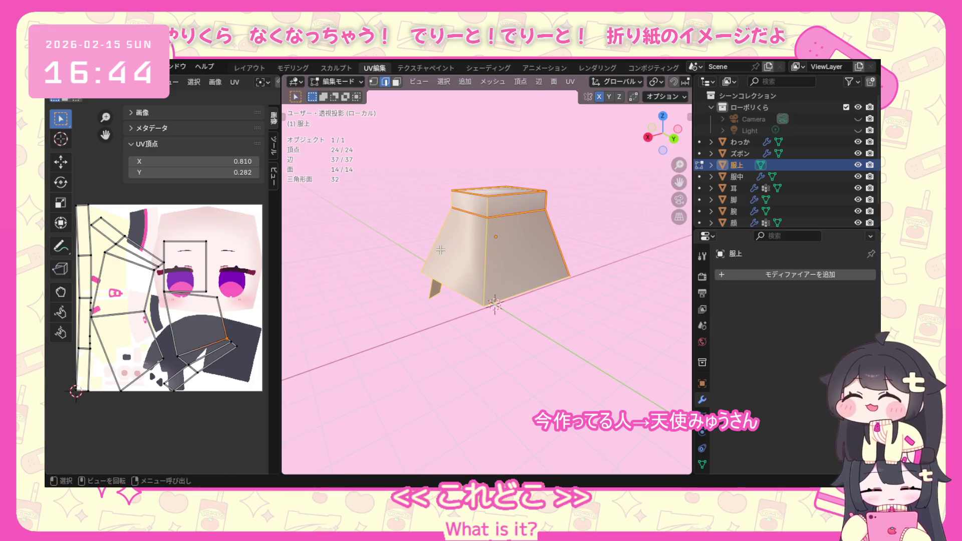
click(343, 290)
scroll(368, 280, down, 1)
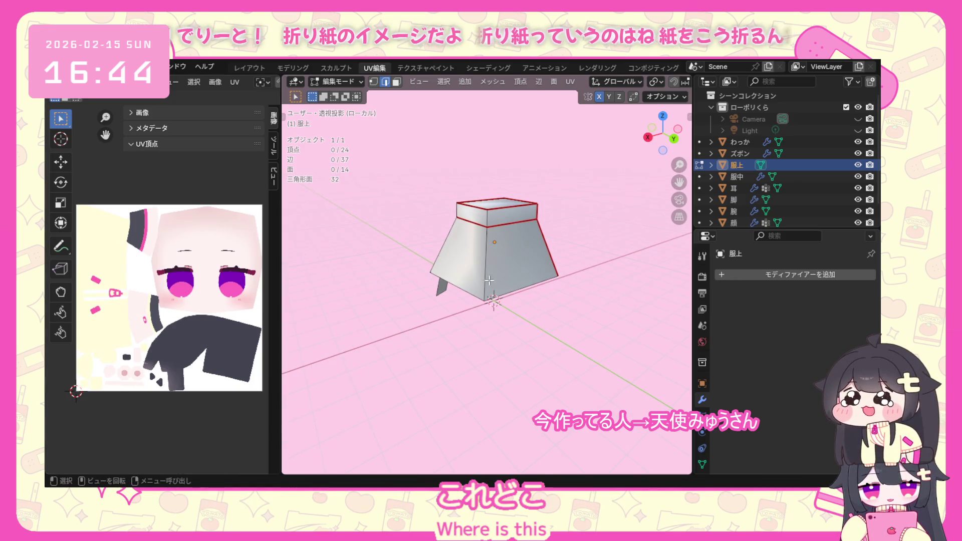
mouse_move(489, 280)
middle_down()
mouse_move(533, 304)
mouse_move(508, 263)
middle_up()
scroll(508, 262, up, 1)
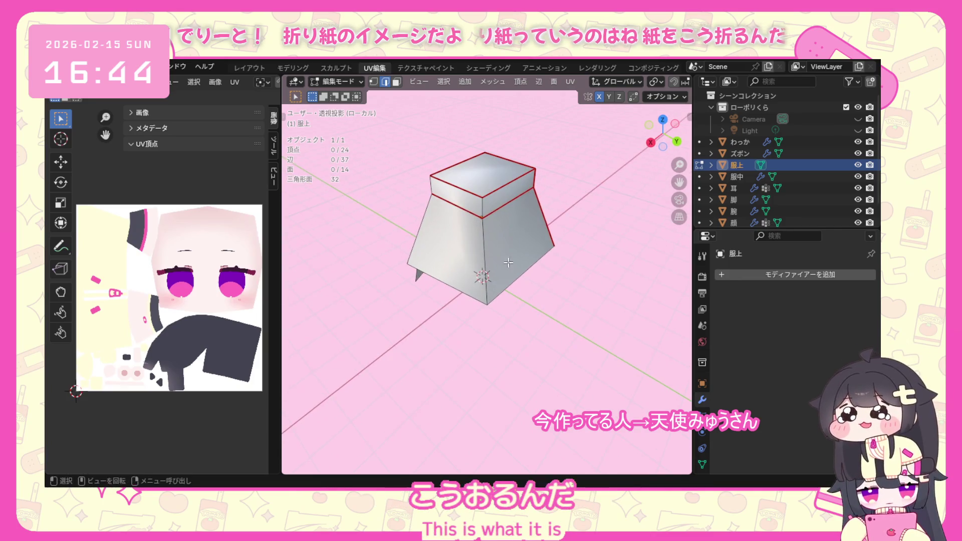
shift+click(483, 241)
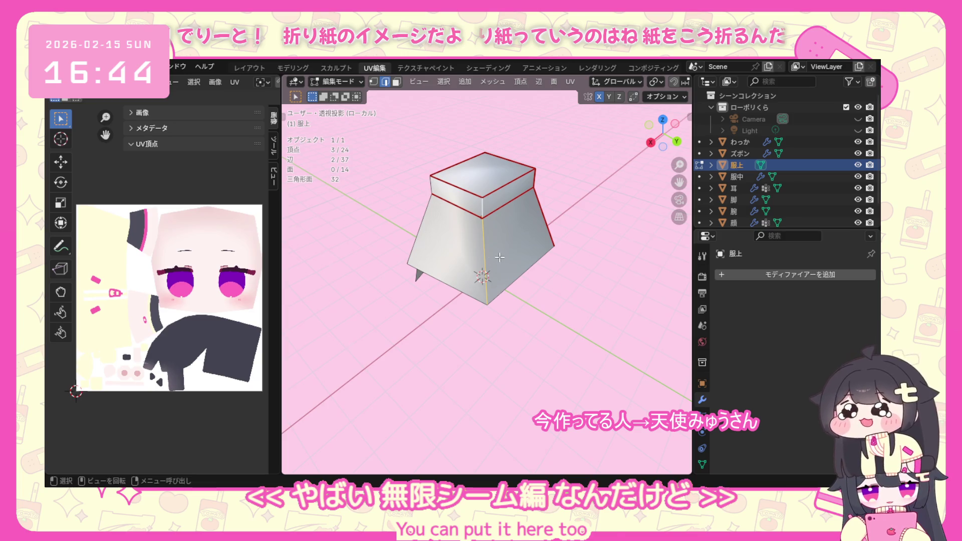
key(ctrl+e)
click(443, 331)
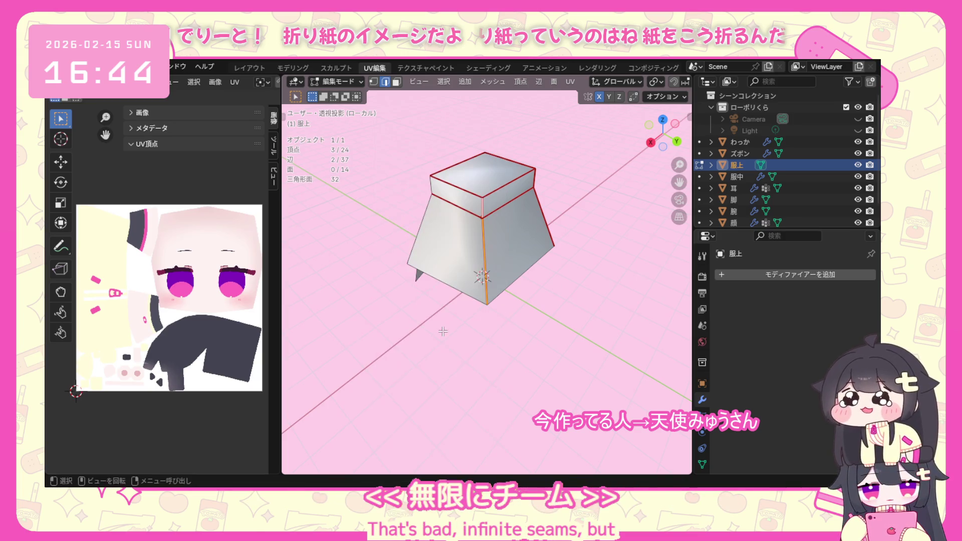
key(a)
key(u)
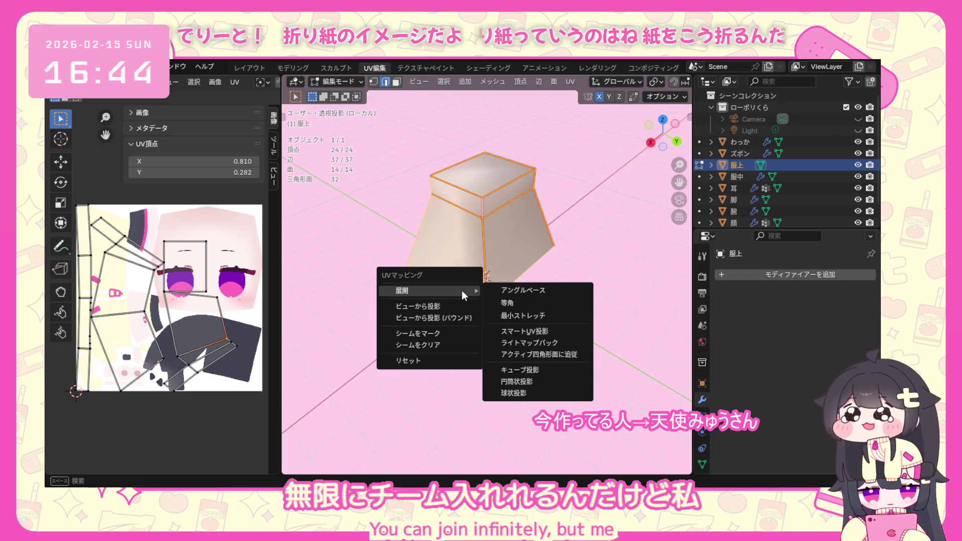
click(502, 292)
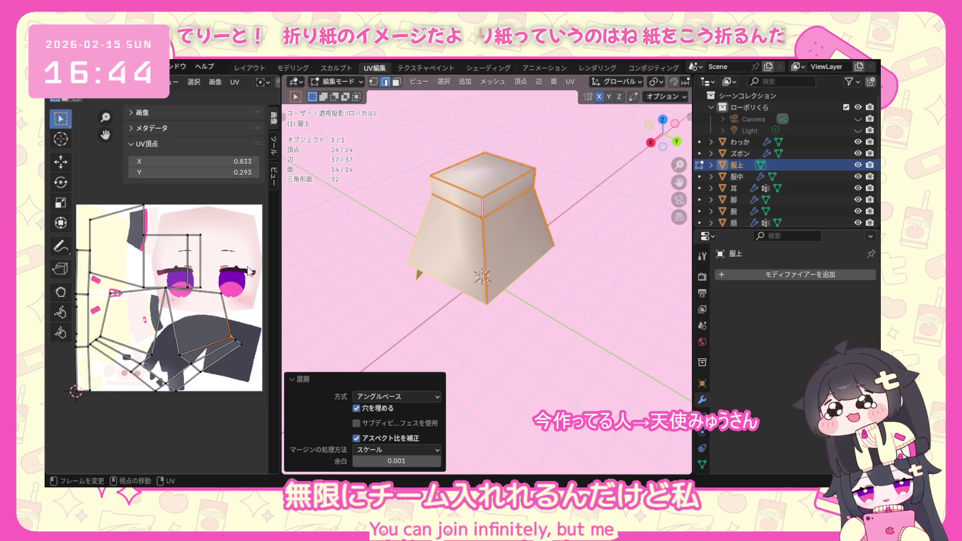
Clear the seam from one rim edge of the 服上 piece.
click(557, 289)
middle_drag(557, 289, 436, 313)
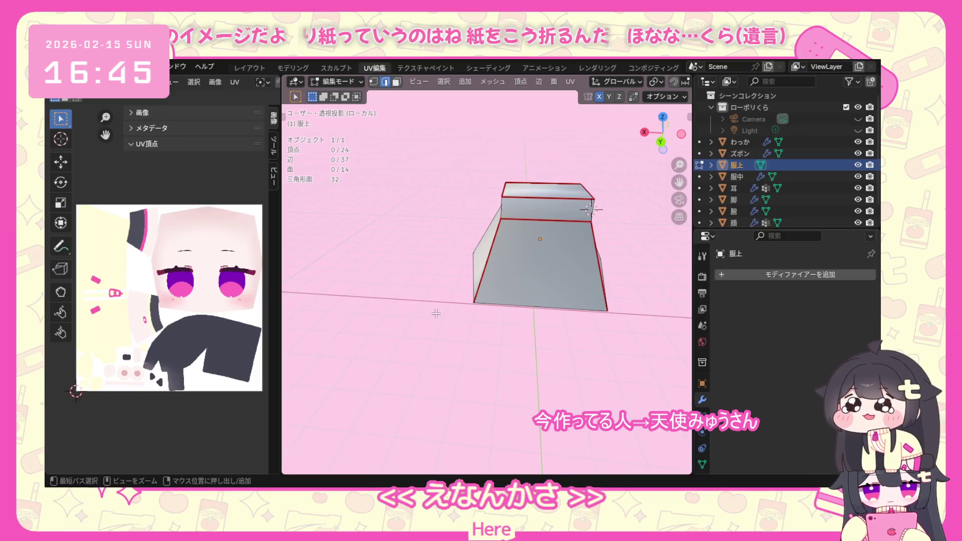
right_click(596, 211)
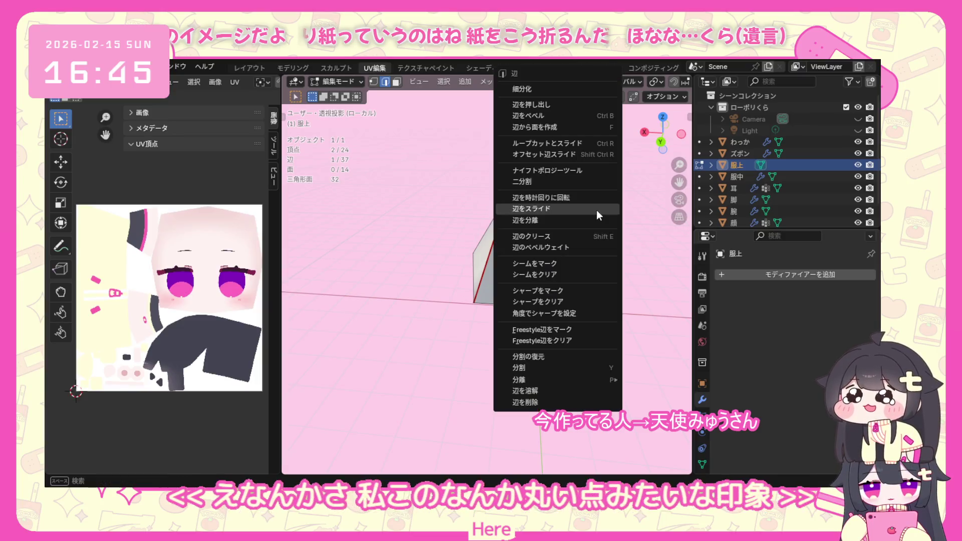
click(562, 214)
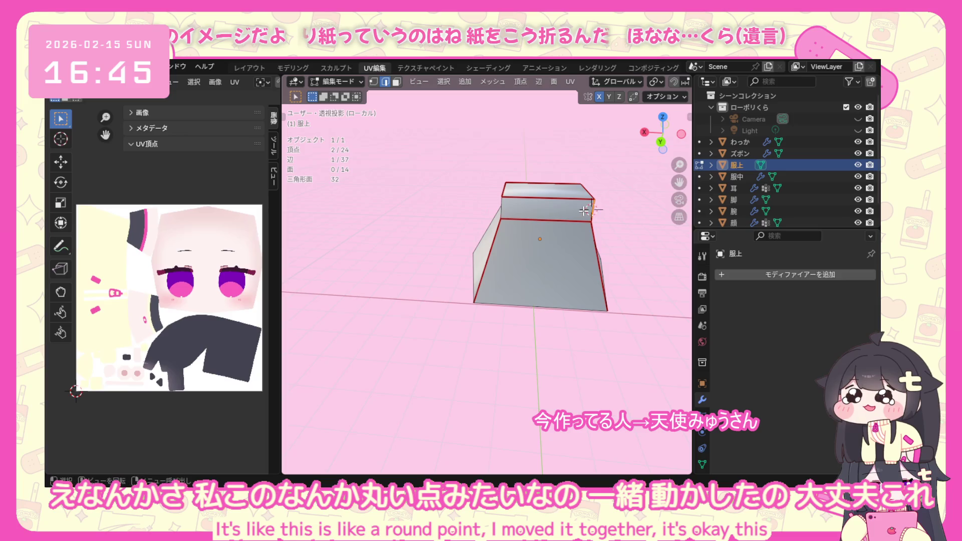
middle_drag(594, 208, 546, 214)
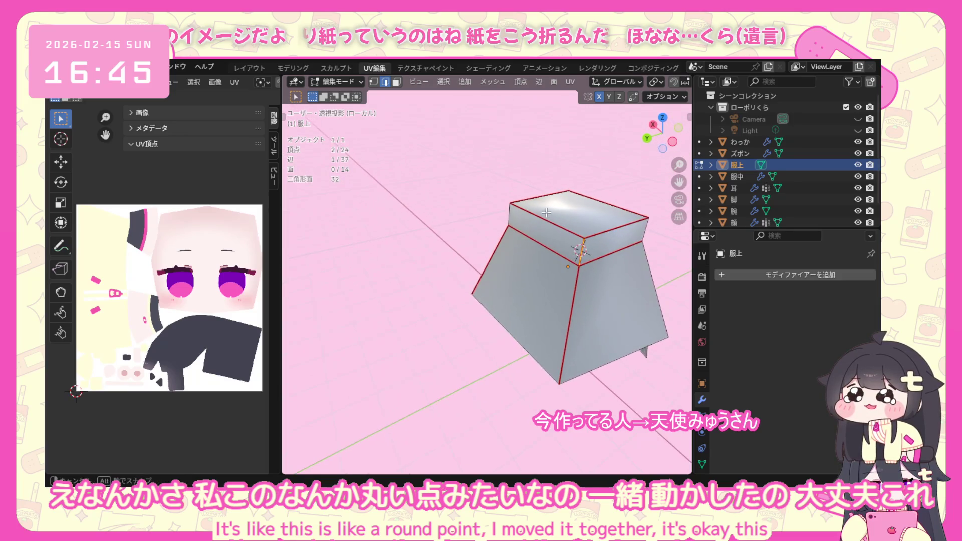
key(ctrl+e)
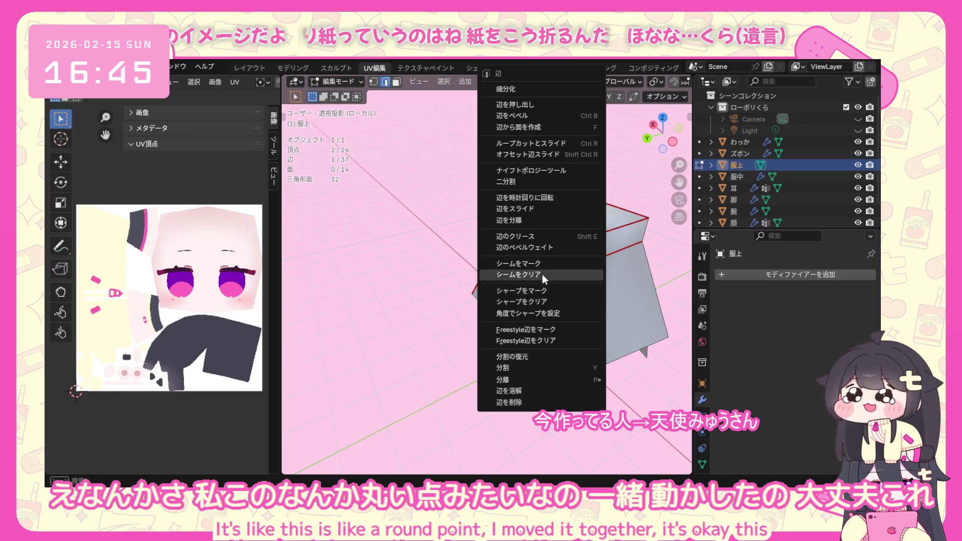
click(542, 274)
Try and undo Mark Sharp on the edge, then select the whole mesh for UV mapping.
middle_drag(542, 274, 483, 272)
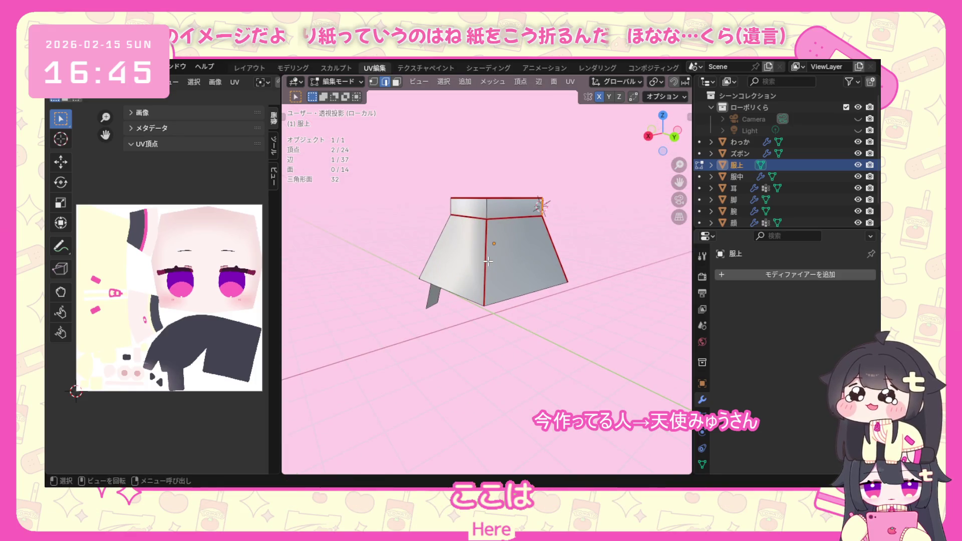
key(ctrl+e)
click(444, 313)
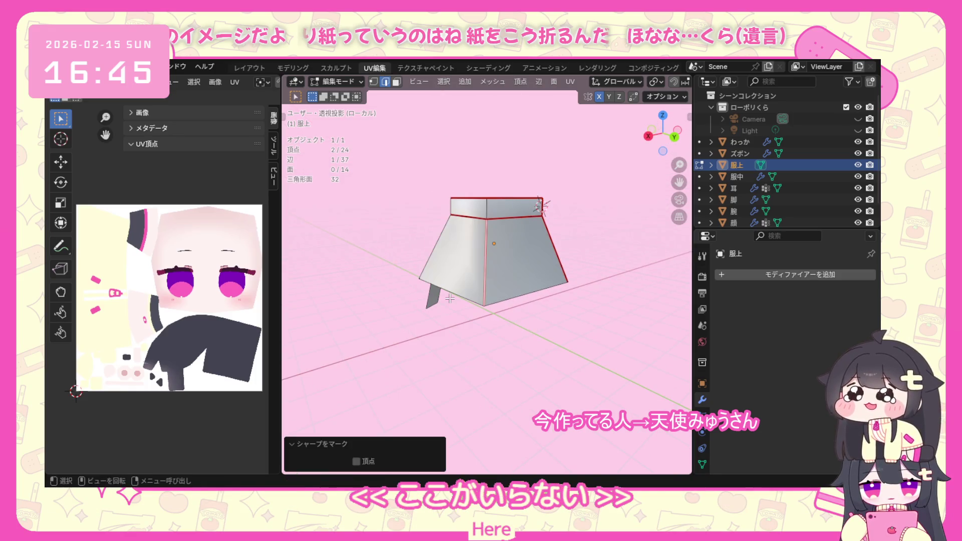
key(ctrl+z)
key(ctrl+e)
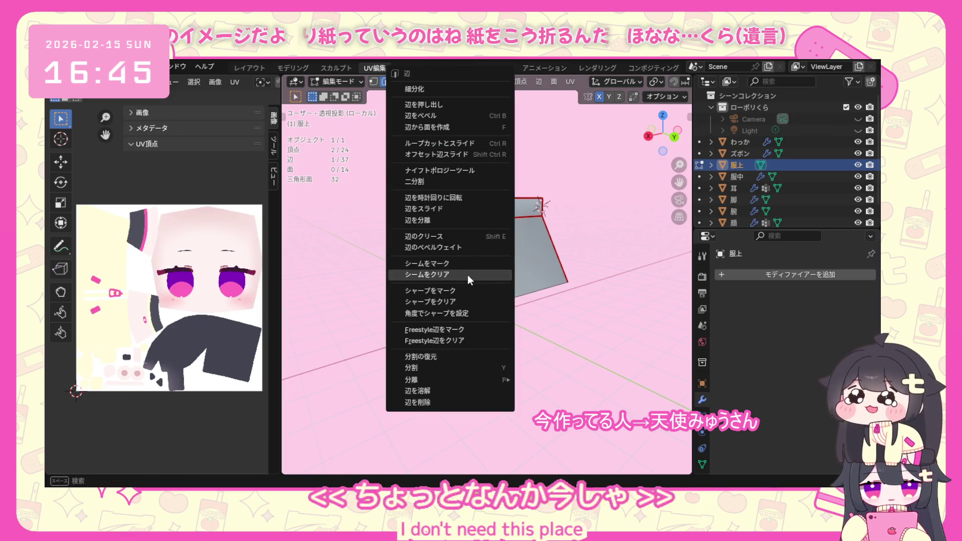
key(Escape)
middle_drag(444, 260, 530, 238)
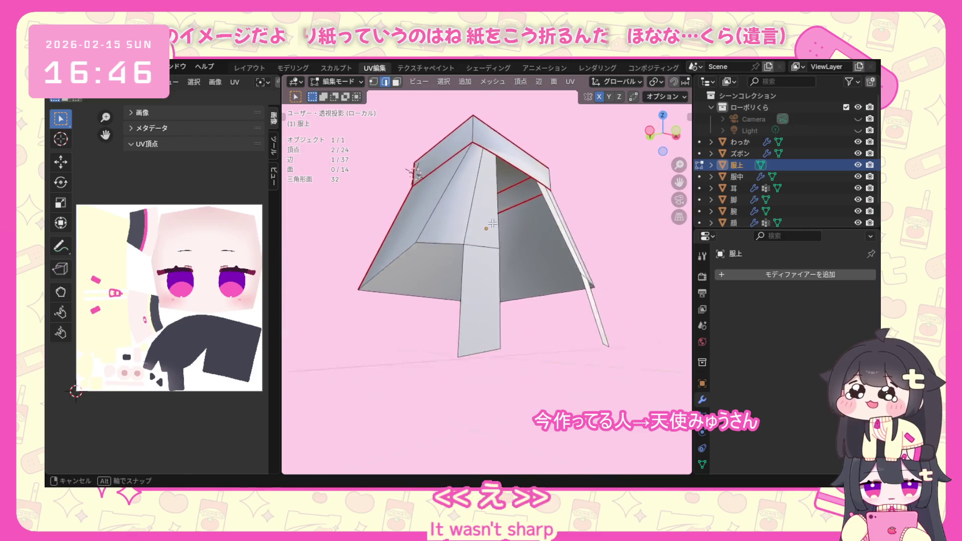
mouse_move(529, 238)
middle_down()
mouse_move(463, 261)
mouse_move(489, 306)
middle_up()
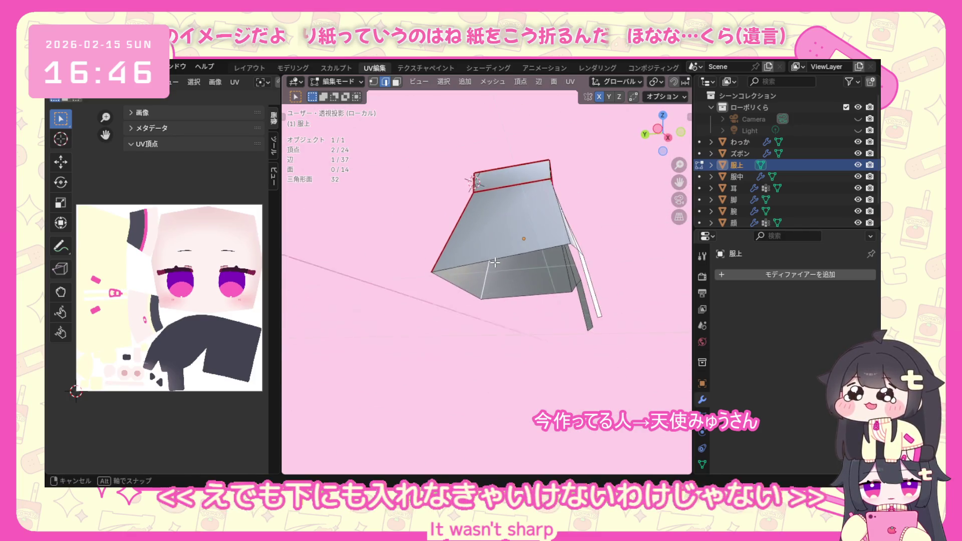
scroll(489, 306, down, 2)
scroll(496, 311, down, 2)
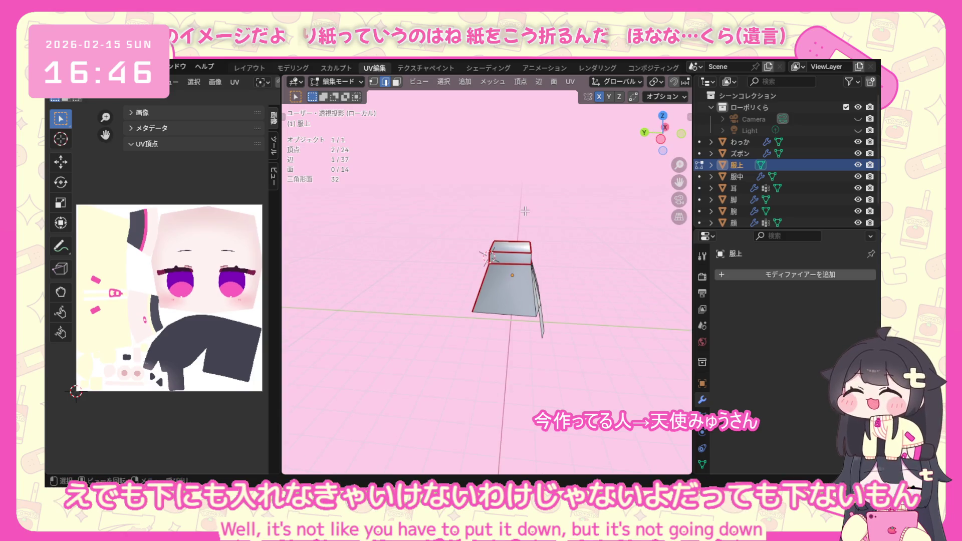
key(a)
key(u)
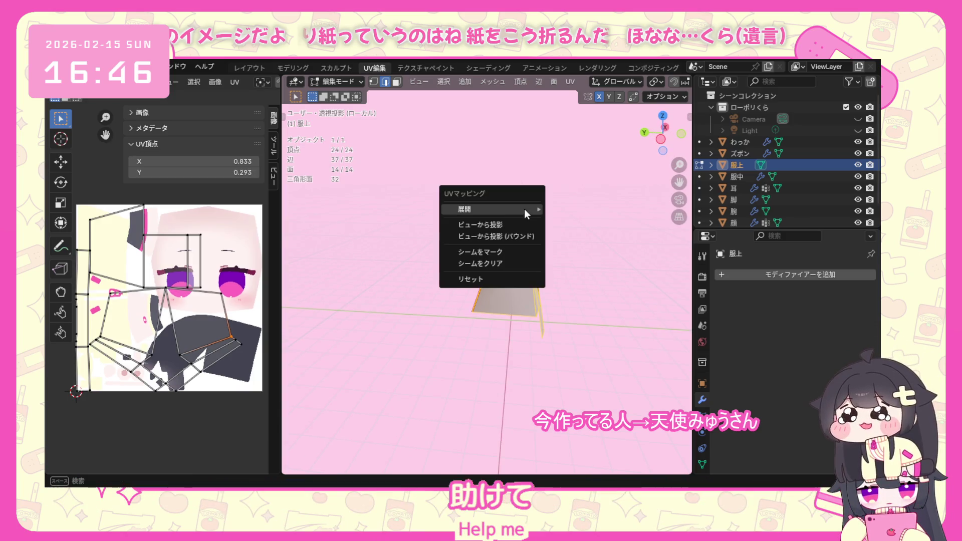
Unwrap the mesh angle-based and pick a linked UV island in the UV Editor.
click(552, 214)
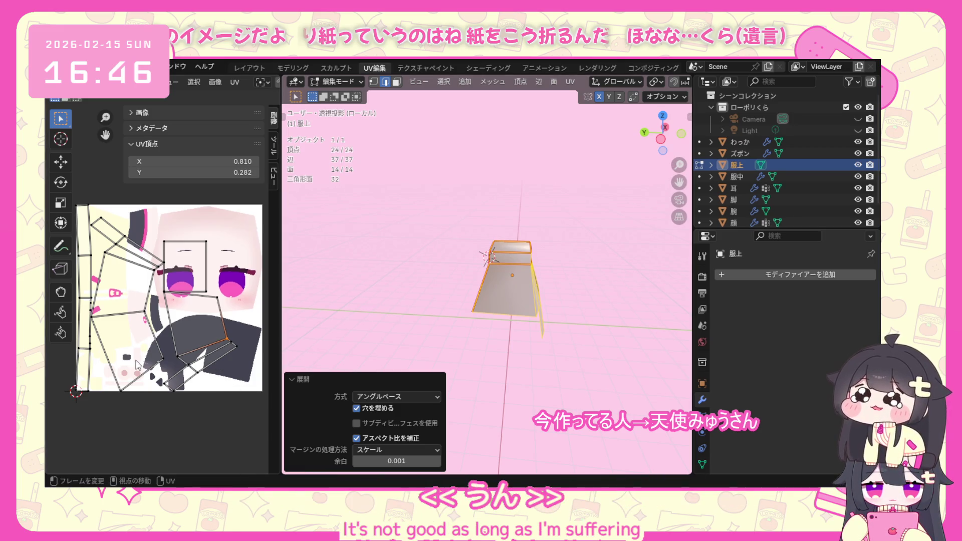
drag(170, 402, 171, 401)
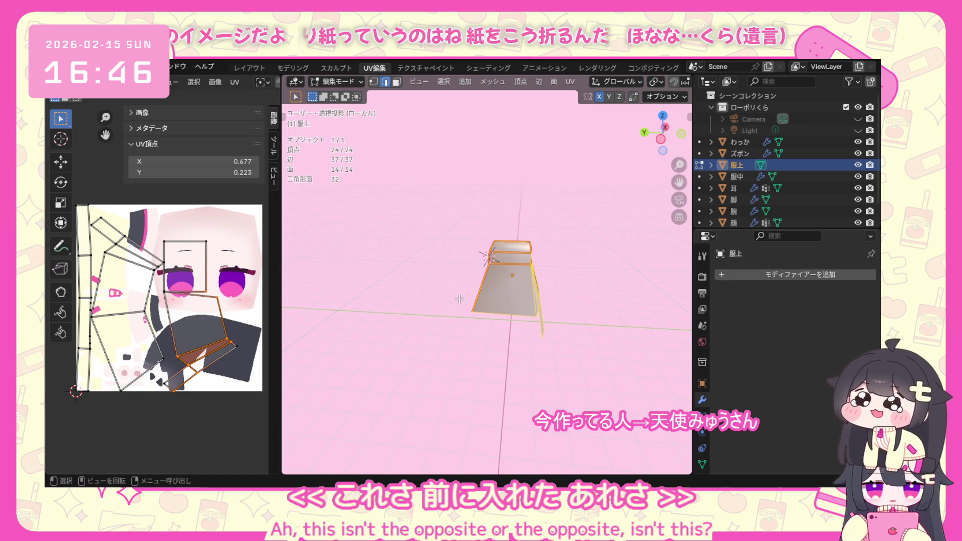
key(l)
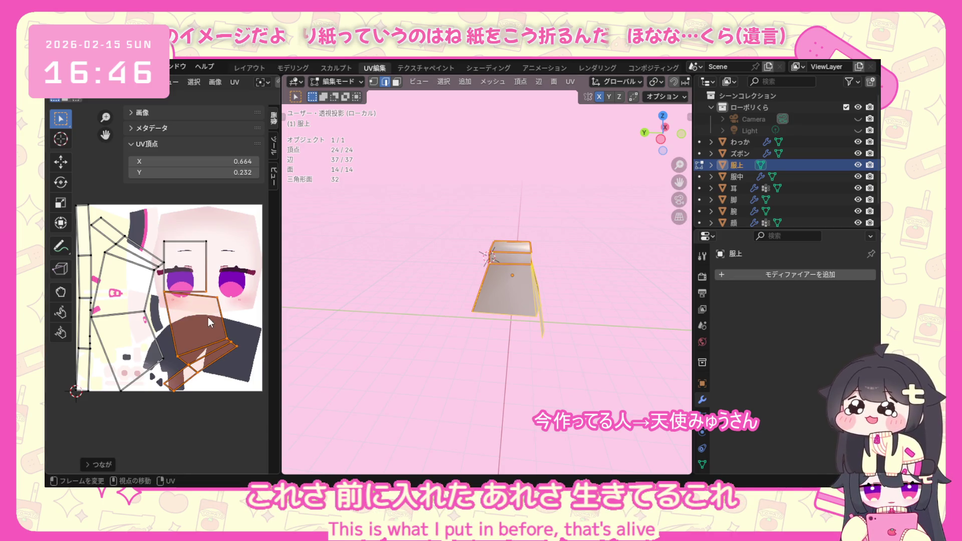
middle_drag(376, 316, 420, 330)
click(474, 236)
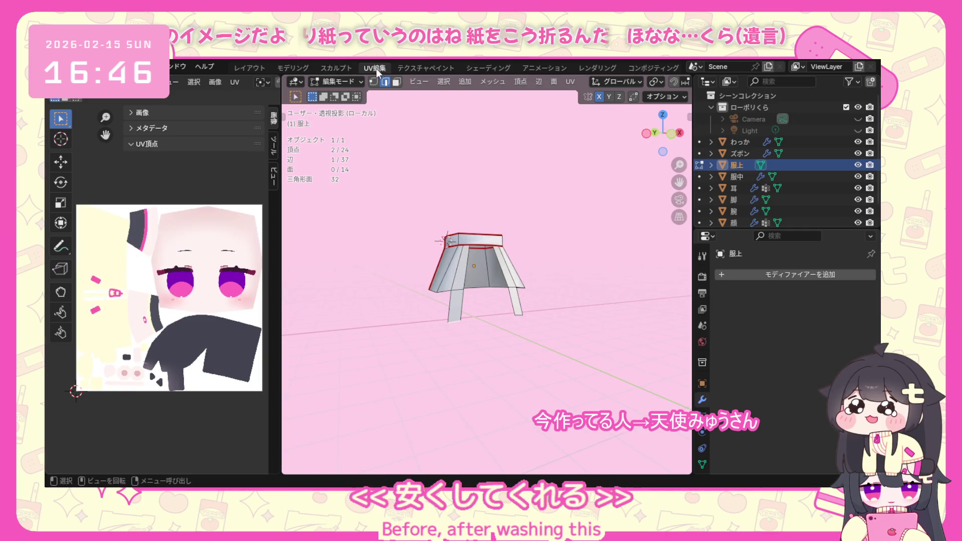
Inspect individual faces of 服上, then select the whole mesh and all of its UV islands.
key(3)
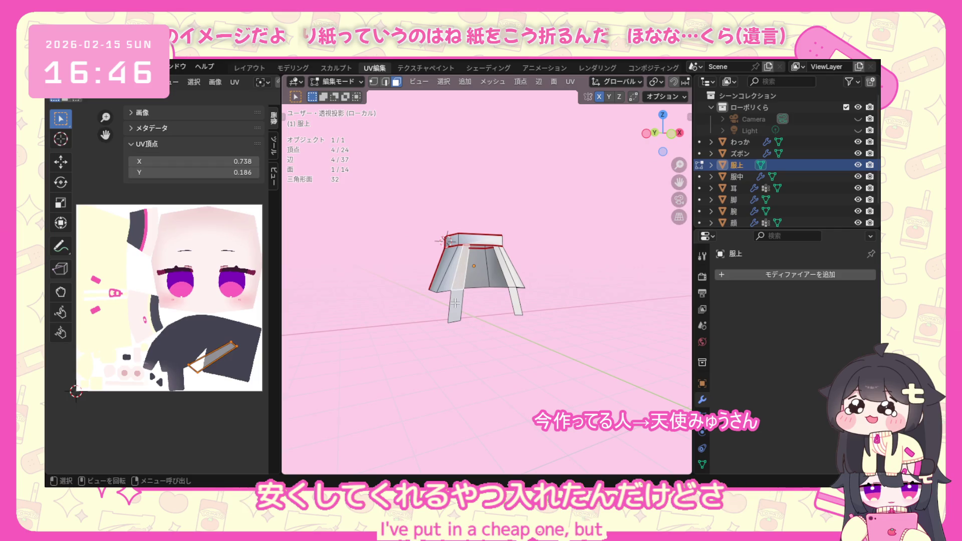
click(512, 283)
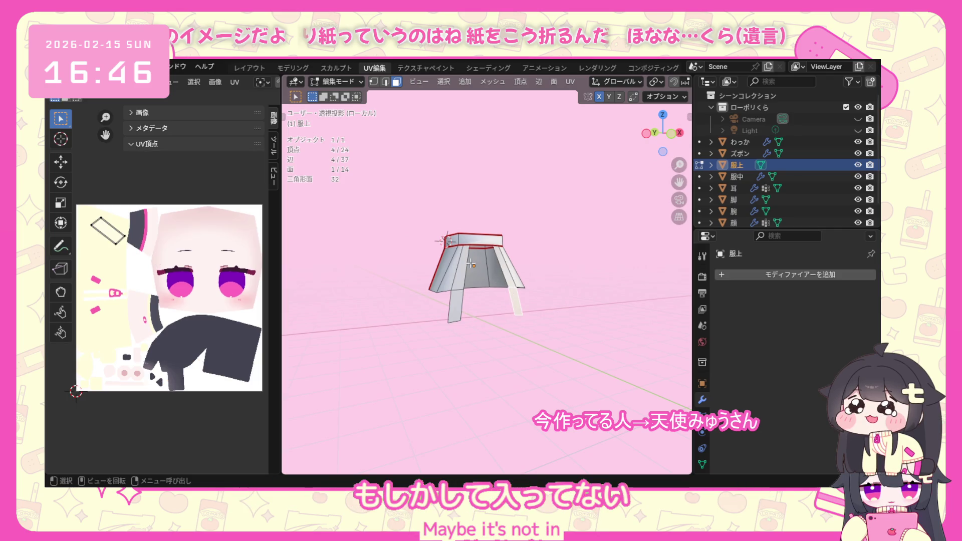
mouse_move(471, 263)
middle_down()
mouse_move(554, 287)
mouse_move(584, 284)
middle_up()
click(554, 286)
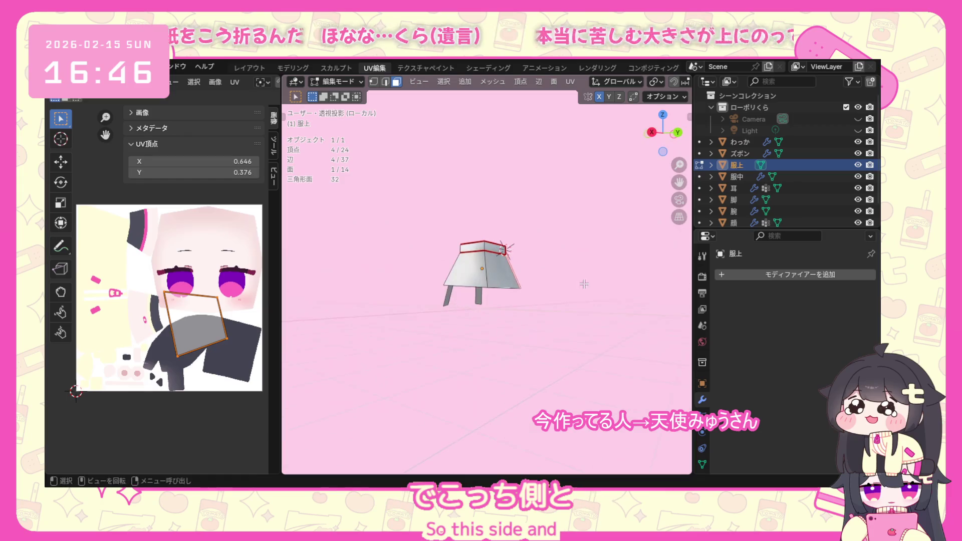
click(462, 275)
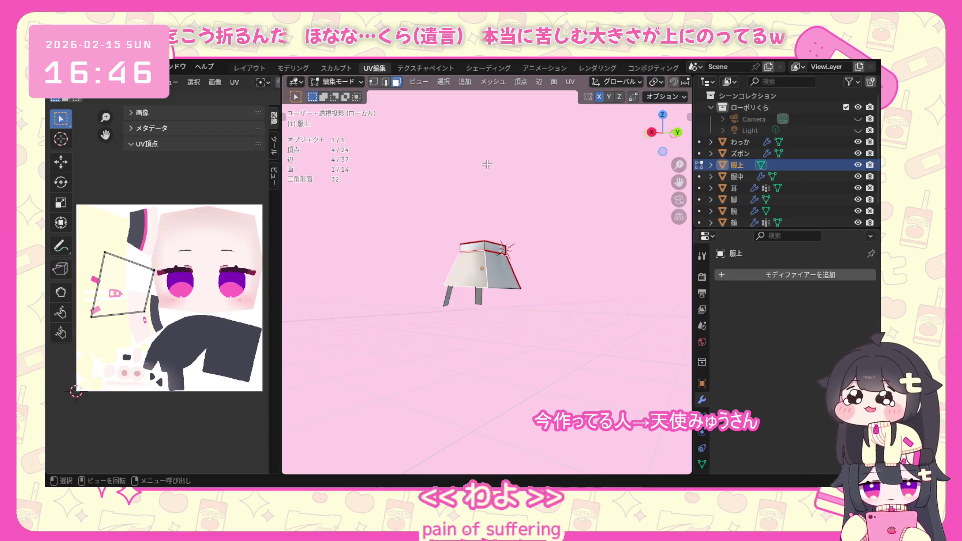
key(ctrl+l)
key(a)
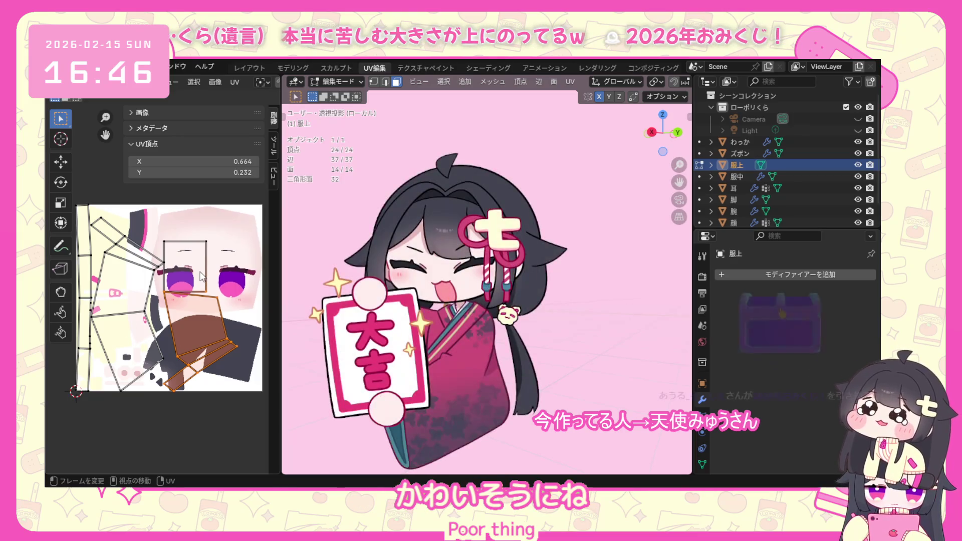
key(l)
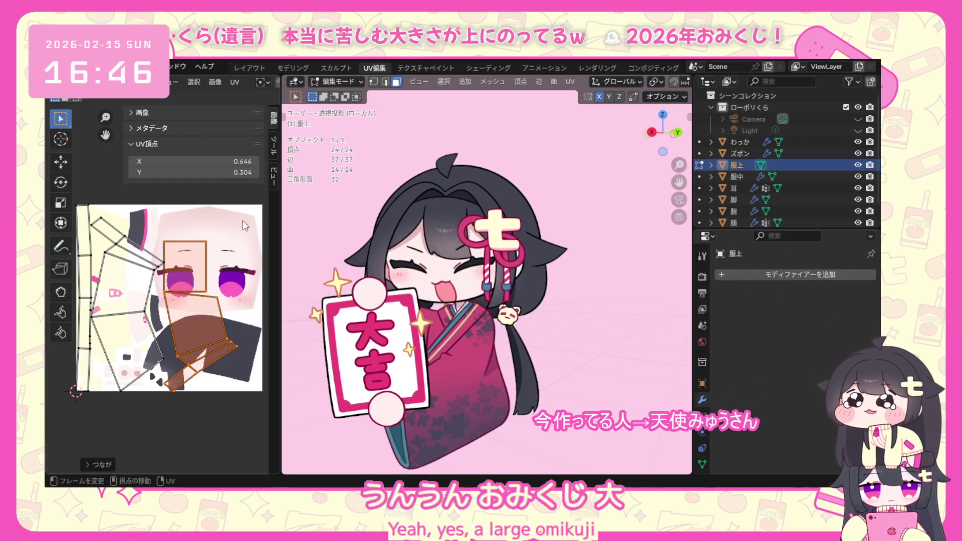
key(a)
scroll(243, 220, down, 1)
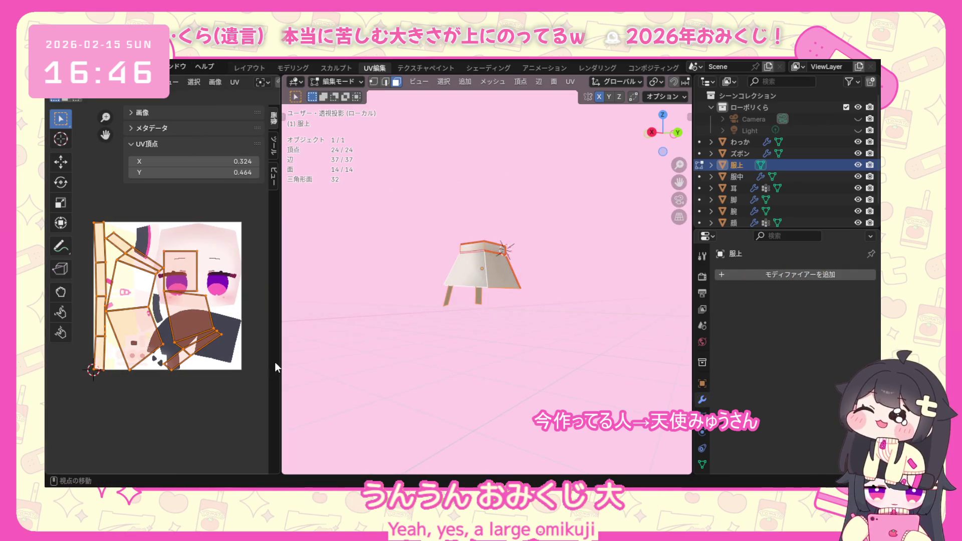
Shrink the UV islands, place them above-left of the texture and return to Object Mode.
key(s)
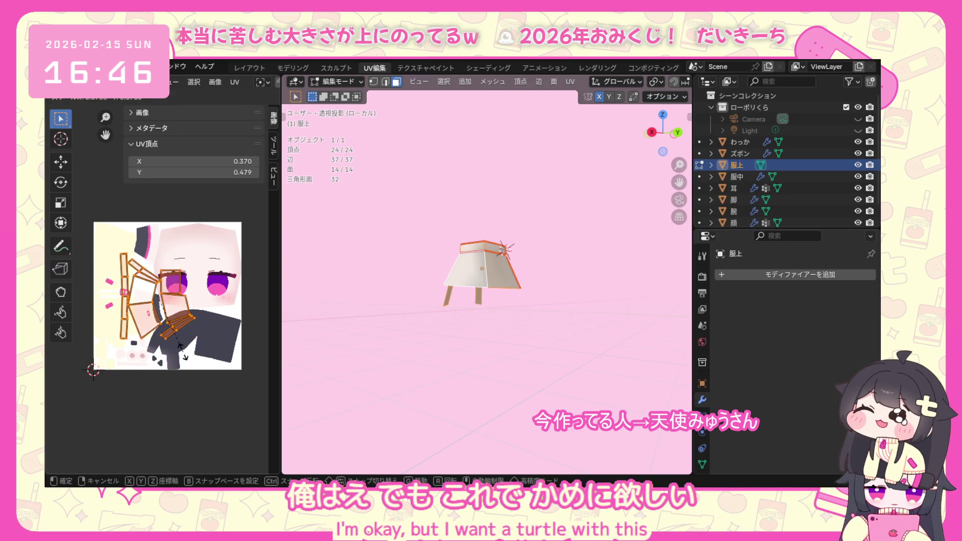
click(180, 352)
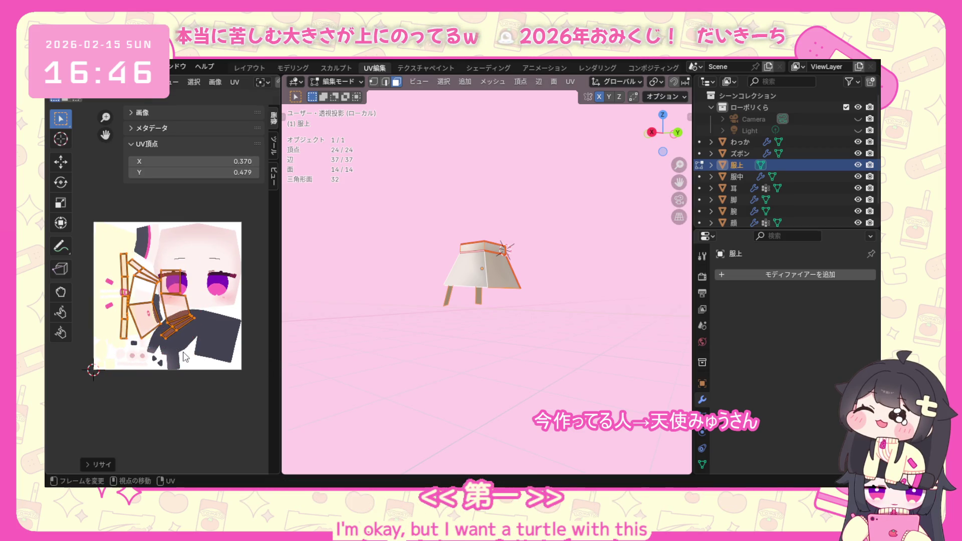
click(151, 234)
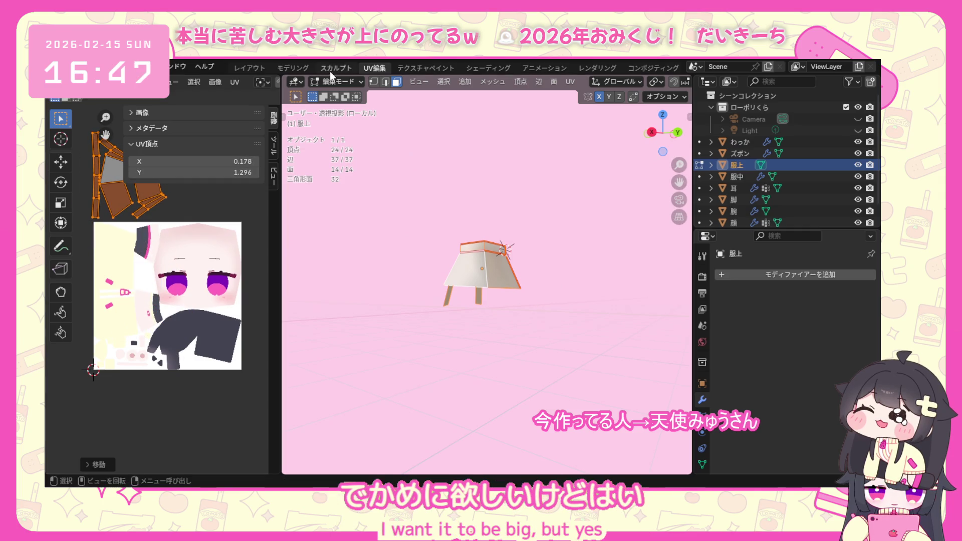
click(333, 81)
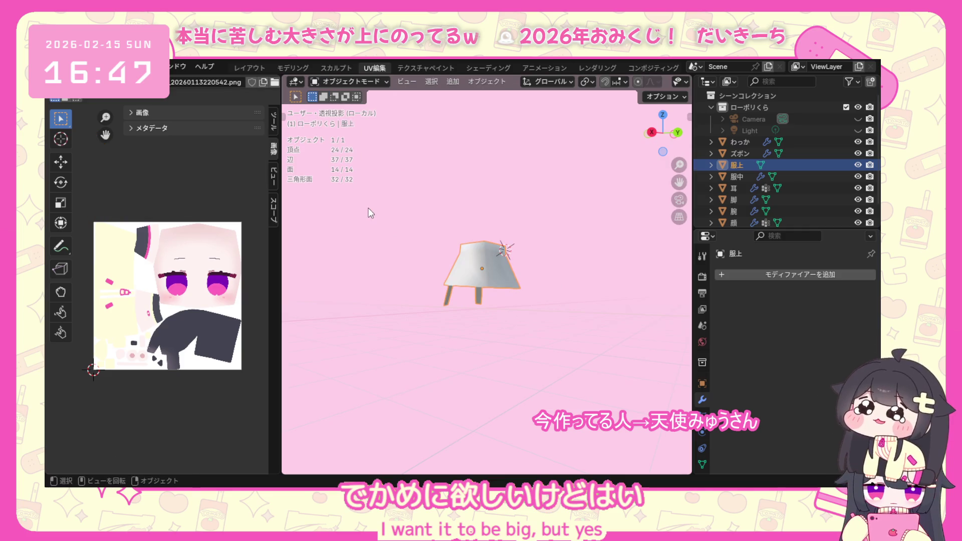
Leave local view, select the 服中 torso piece and enter Edit Mode on it.
key(KP_Divide)
middle_drag(432, 387, 763, 408)
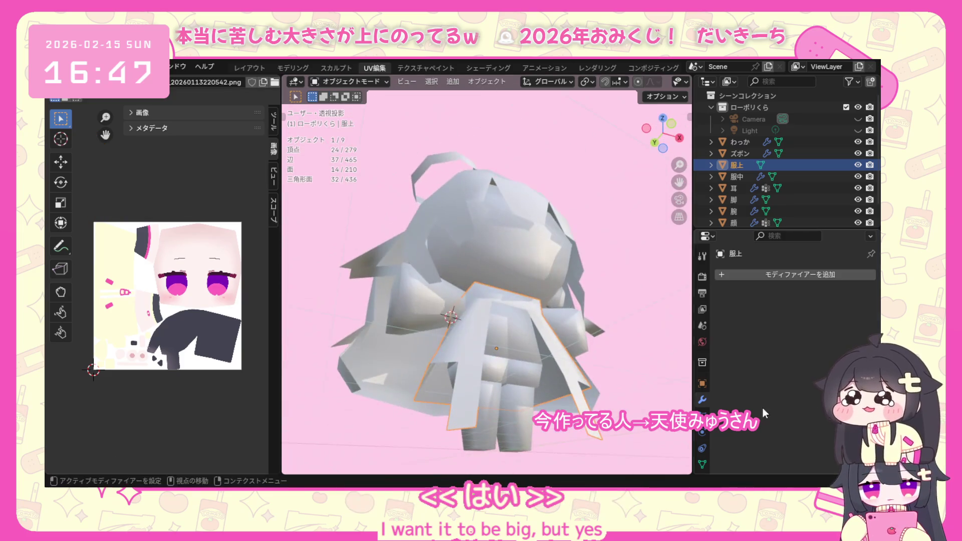
middle_drag(648, 297, 566, 327)
click(478, 353)
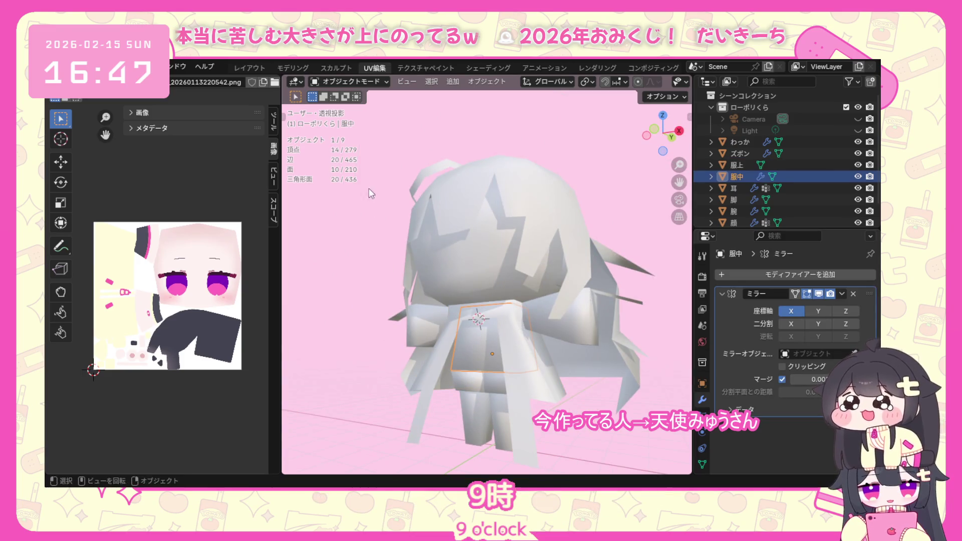
click(350, 81)
click(353, 108)
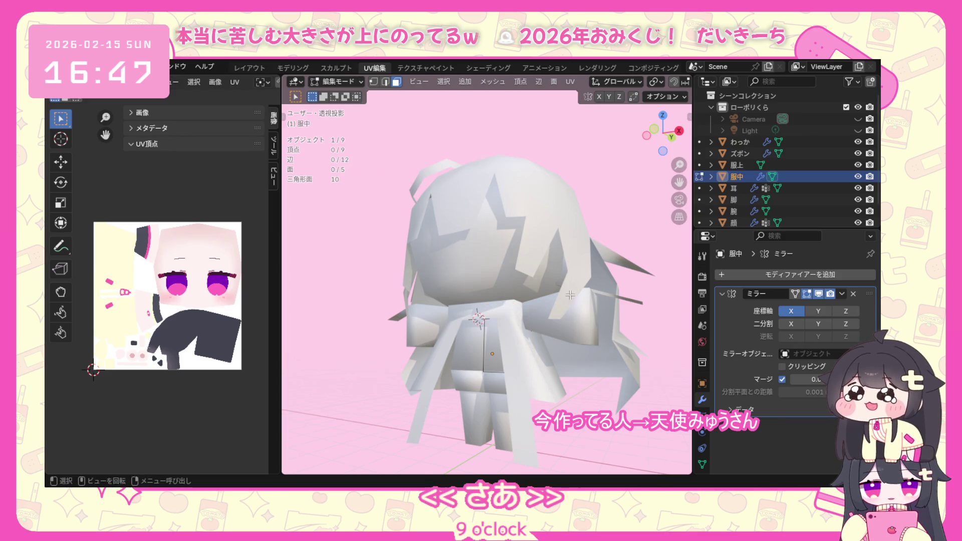
Select the torso's front faces and isolate the piece in Local View.
click(488, 346)
scroll(427, 398, down, 1)
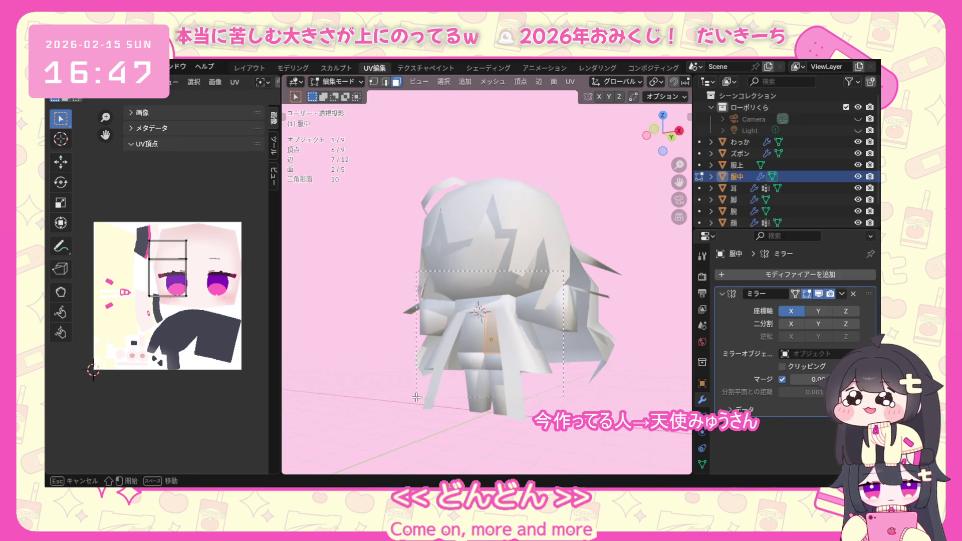
drag(415, 397, 415, 396)
scroll(484, 390, up, 2)
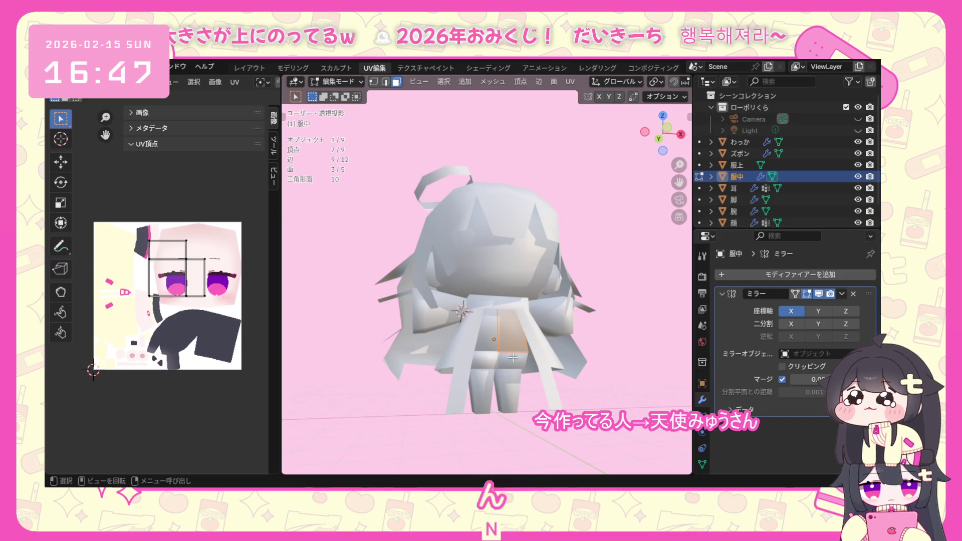
middle_drag(481, 323, 556, 333)
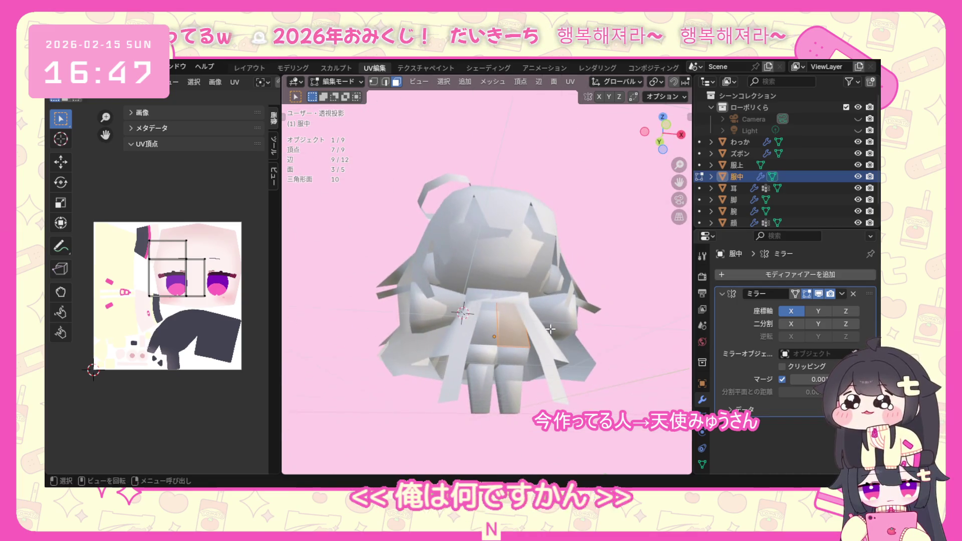
key(KP_Divide)
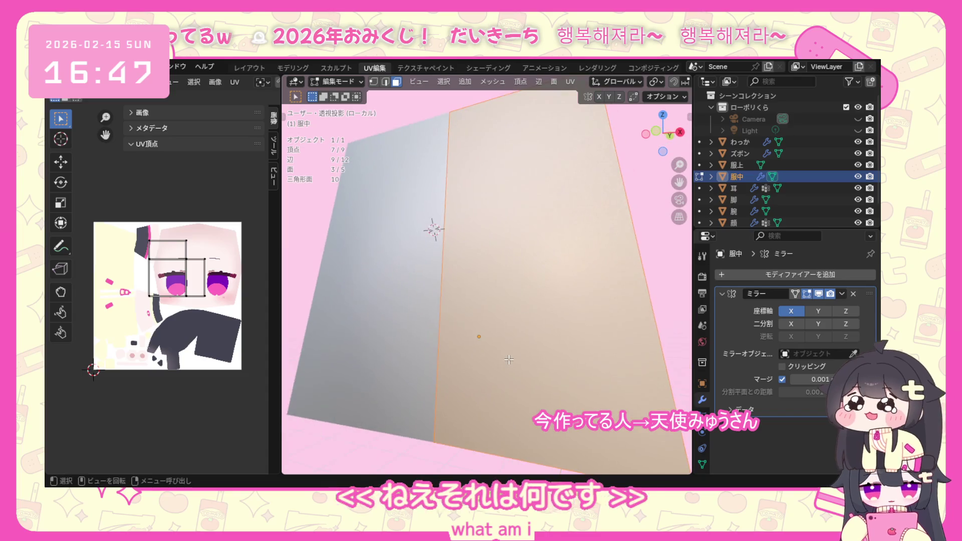
mouse_move(460, 266)
middle_down()
mouse_move(429, 298)
mouse_move(472, 385)
middle_up()
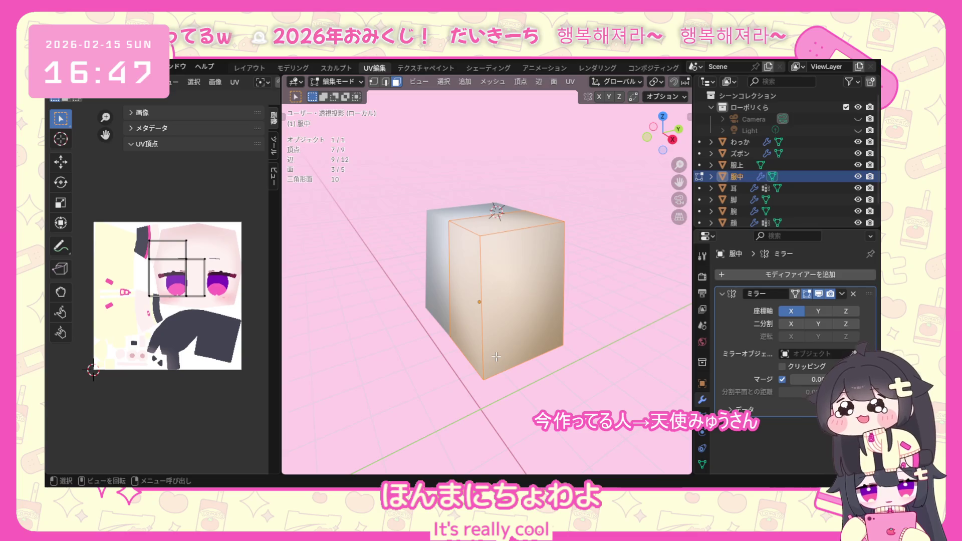
Select three vertical edges of the torso piece and mark them as seams.
click(491, 224)
mouse_move(491, 222)
middle_down()
mouse_move(475, 254)
mouse_move(492, 252)
mouse_move(448, 258)
mouse_move(490, 264)
mouse_move(457, 340)
mouse_move(458, 268)
mouse_move(469, 298)
mouse_move(451, 323)
mouse_move(448, 373)
middle_up()
shift+click(484, 258)
shift+click(485, 256)
key(ctrl+e)
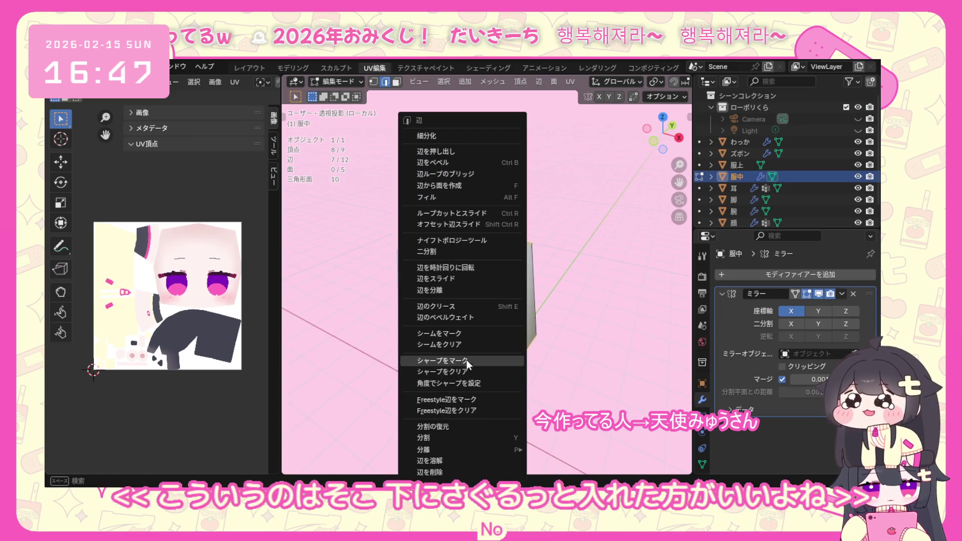
click(478, 331)
mouse_move(478, 331)
middle_down()
mouse_move(403, 280)
mouse_move(406, 271)
middle_up()
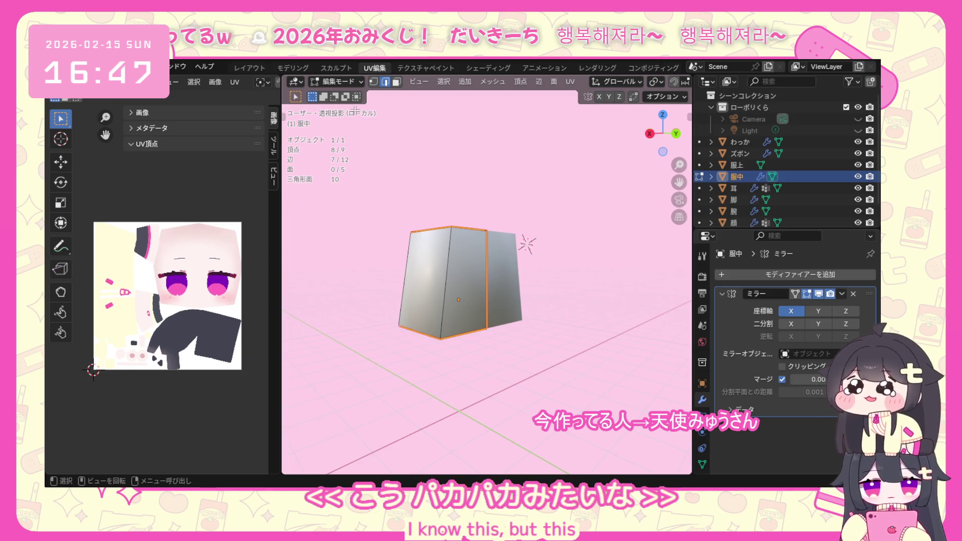
Select the whole torso mesh and unwrap it with the angle-based method.
key(a)
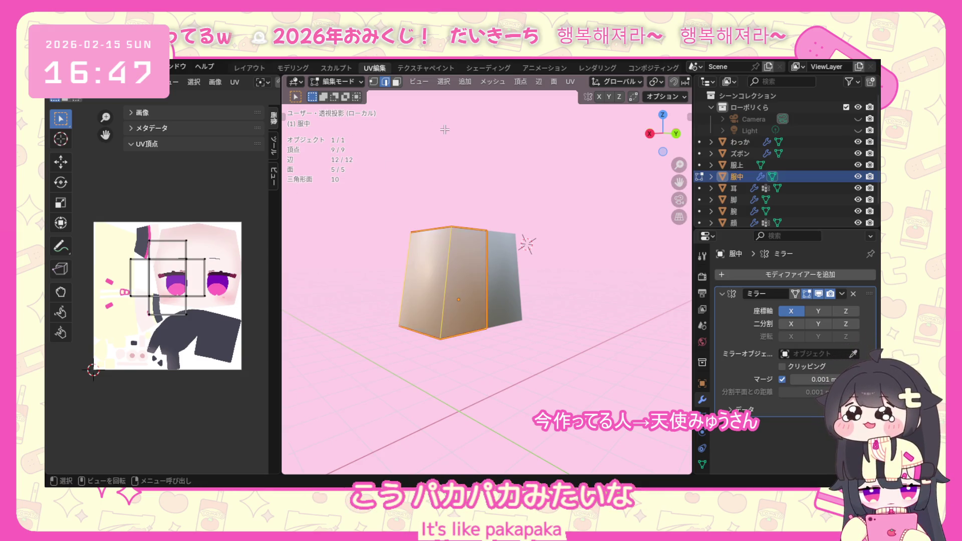
key(u)
mouse_move(435, 150)
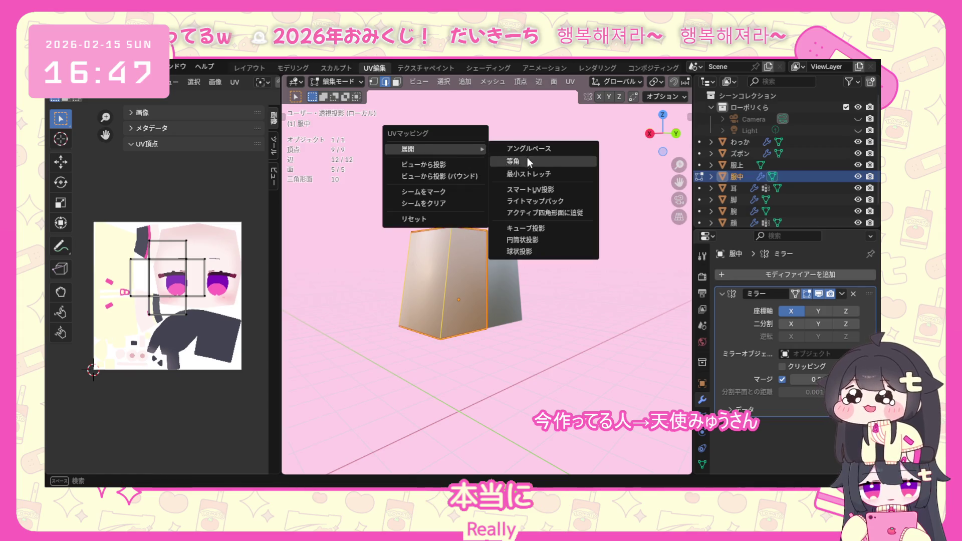
click(526, 149)
middle_drag(339, 315, 400, 263)
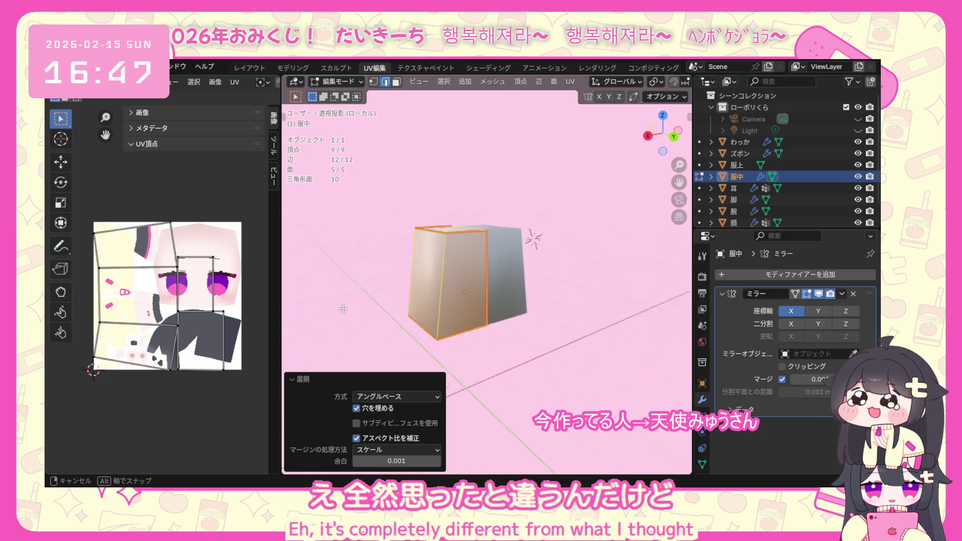
middle_drag(401, 263, 377, 366)
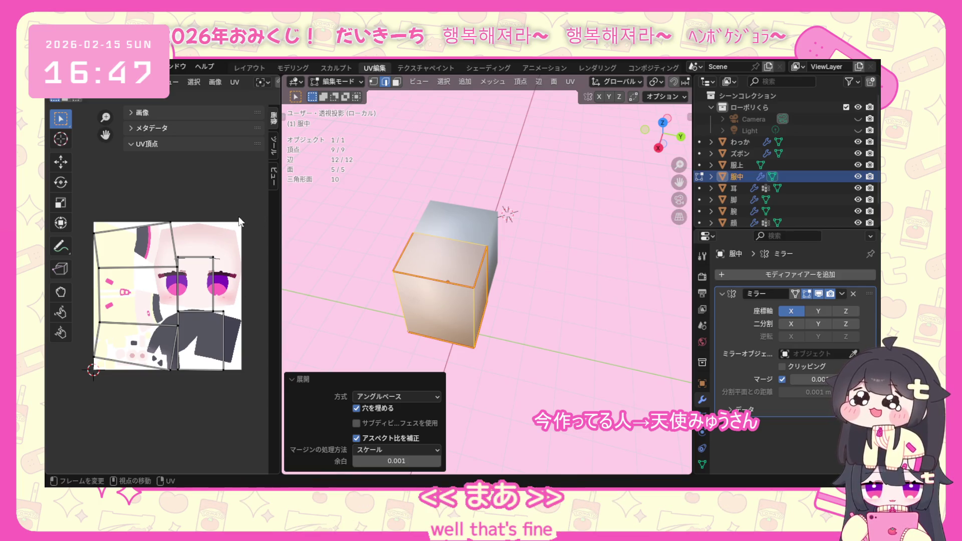
Shrink the torso UV islands, park them above the texture's top-left and return to Object Mode.
drag(249, 205, 93, 403)
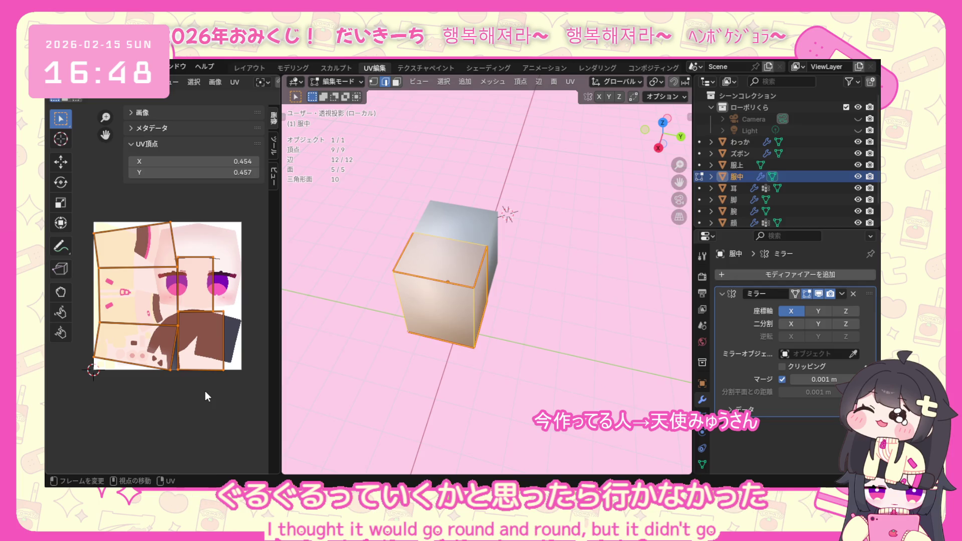
key(s)
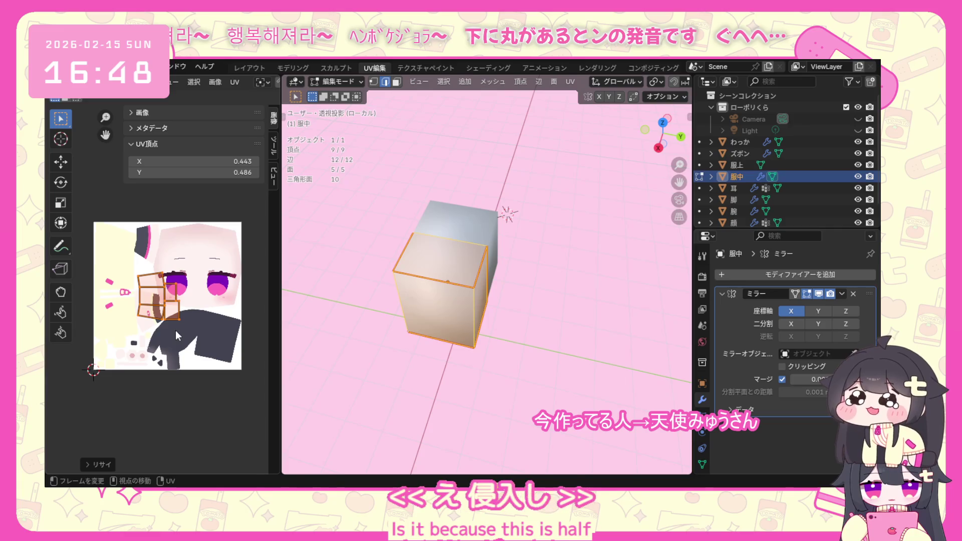
key(g)
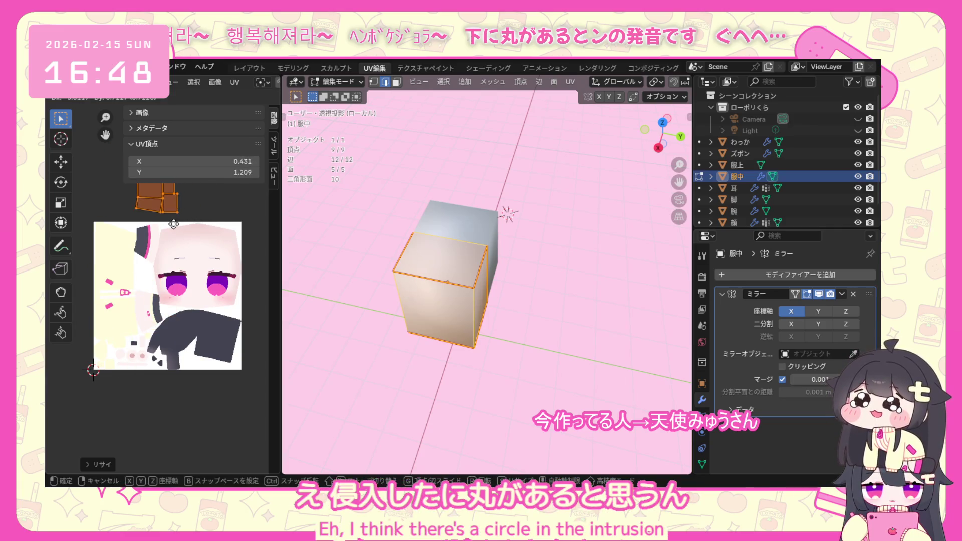
click(171, 227)
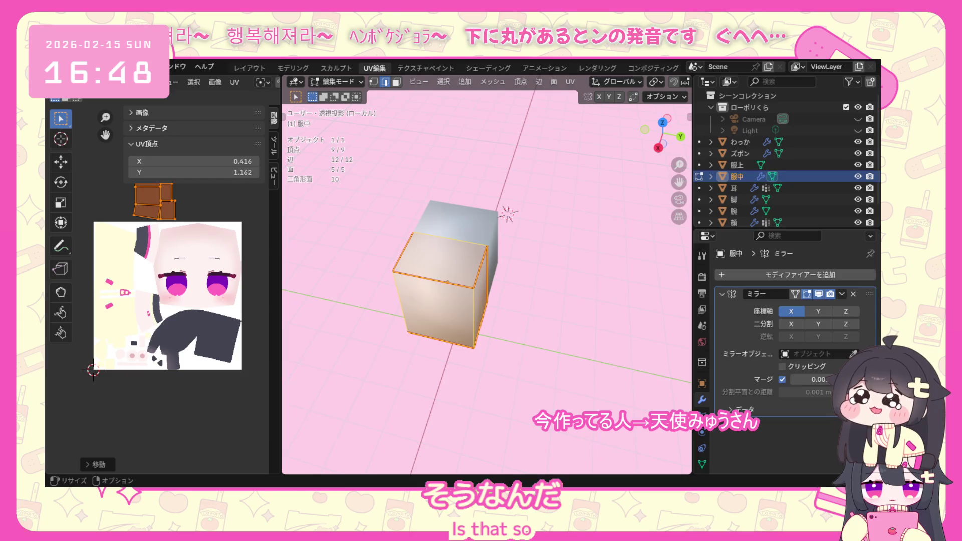
middle_drag(328, 328, 327, 328)
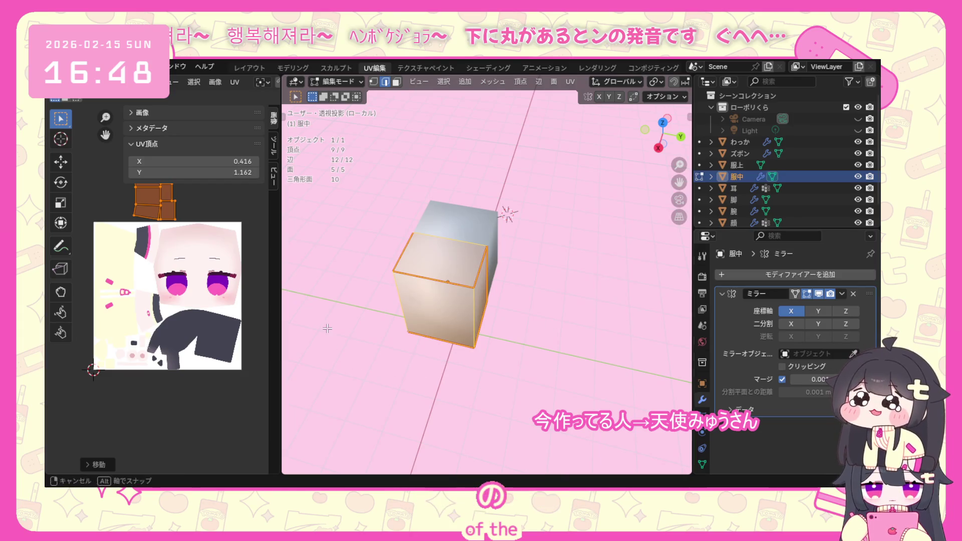
click(353, 84)
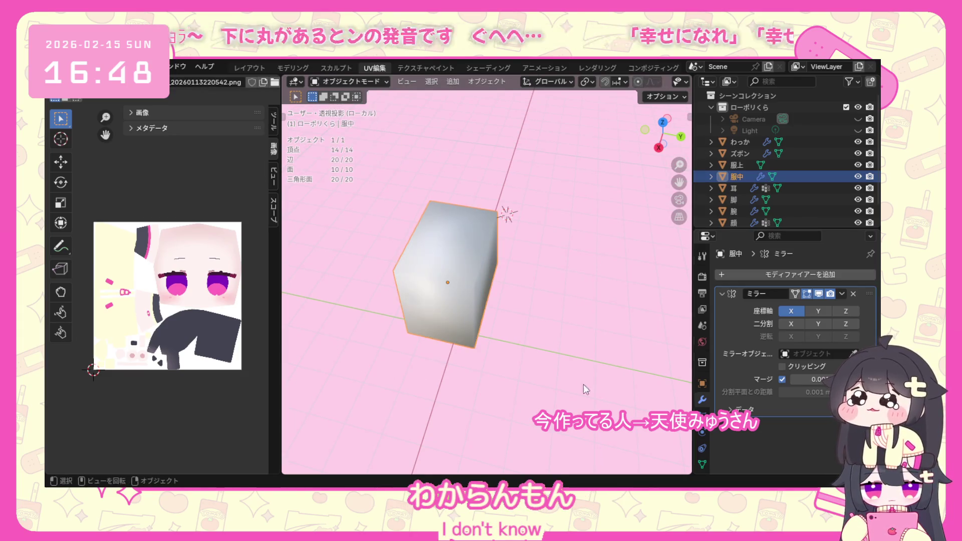
Leave Local View, select the ズボン pants, enter Edit Mode and isolate them on their own.
key(KP_Divide)
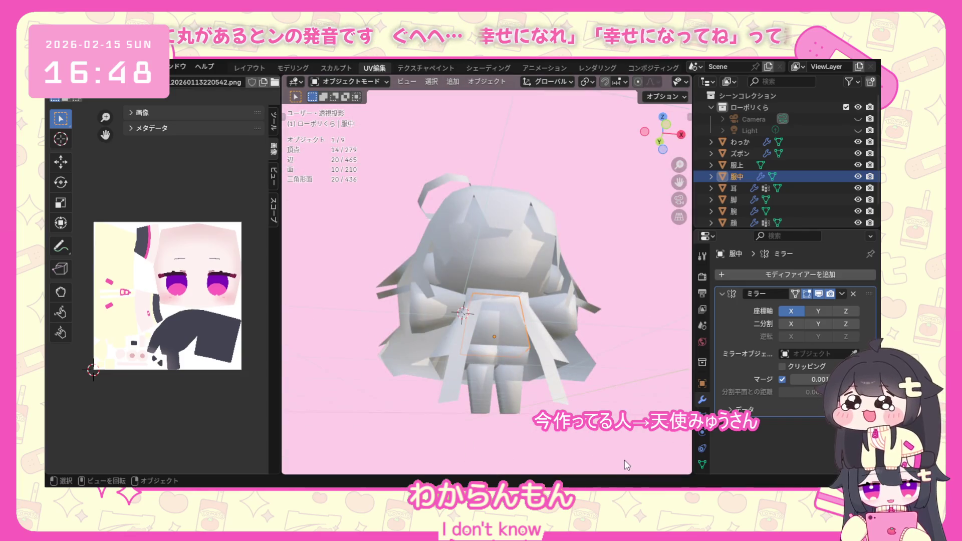
middle_drag(625, 460, 595, 461)
click(494, 371)
mouse_move(495, 358)
middle_down()
mouse_move(521, 320)
mouse_move(524, 338)
middle_up()
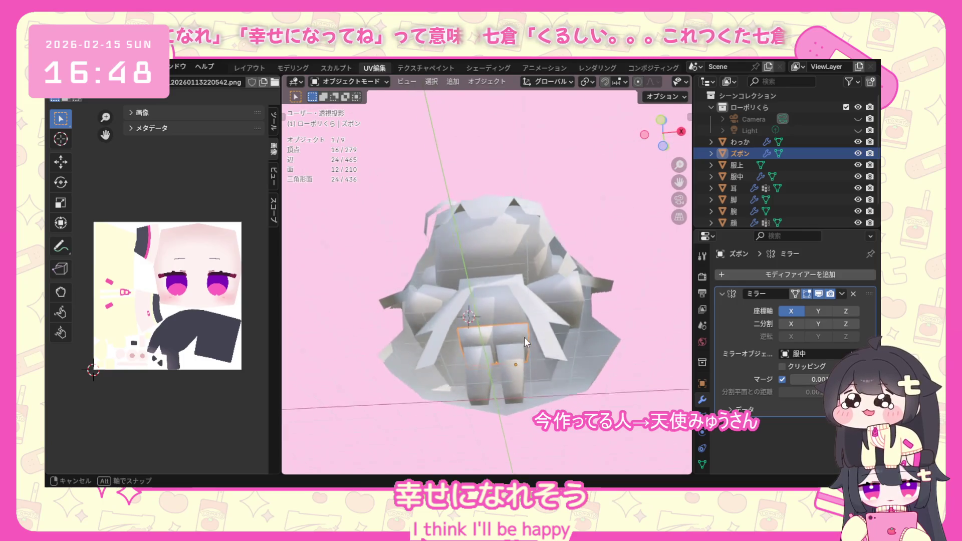
click(334, 82)
click(336, 108)
mouse_move(436, 361)
middle_down()
mouse_move(453, 386)
mouse_move(495, 352)
middle_up()
scroll(454, 386, up, 3)
click(481, 328)
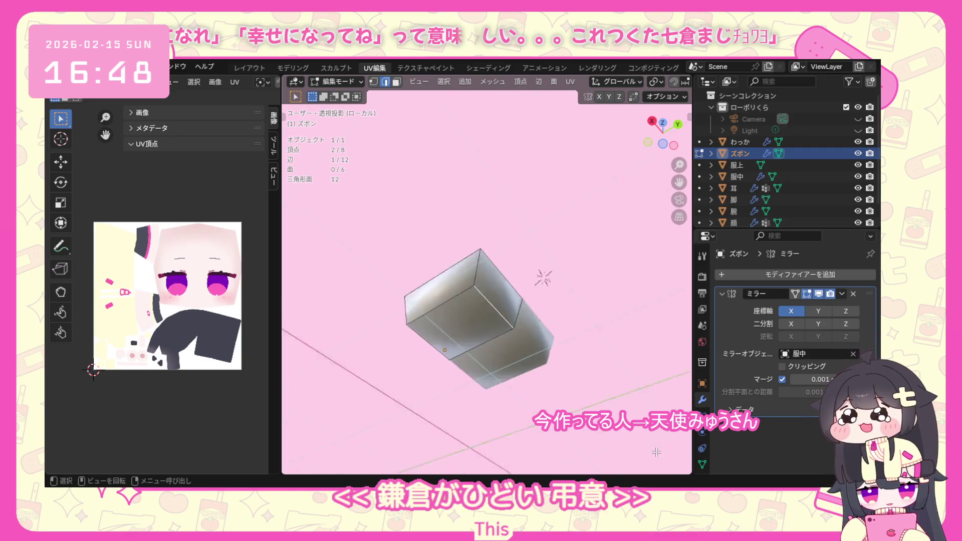
key(KP_Divide)
middle_drag(580, 216, 486, 217)
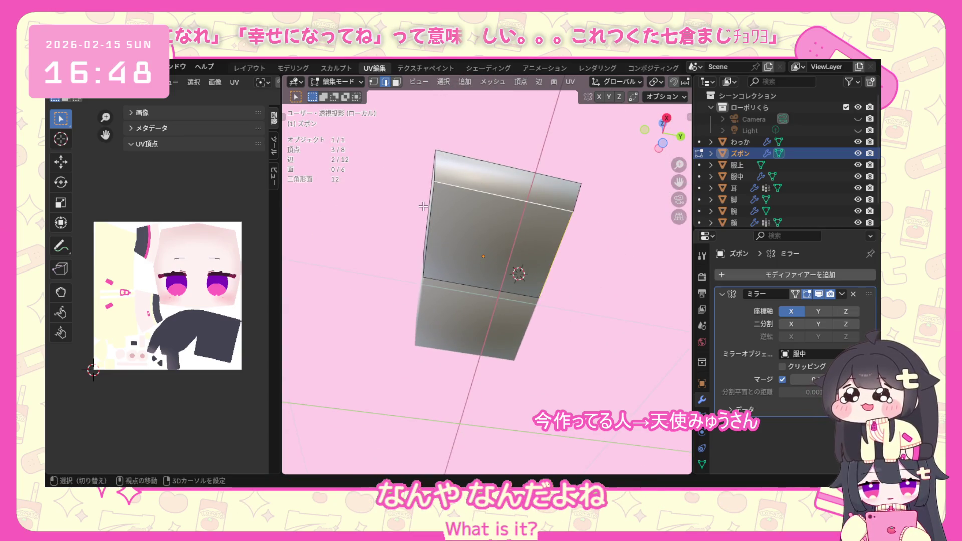
Select vertical and front bottom edges of the pants, mark them as seams and select the whole mesh.
click(436, 218)
middle_drag(436, 218, 359, 324)
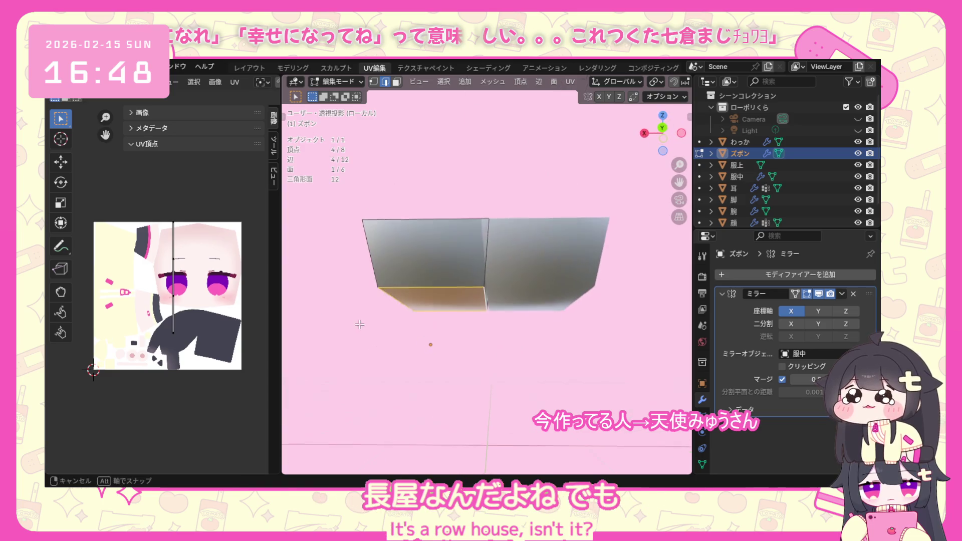
mouse_move(497, 293)
middle_down()
mouse_move(612, 356)
mouse_move(484, 273)
mouse_move(518, 336)
mouse_move(464, 325)
mouse_move(457, 231)
middle_up()
shift+click(457, 232)
click(482, 336)
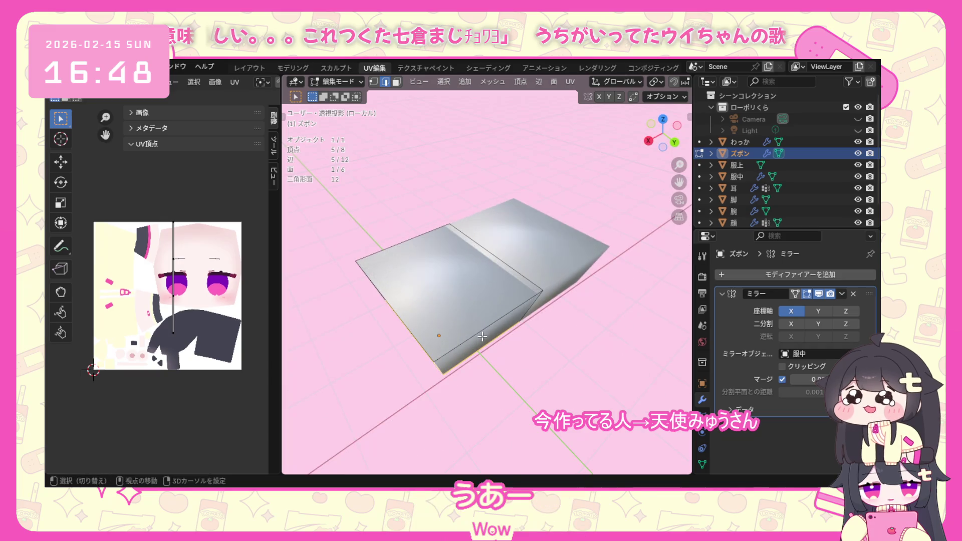
shift+click(505, 263)
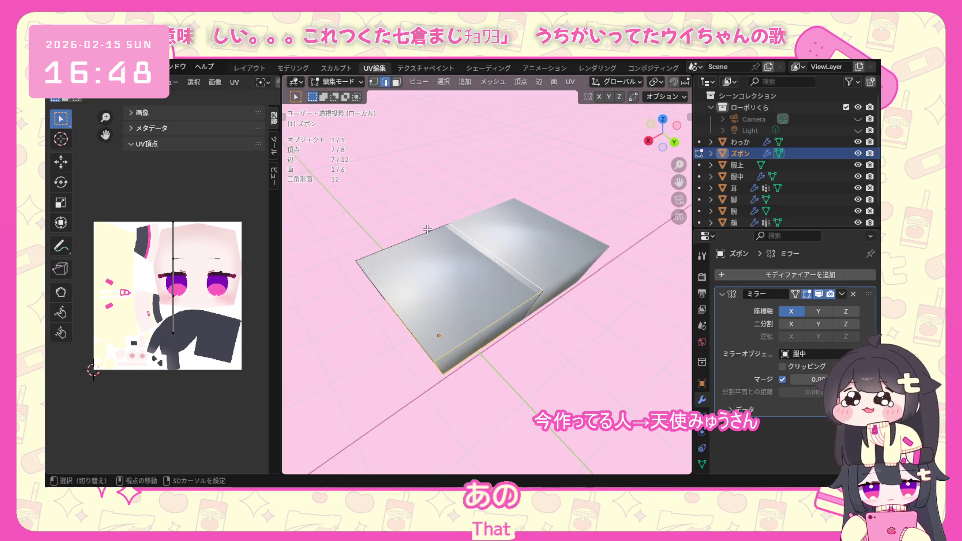
middle_drag(427, 230, 414, 281)
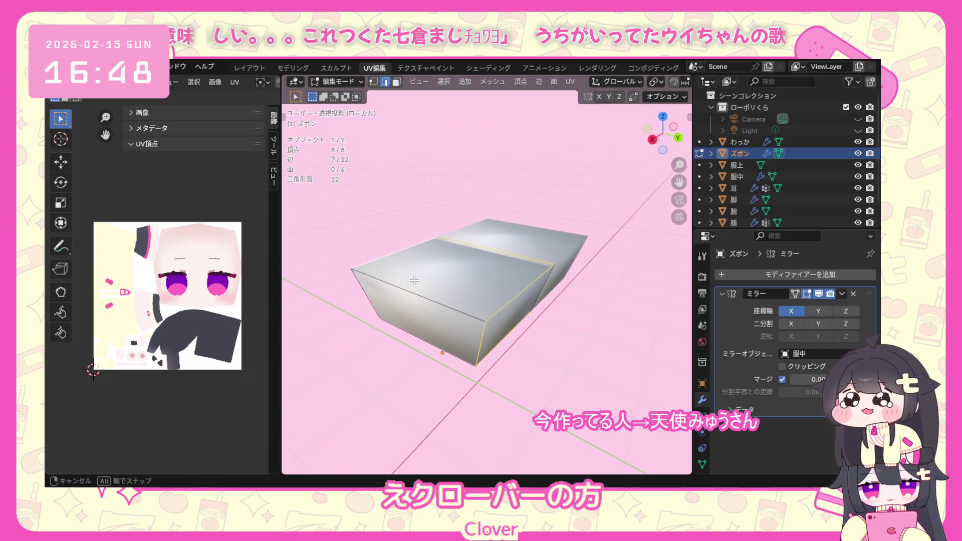
shift+click(412, 292)
mouse_move(410, 335)
middle_down()
mouse_move(475, 313)
mouse_move(488, 342)
middle_up()
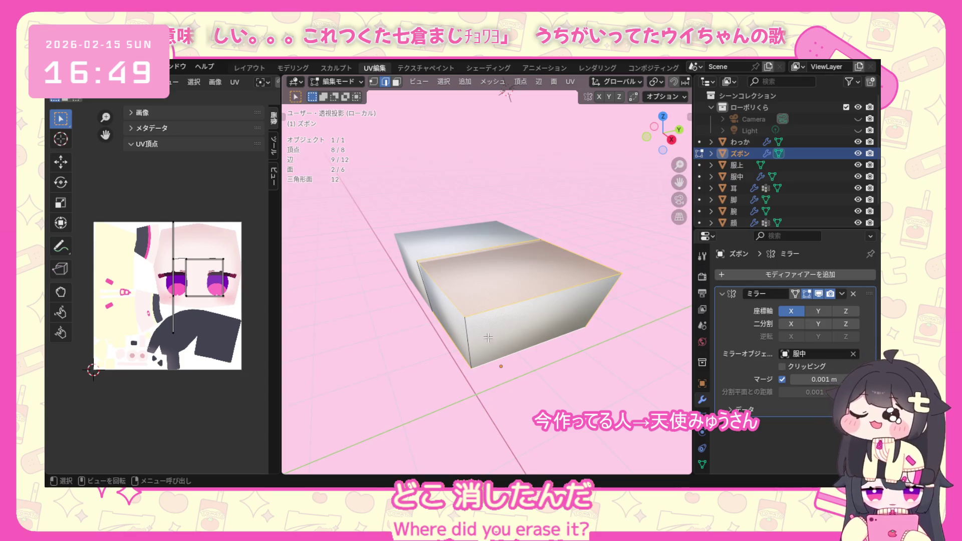
key(ctrl+e)
click(477, 337)
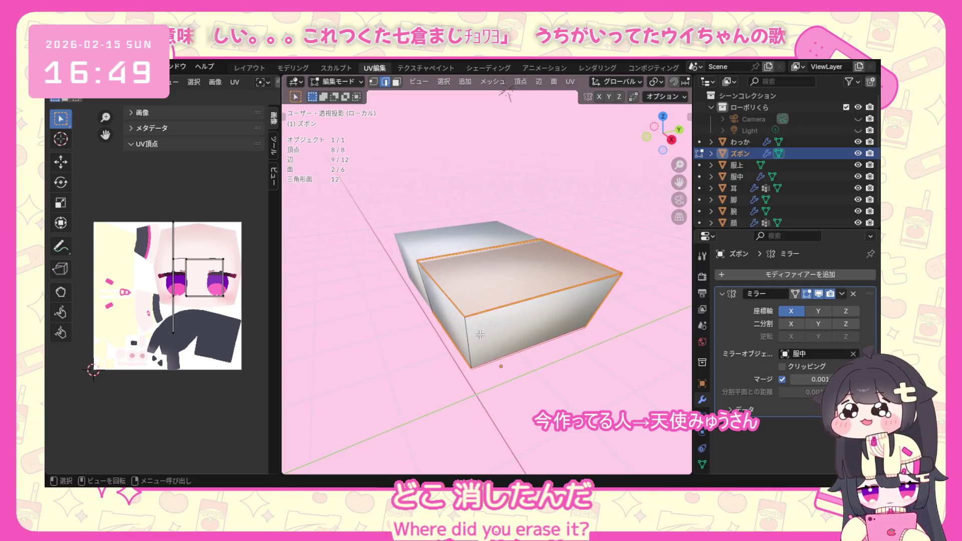
key(a)
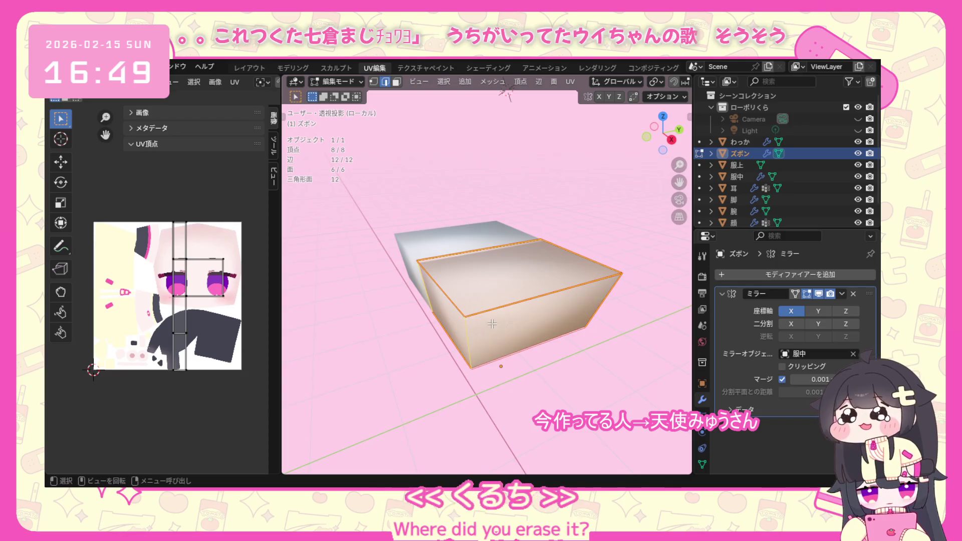
Unwrap the pants with the angle-based method and shrink all their UV islands.
key(u)
click(555, 323)
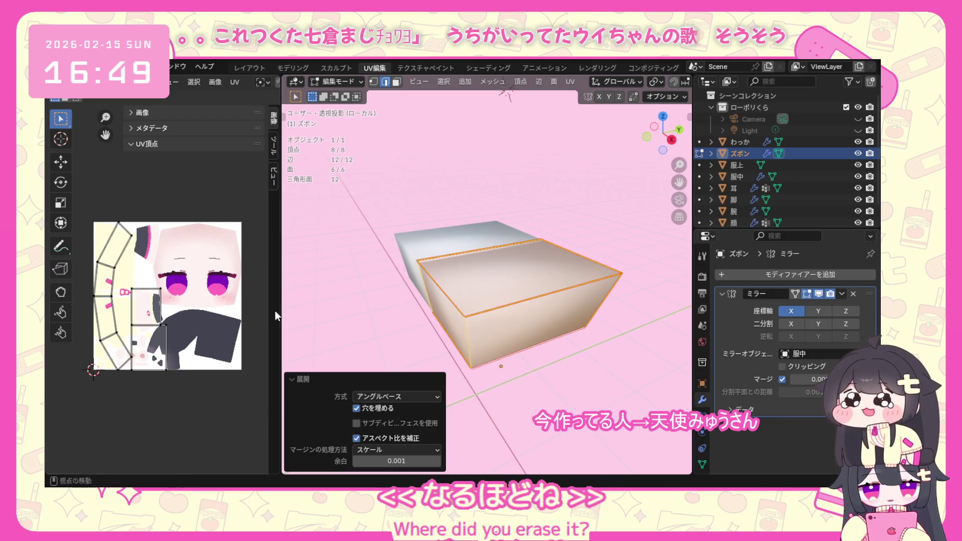
scroll(224, 311, down, 1)
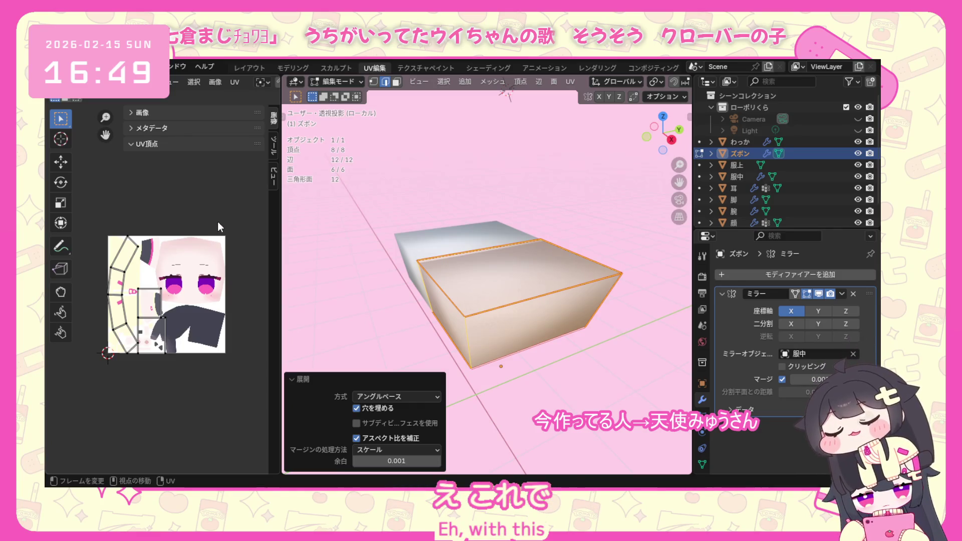
drag(188, 213, 113, 384)
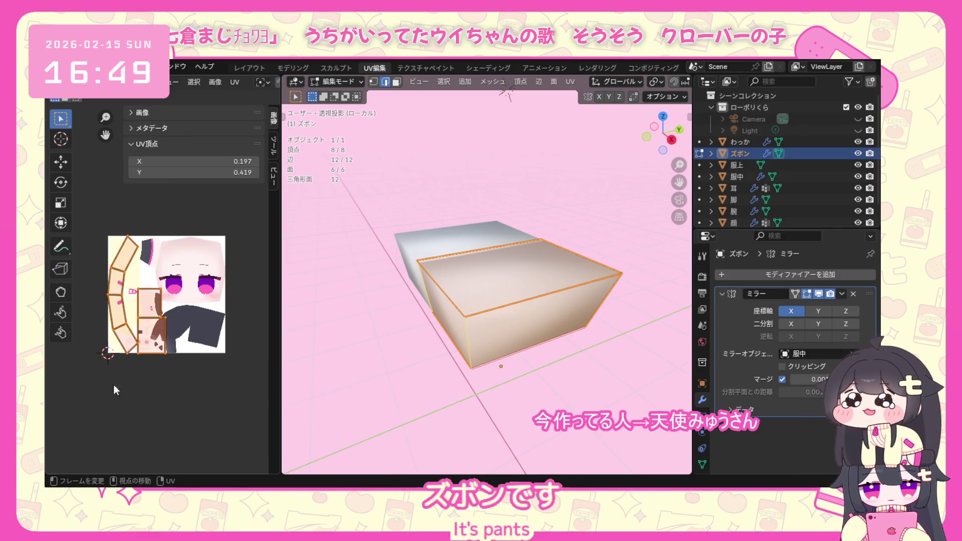
key(s)
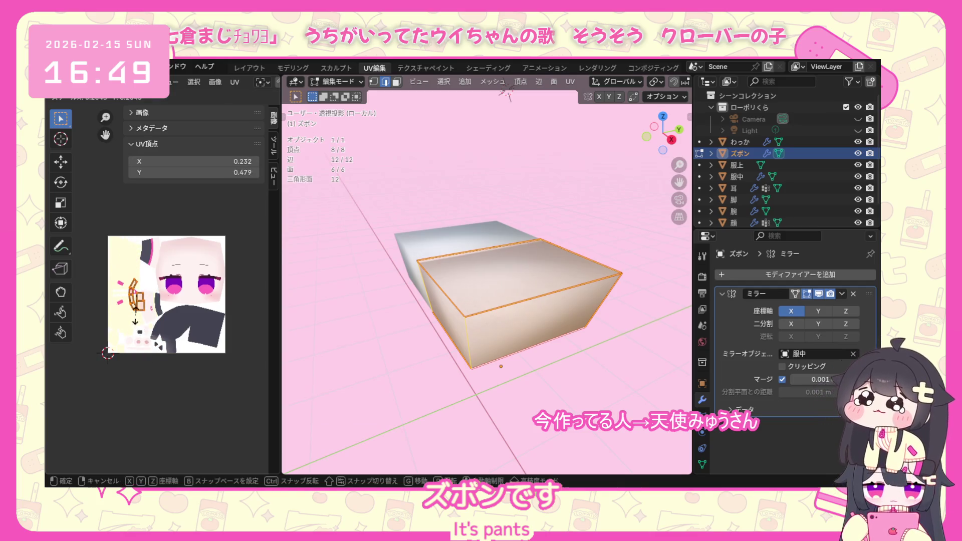
click(143, 310)
Park the pants UV islands above the texture, return to Object Mode and leave Local View.
key(g)
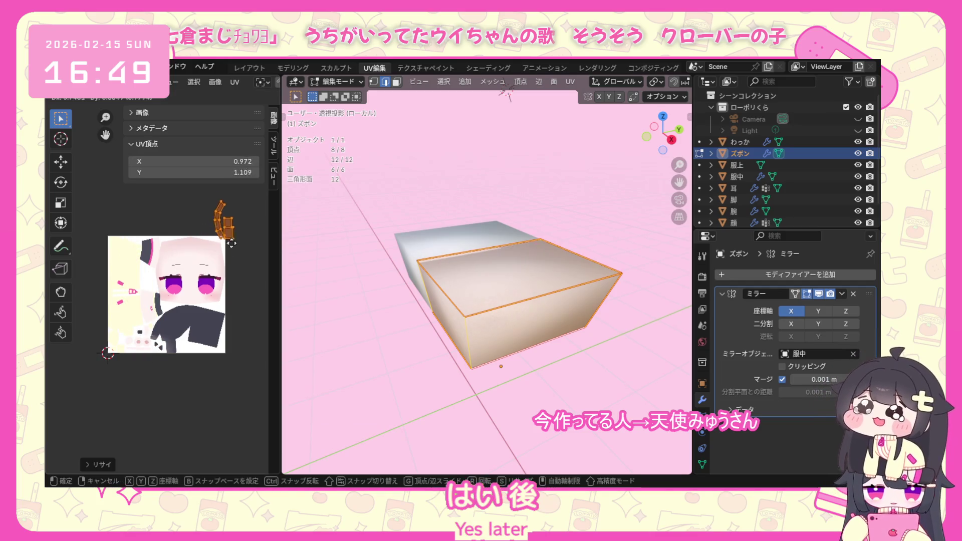
click(207, 229)
click(348, 82)
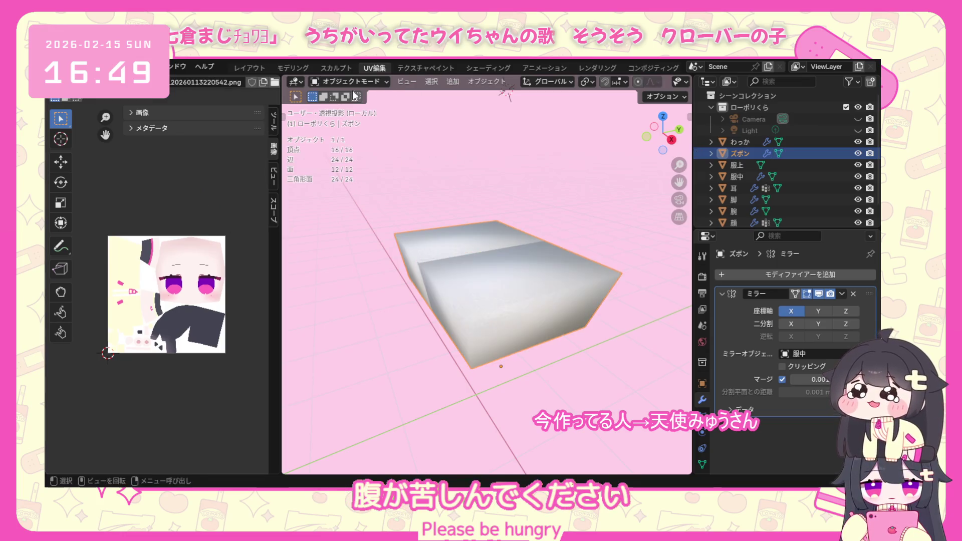
key(KP_Divide)
middle_drag(318, 180, 586, 396)
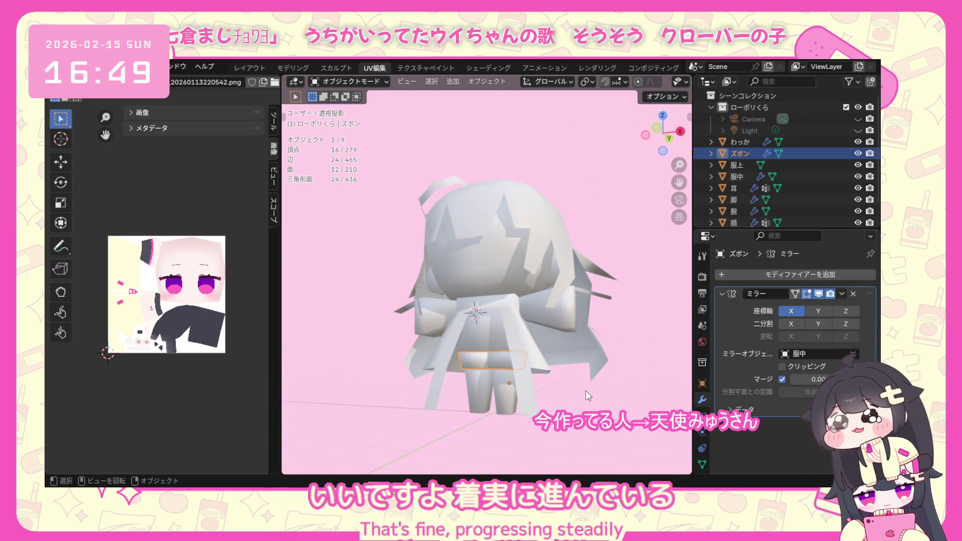
Select the 脚 legs, apply their Mirror modifier and switch into Edit Mode.
click(511, 398)
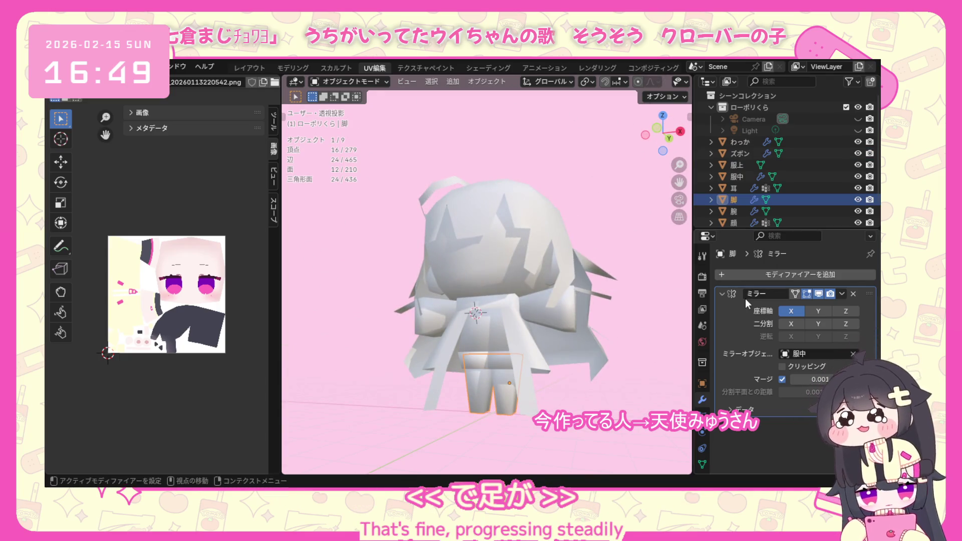
click(841, 293)
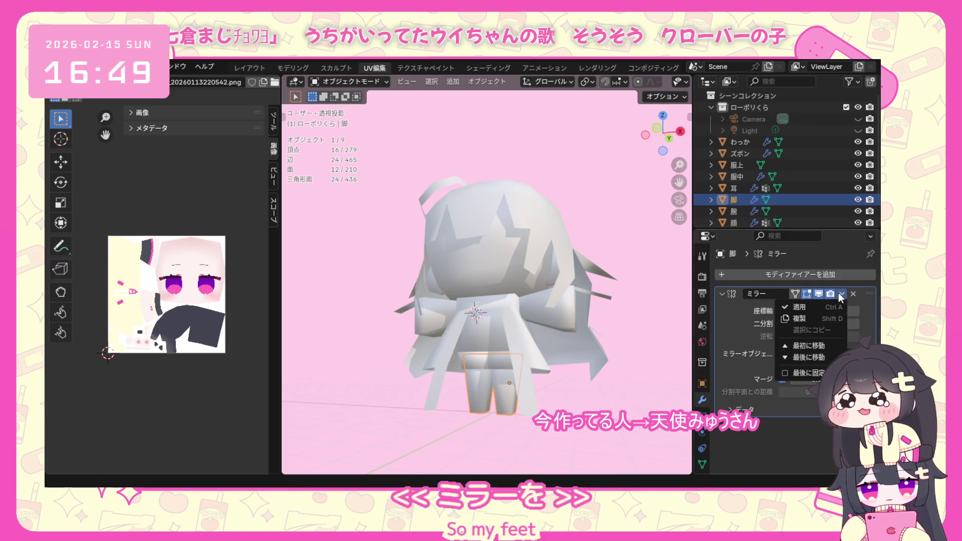
click(800, 311)
click(350, 81)
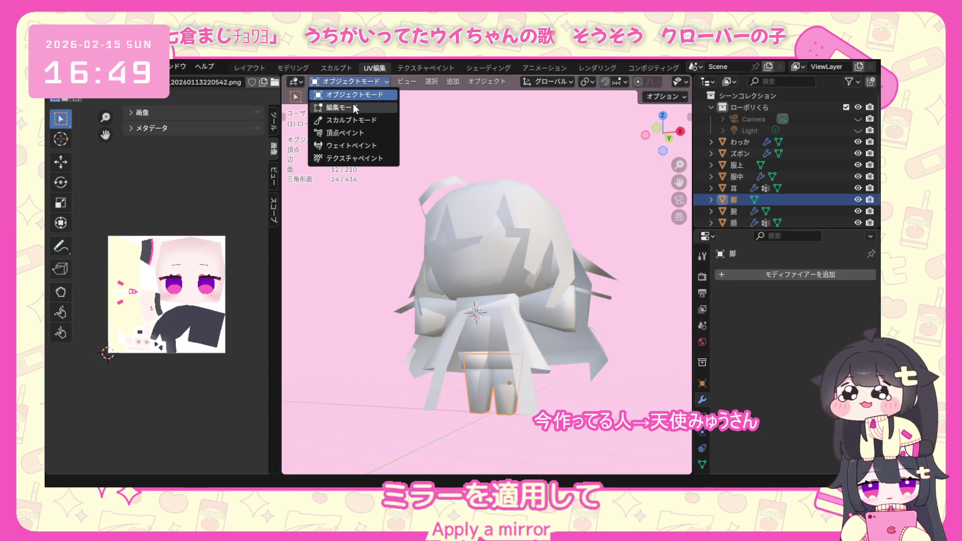
click(352, 103)
Keep the legs in Edit Mode, go to front orthographic view and box-select the right leg.
click(356, 80)
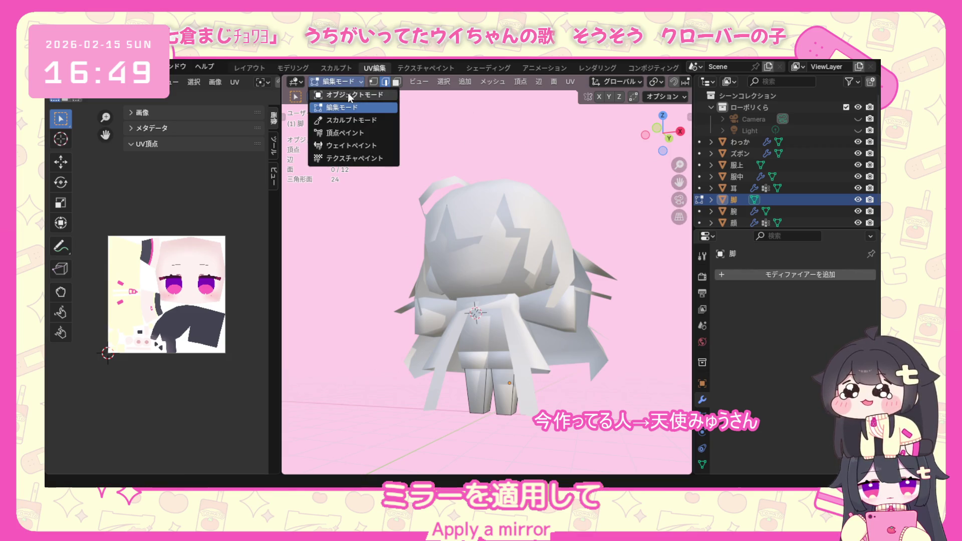
click(352, 81)
click(353, 105)
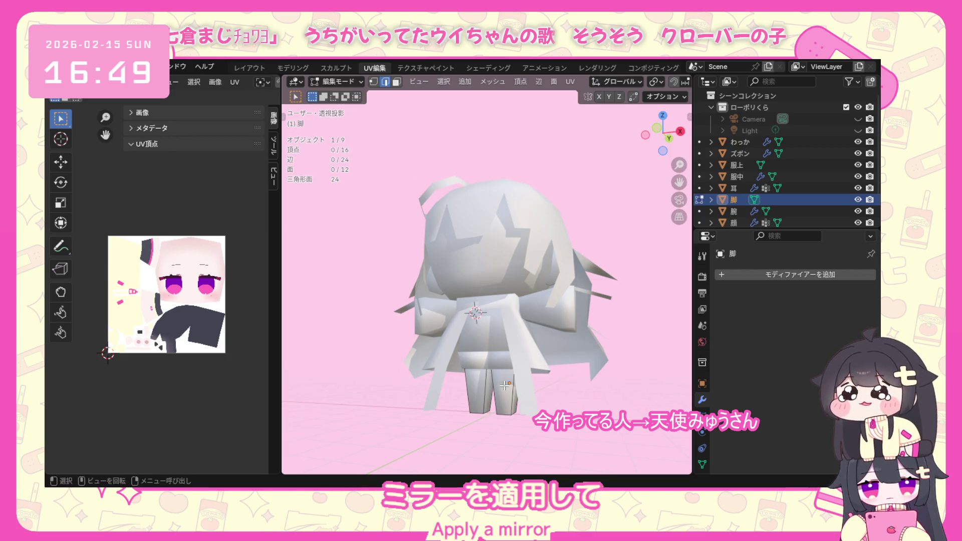
key(KP_1)
drag(544, 323, 493, 453)
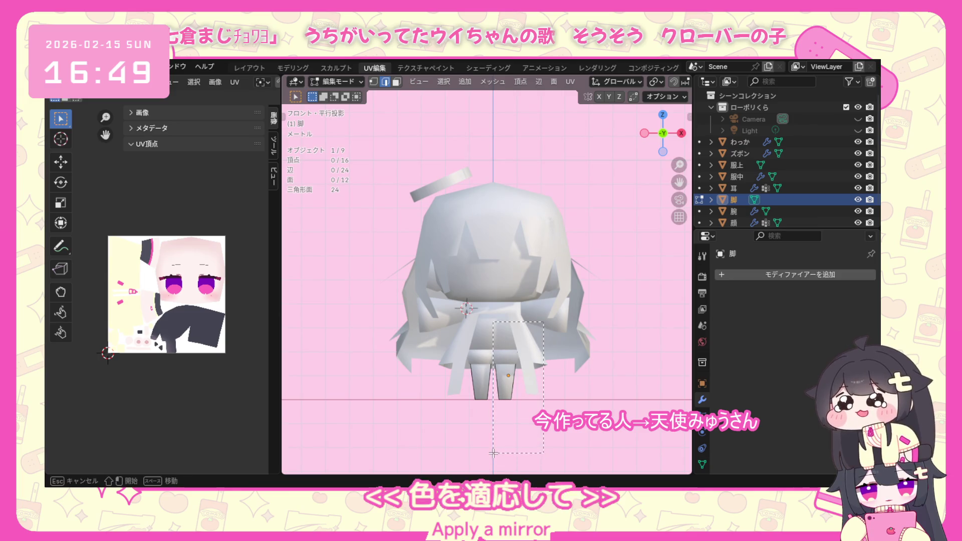
Box-select the right leg's vertices and faces from several angles, redoing the selection.
right_click(493, 453)
mouse_move(508, 381)
middle_down()
mouse_move(596, 295)
mouse_move(515, 301)
middle_up()
drag(498, 292, 514, 327)
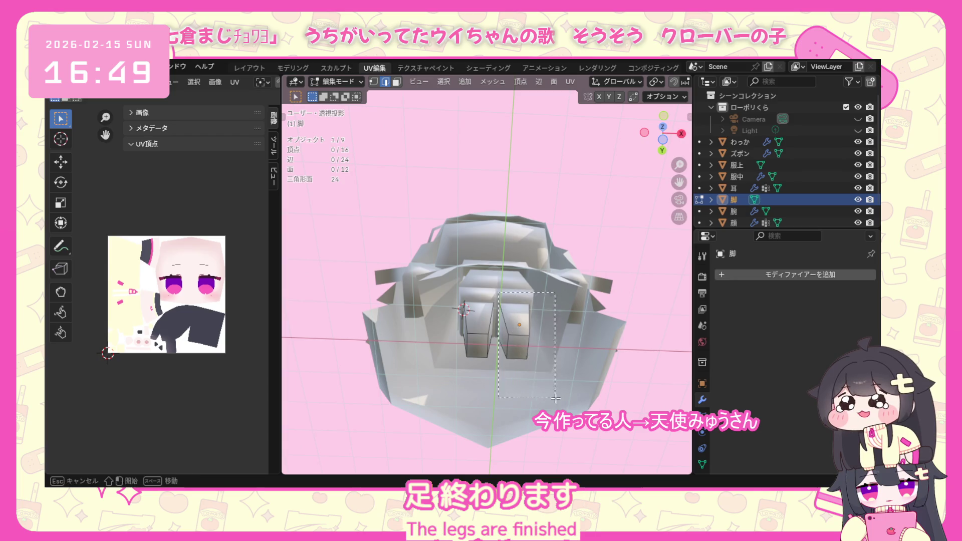
drag(498, 291, 555, 397)
middle_drag(556, 397, 510, 275)
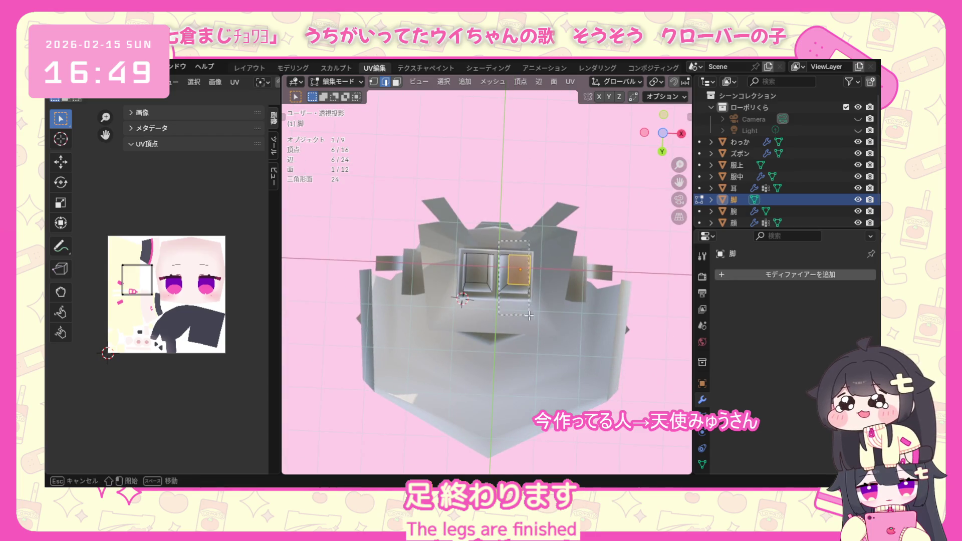
drag(529, 315, 568, 353)
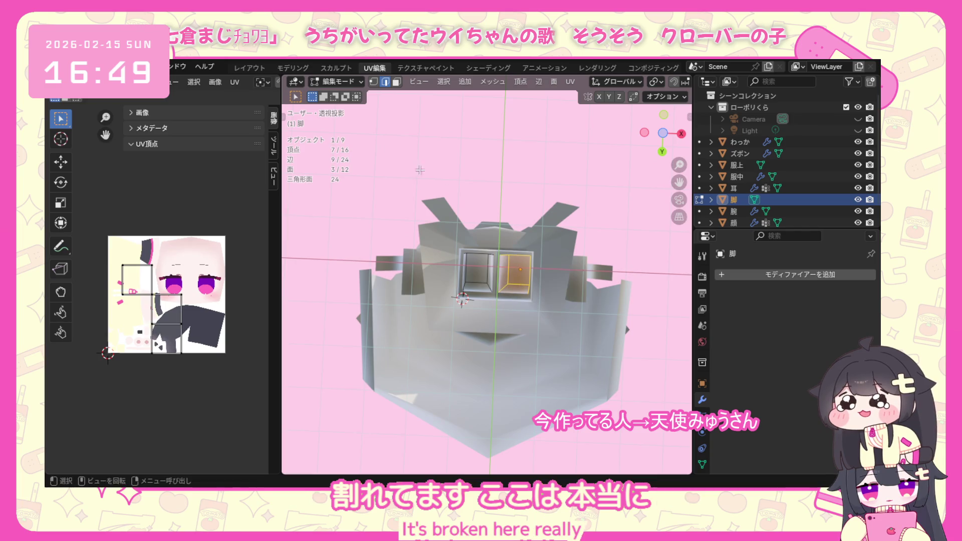
middle_drag(505, 247, 496, 218)
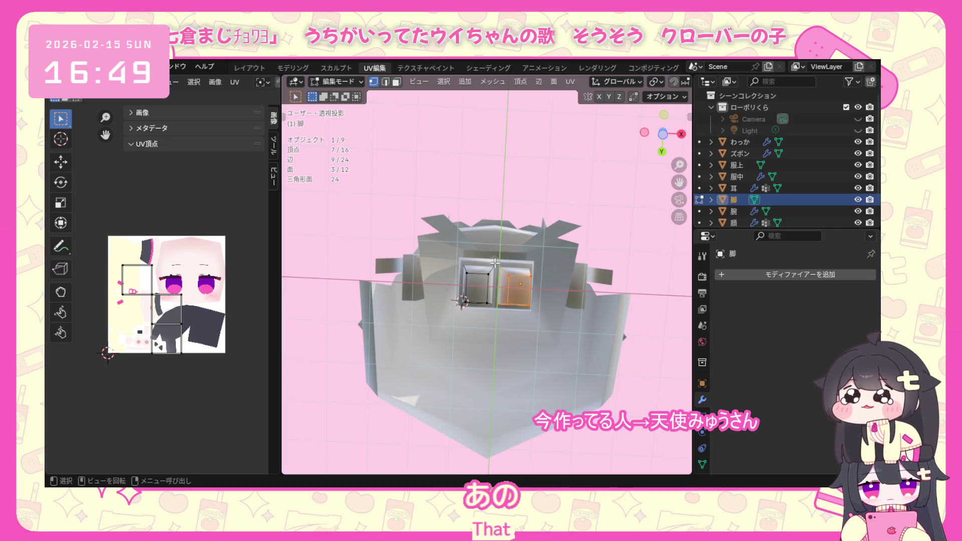
drag(494, 261, 547, 329)
middle_drag(547, 329, 515, 240)
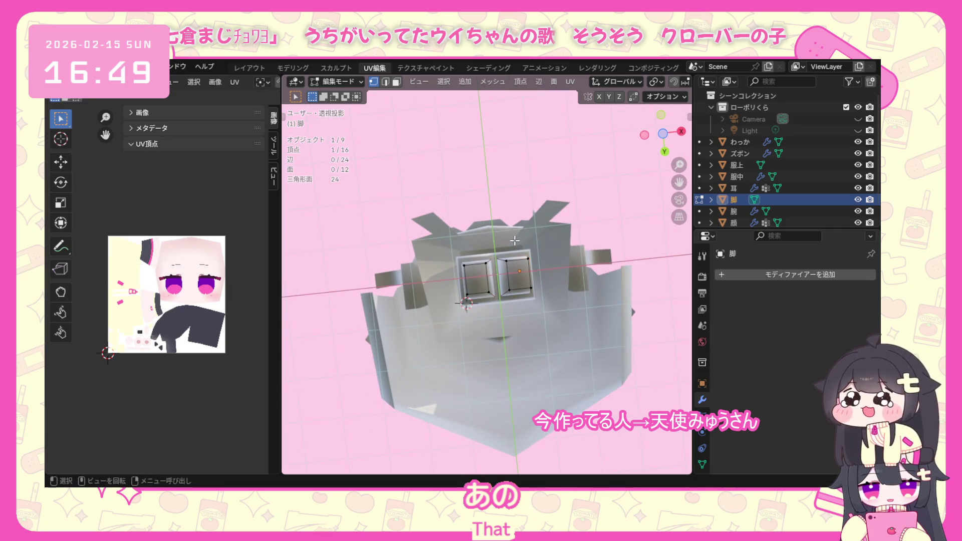
From front view select a leg face, grow it to the whole connected leg and bring up the vertex operations menu.
key(KP_1)
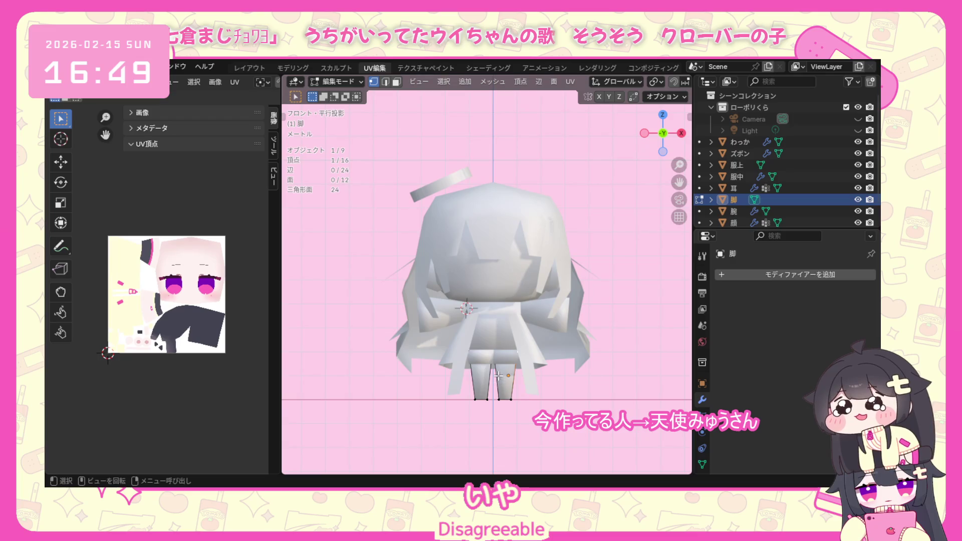
click(508, 374)
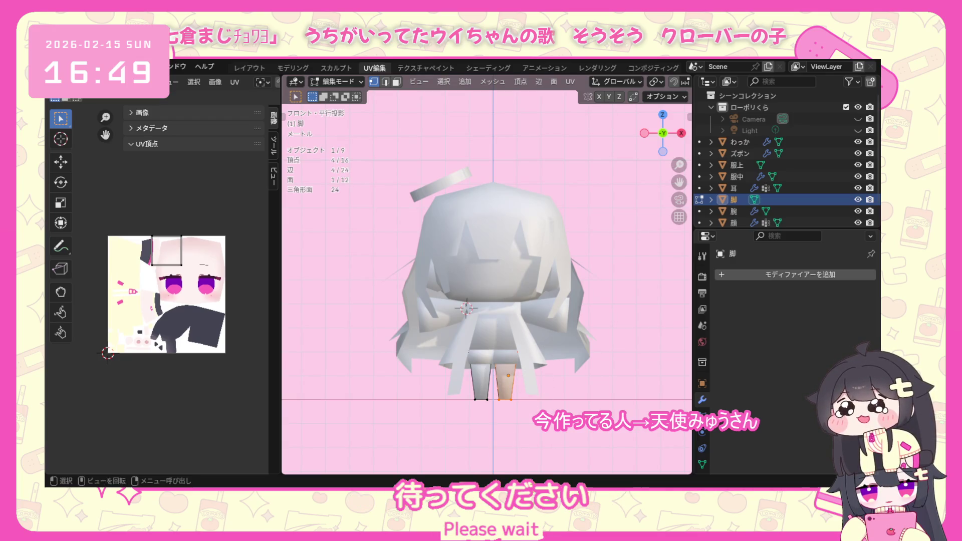
middle_drag(534, 404, 572, 391)
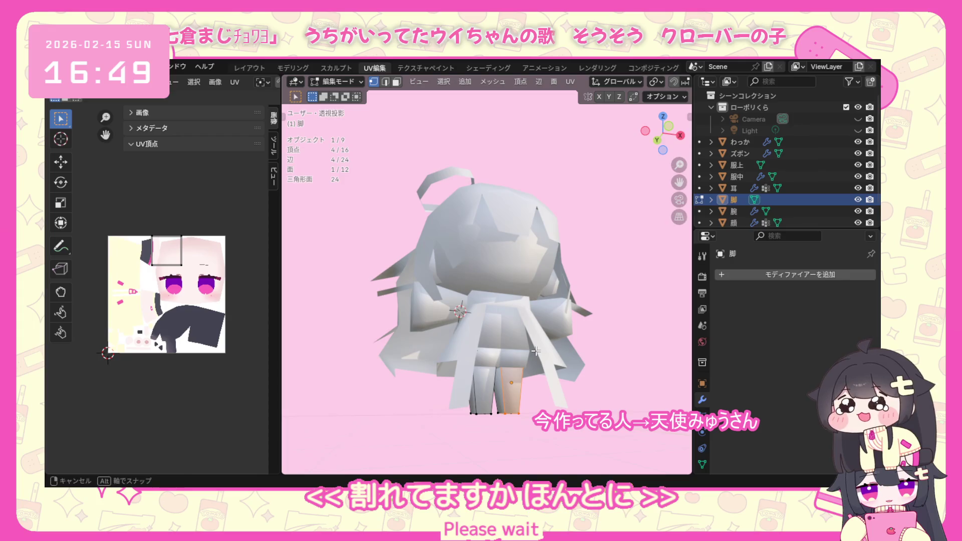
scroll(629, 82, down, 4)
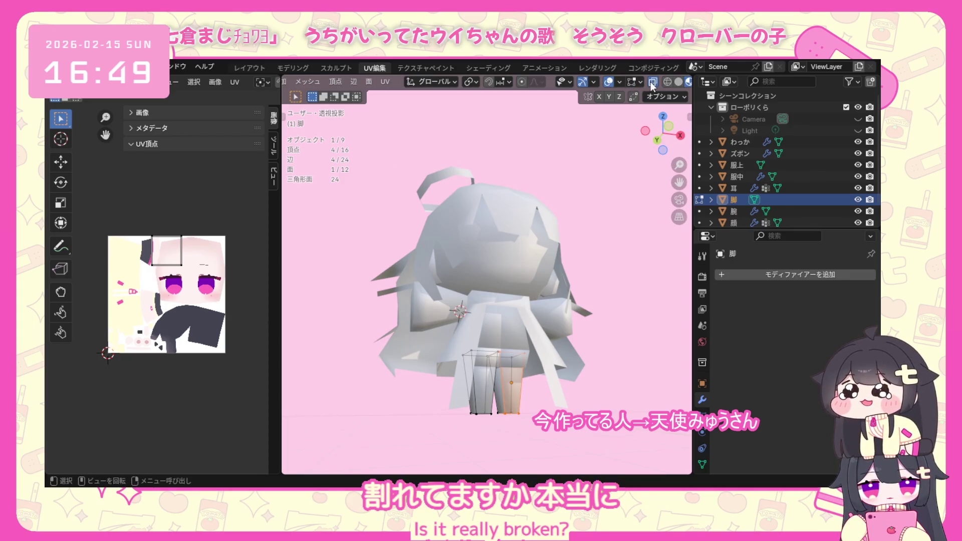
key(KP_1)
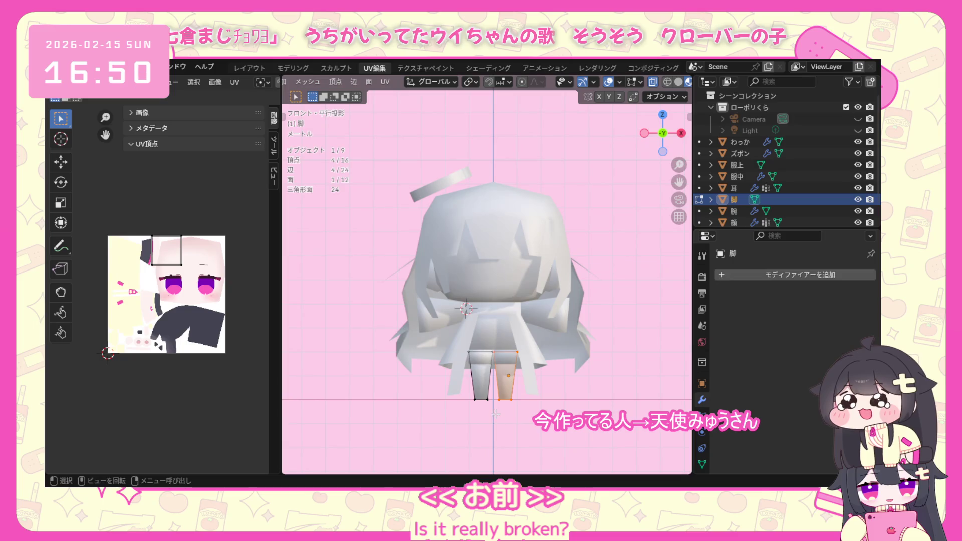
key(ctrl+l)
scroll(494, 407, up, 5)
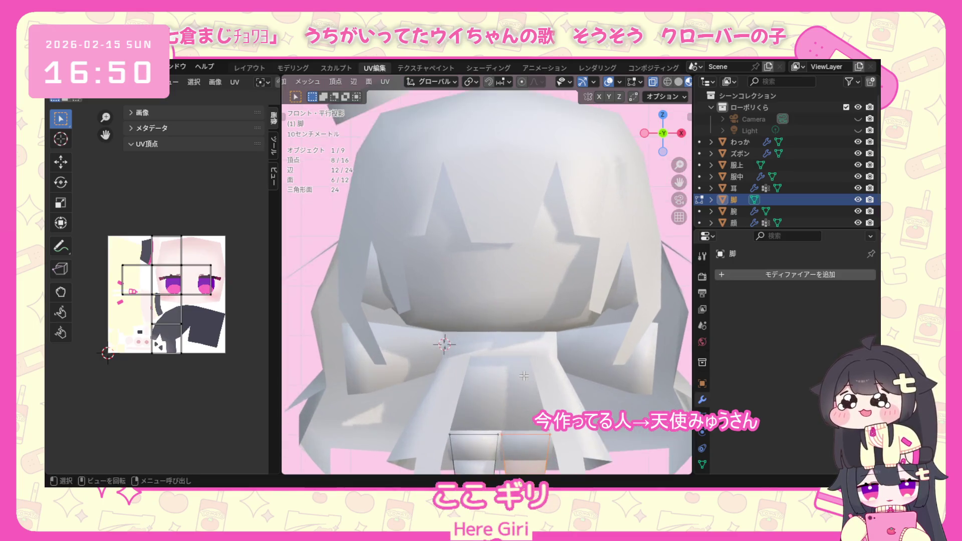
mouse_move(494, 407)
middle_down()
mouse_move(516, 264)
mouse_move(478, 339)
middle_up()
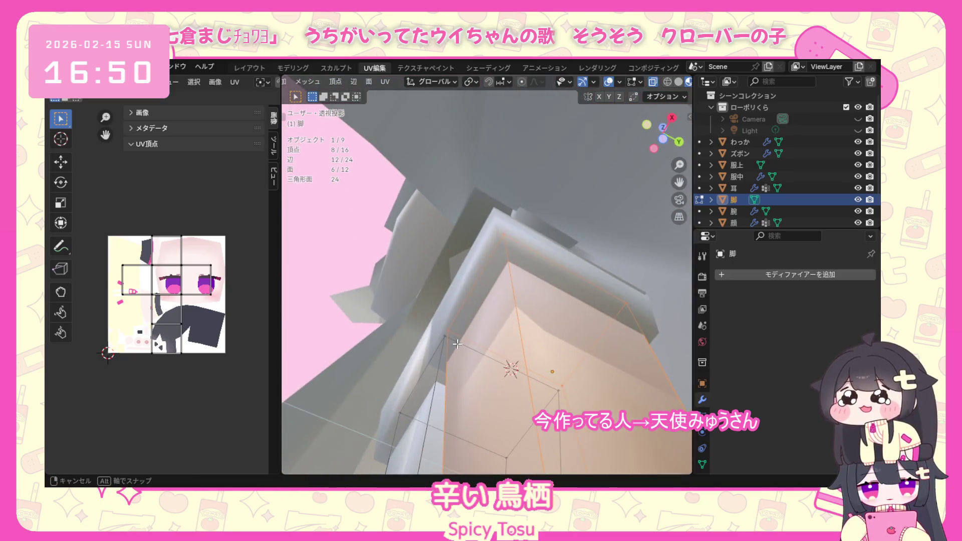
scroll(478, 339, down, 3)
key(KP_1)
key(ctrl+v)
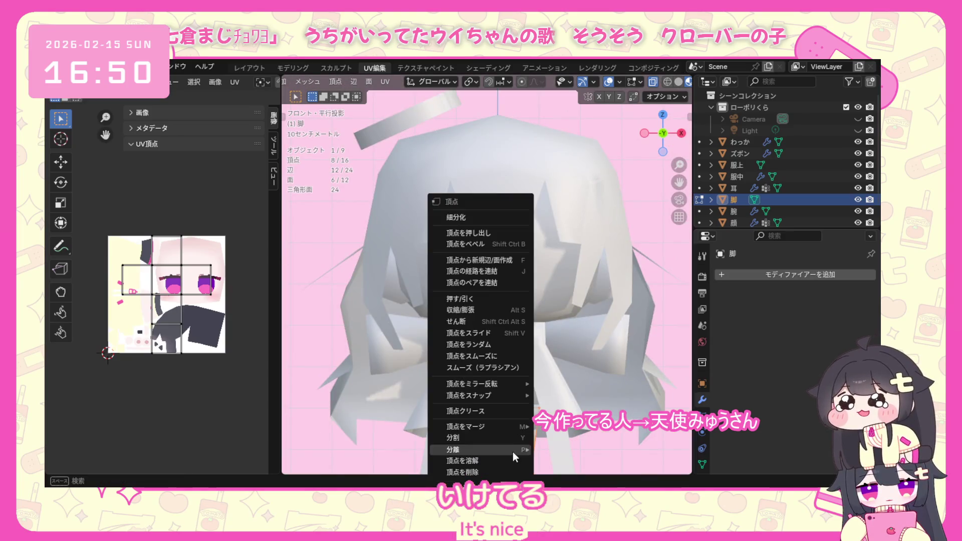
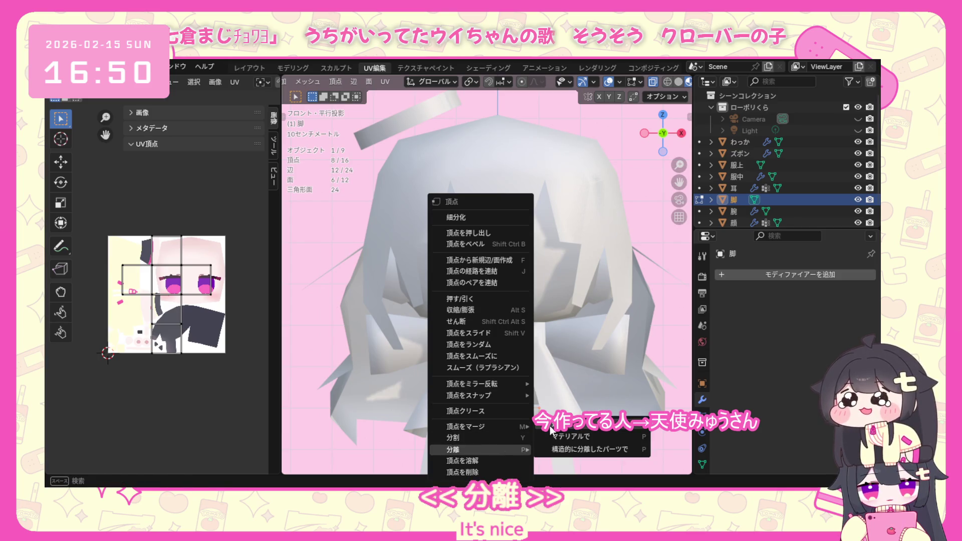
Separate the selected leg into object 脚.001, select it and enter Edit Mode on it.
click(550, 426)
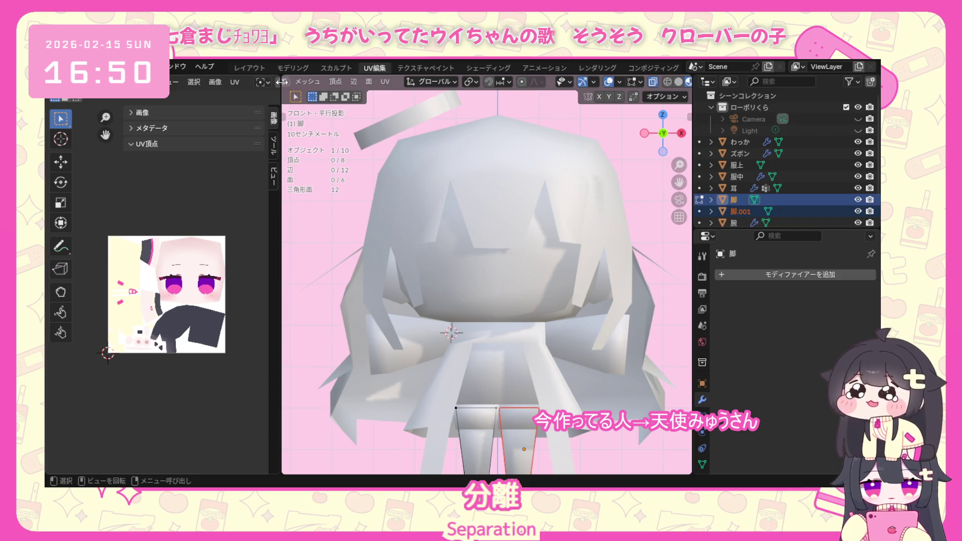
scroll(322, 85, up, 5)
click(328, 84)
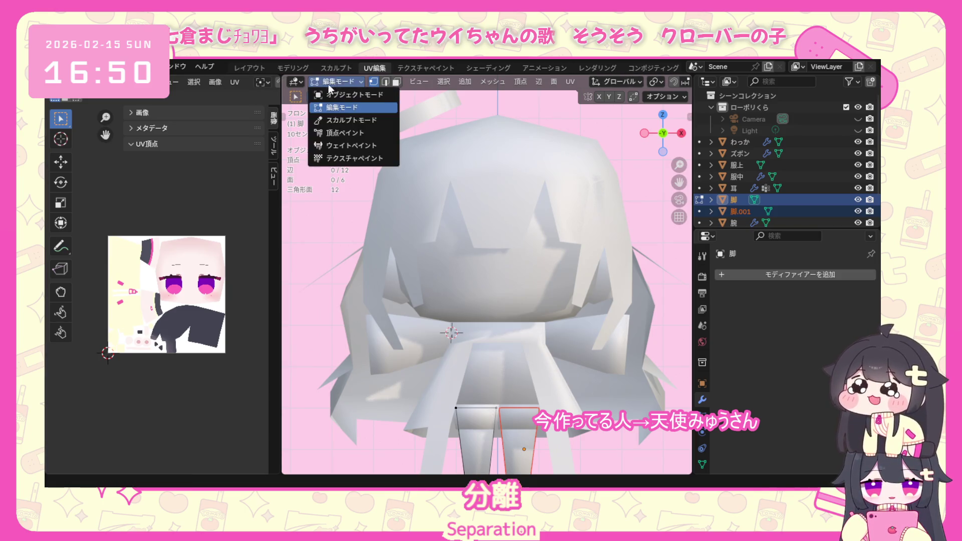
scroll(482, 324, down, 2)
click(506, 388)
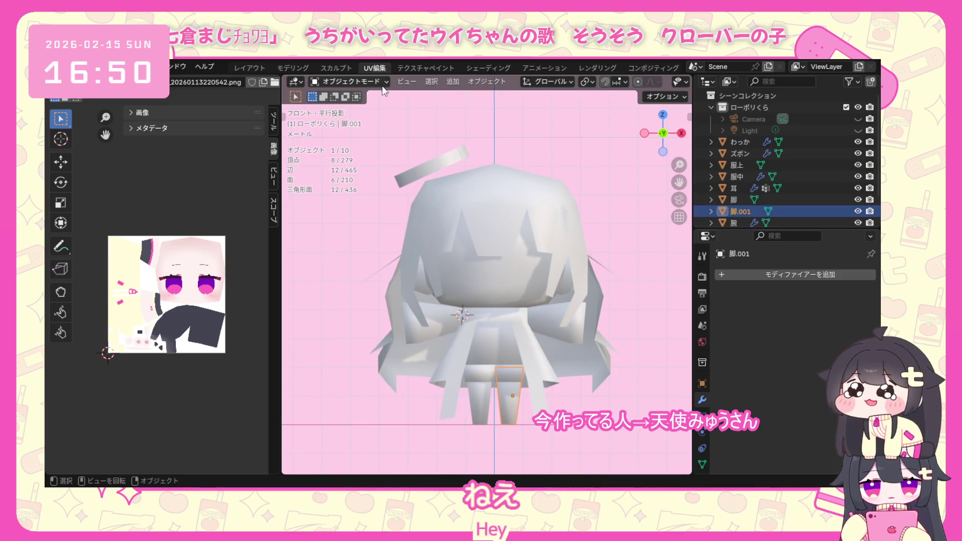
click(350, 81)
click(369, 114)
middle_drag(422, 354, 479, 390)
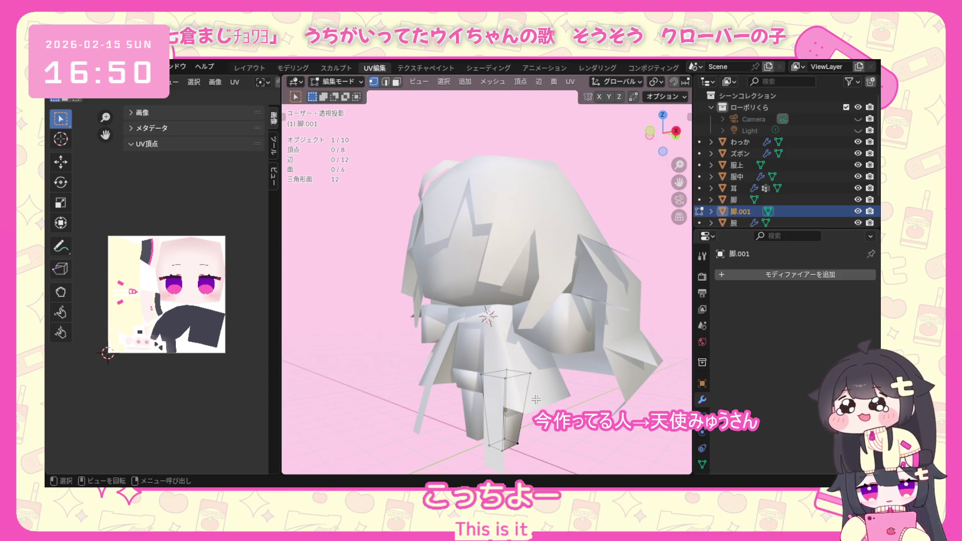
Select the whole leg box and unwrap it with the angle-based method, then deselect.
middle_drag(546, 364, 452, 408)
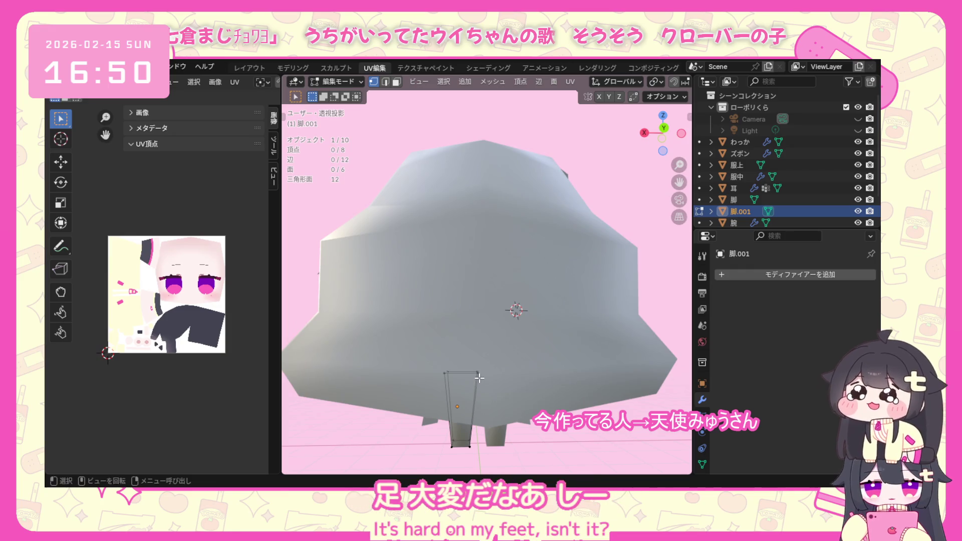
middle_drag(482, 373, 481, 372)
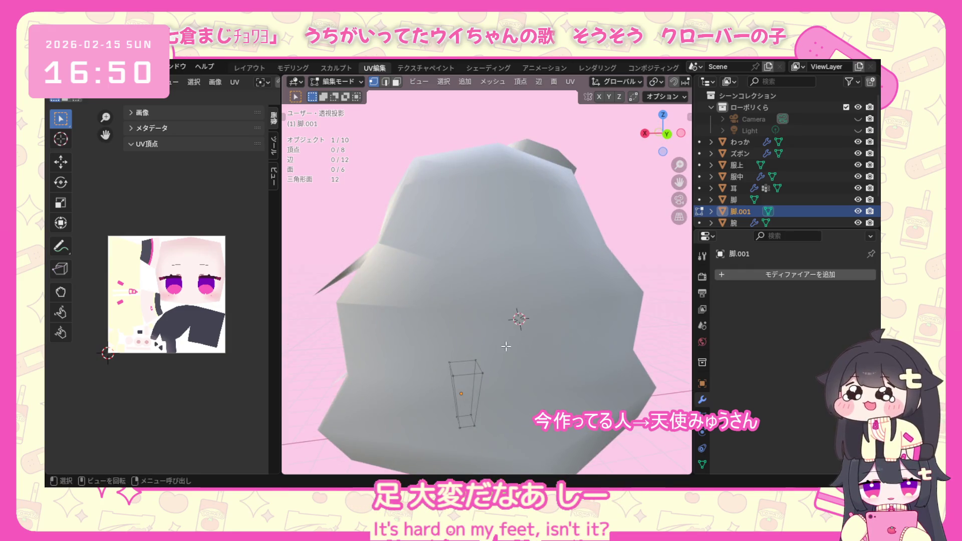
drag(411, 468, 411, 468)
key(u)
click(460, 300)
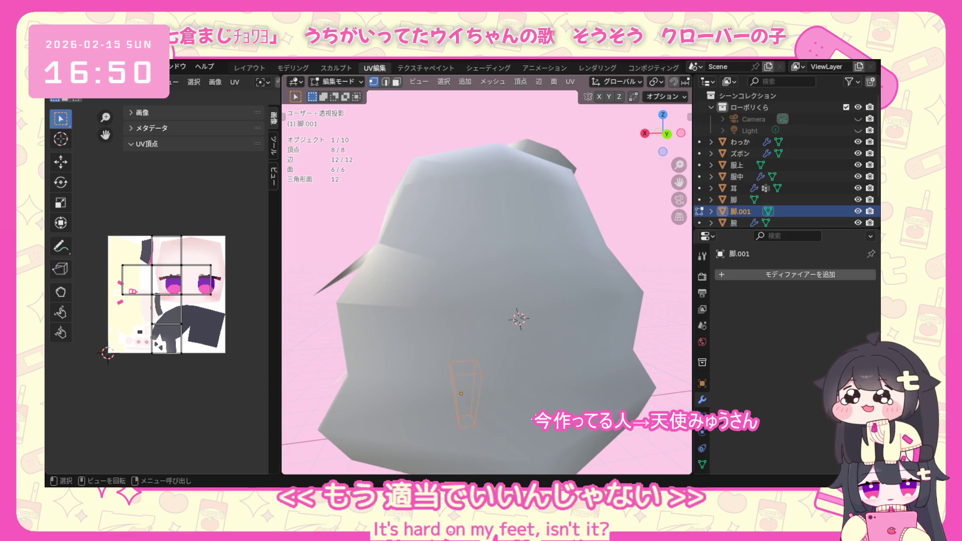
key(u)
mouse_move(496, 404)
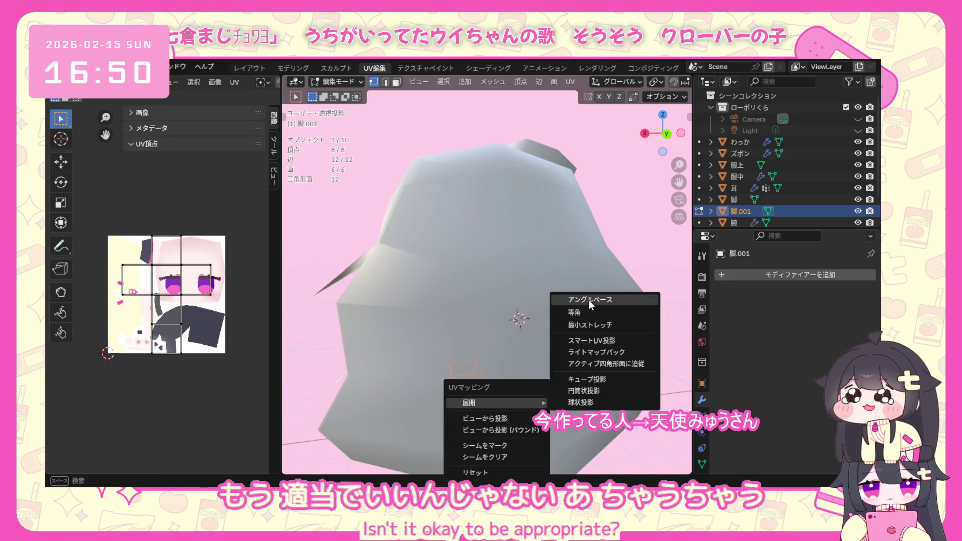
click(588, 300)
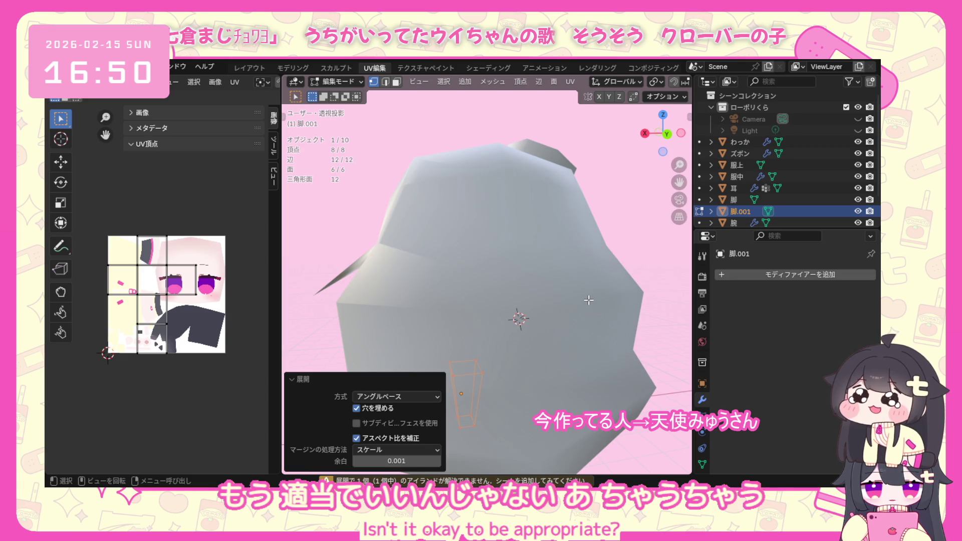
key(alt+a)
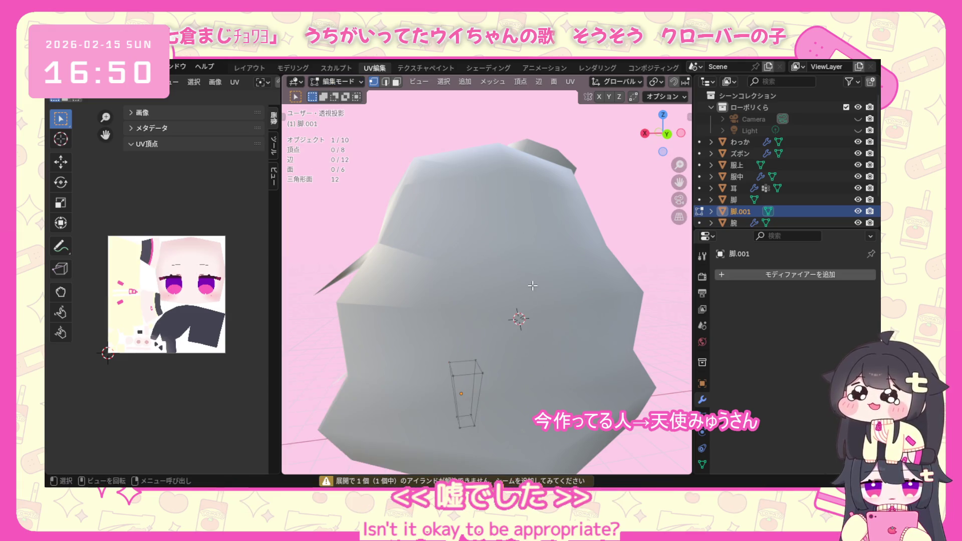
Mark the chosen leg edges as seams and unwrap the full leg mesh again (Angle Based).
mouse_move(451, 338)
middle_down()
mouse_move(466, 398)
mouse_move(472, 376)
middle_up()
click(471, 374)
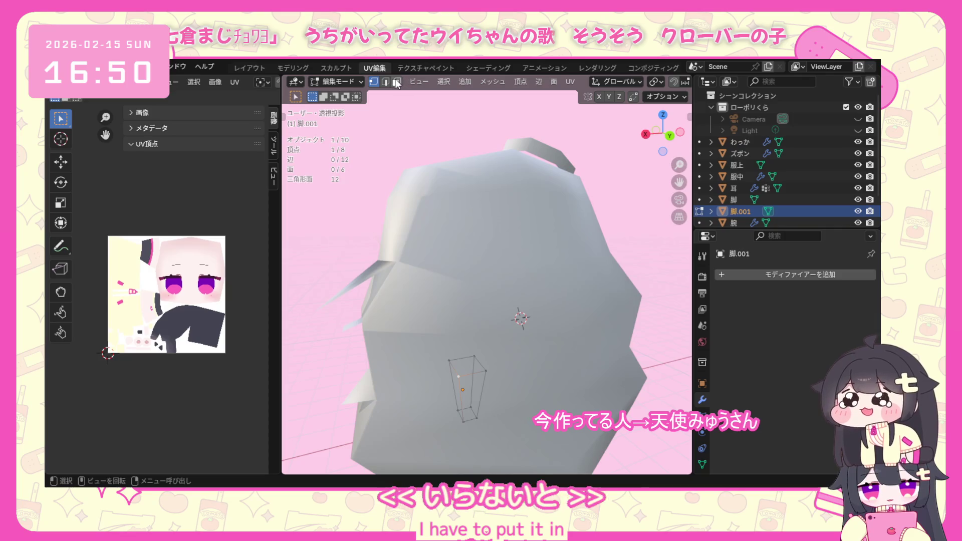
key(2)
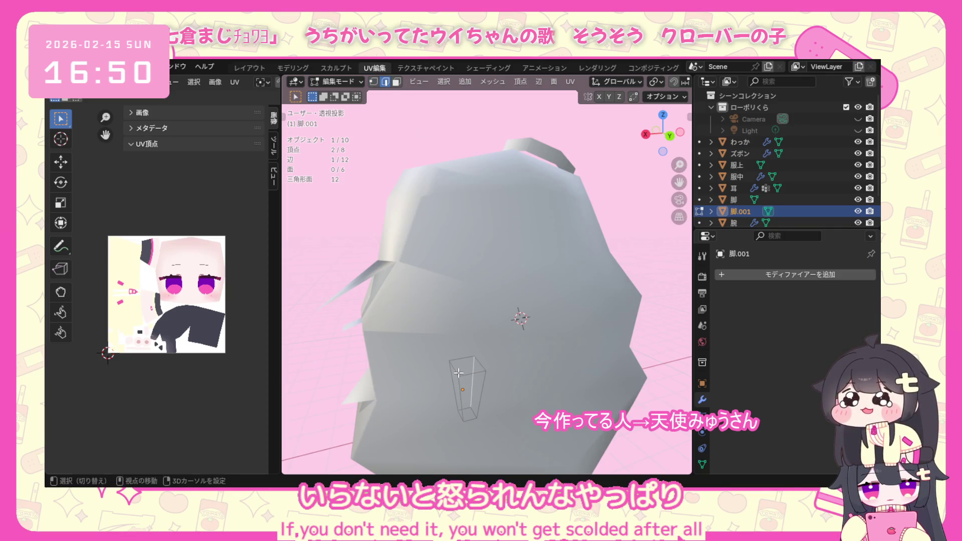
shift+click(466, 358)
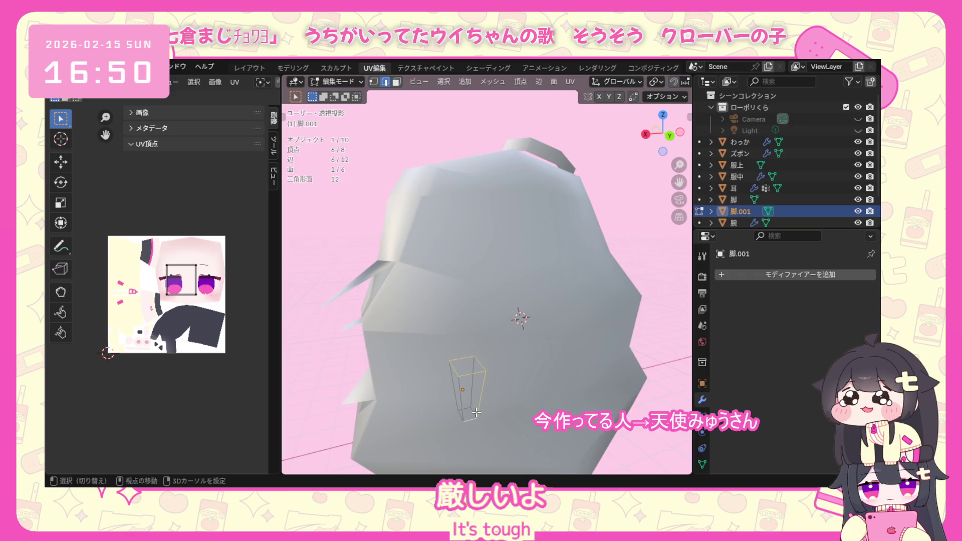
key(ctrl+e)
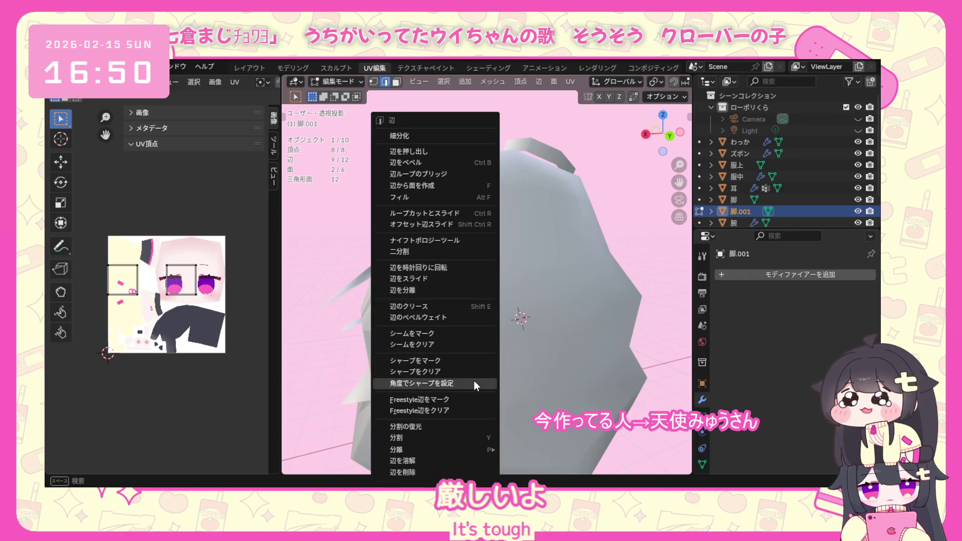
click(455, 325)
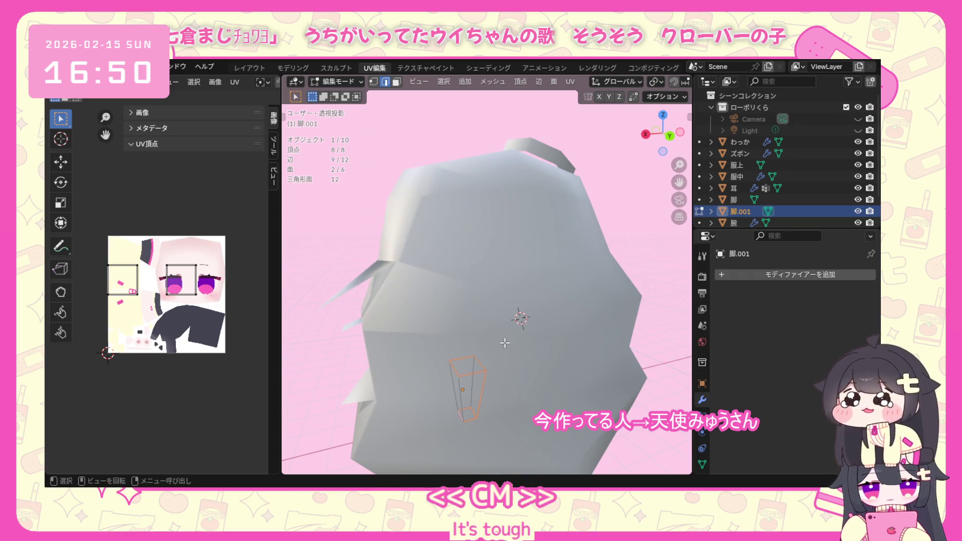
key(a)
key(u)
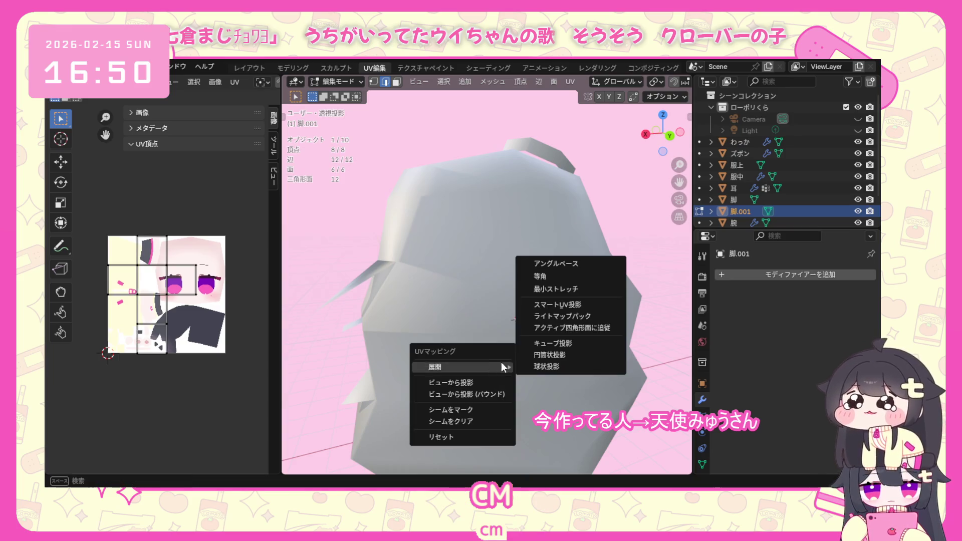
click(558, 261)
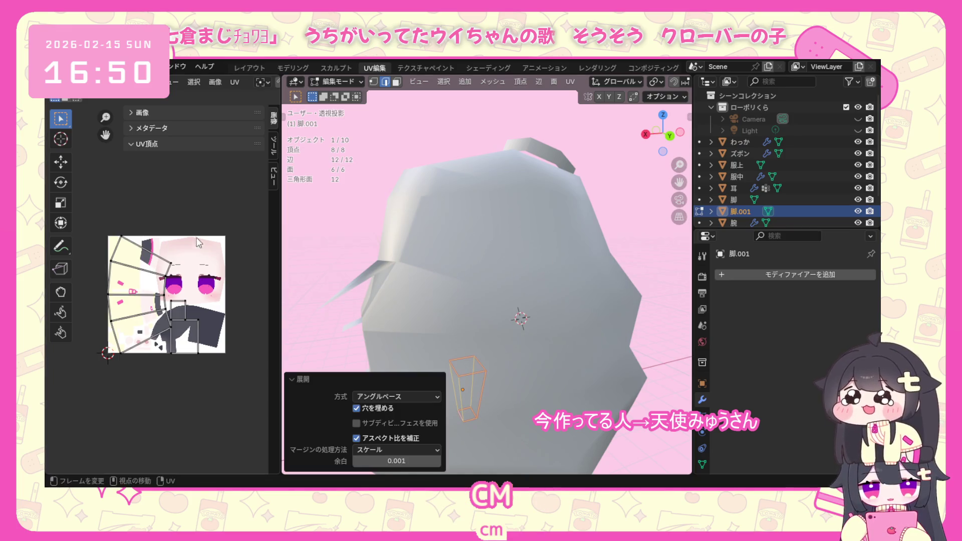
Shrink the leg's UV islands and move them below-left of the texture image.
key(a)
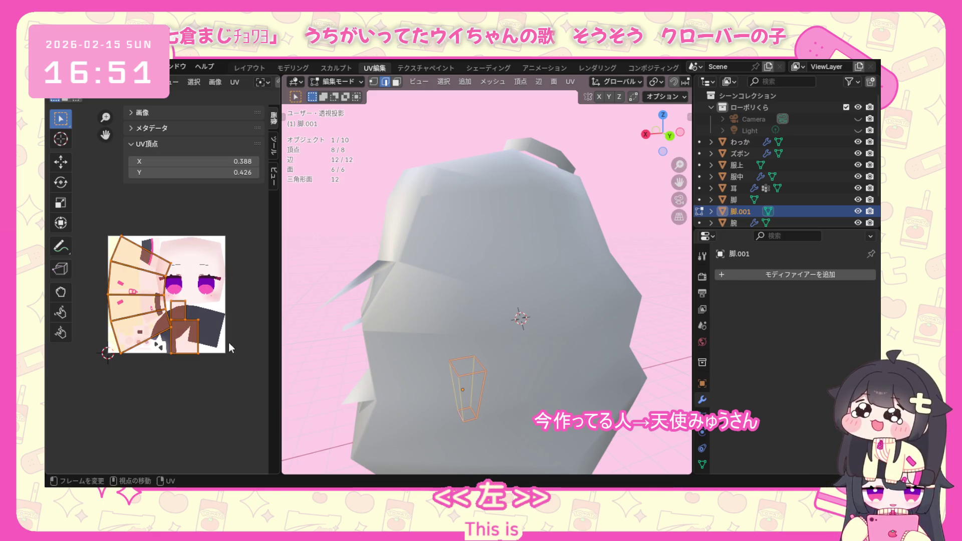
key(s)
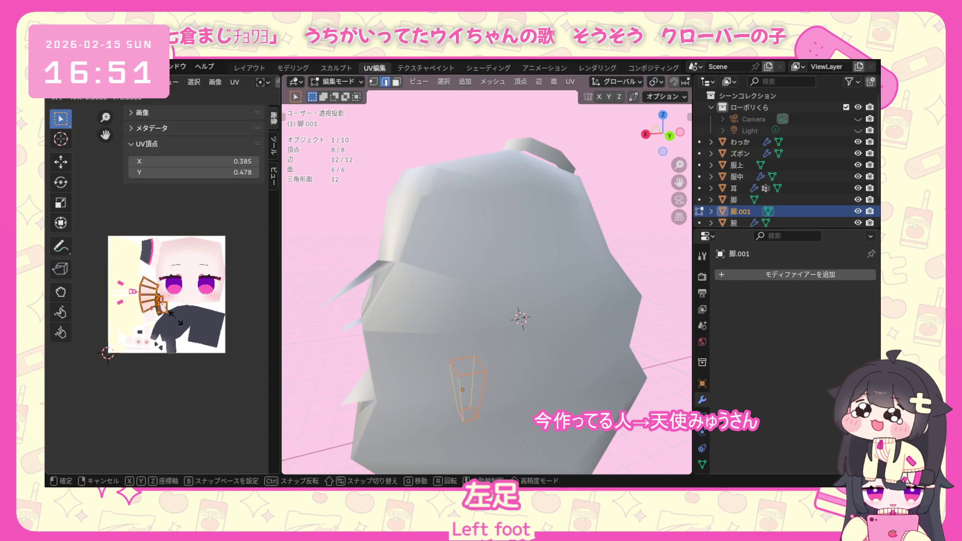
click(177, 318)
key(g)
click(108, 415)
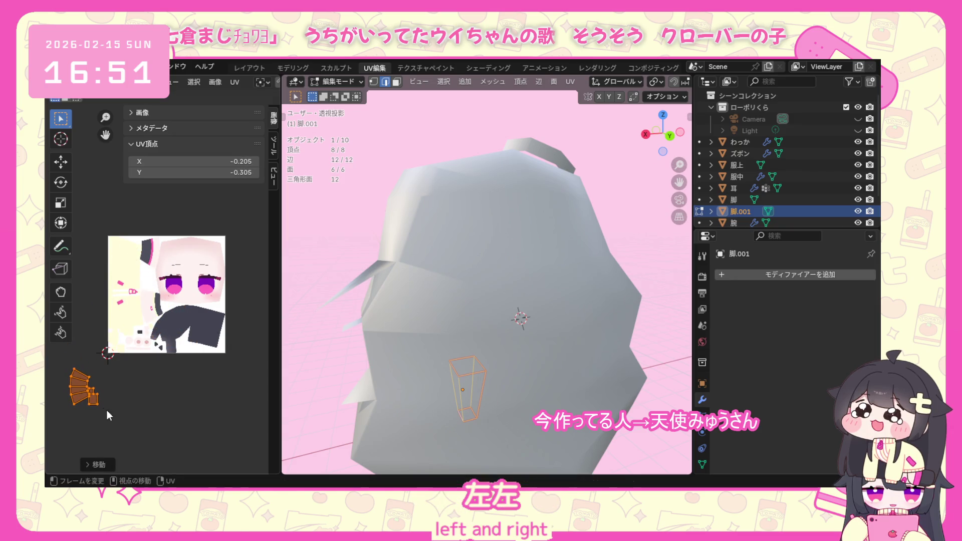
Return to Object Mode and select the other leg 脚.
middle_drag(421, 300, 616, 302)
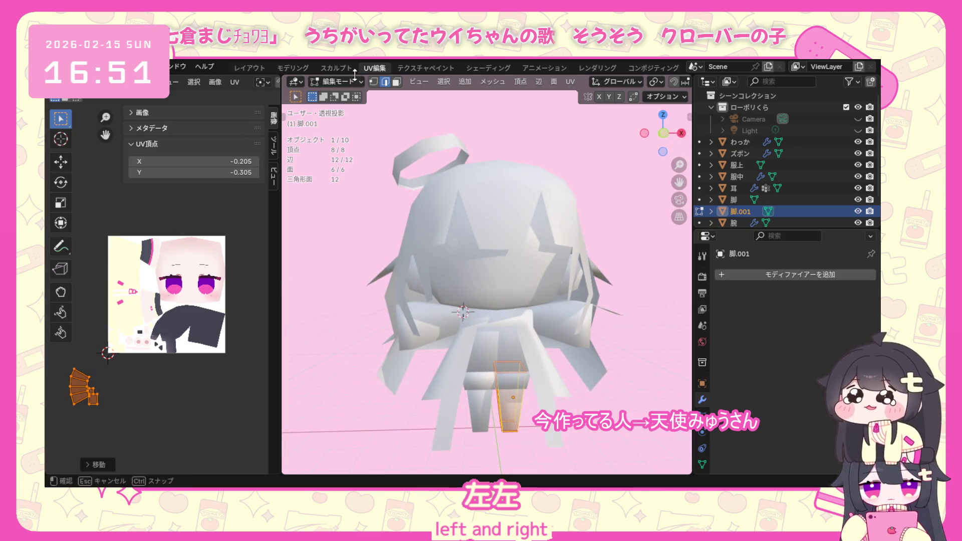
click(355, 77)
click(362, 94)
click(476, 411)
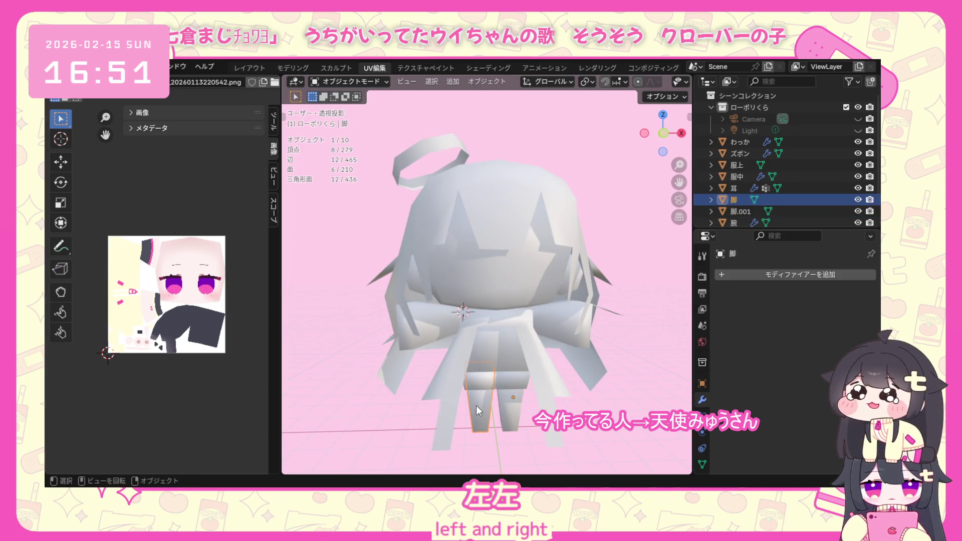
Edit leg 脚, select its corner edges and mark them as seams.
click(368, 83)
click(364, 112)
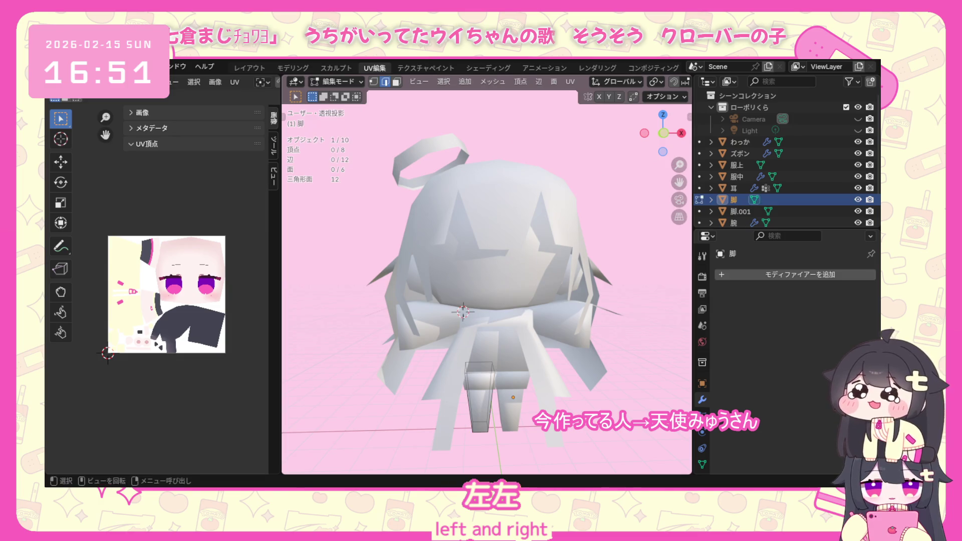
middle_drag(509, 402, 289, 405)
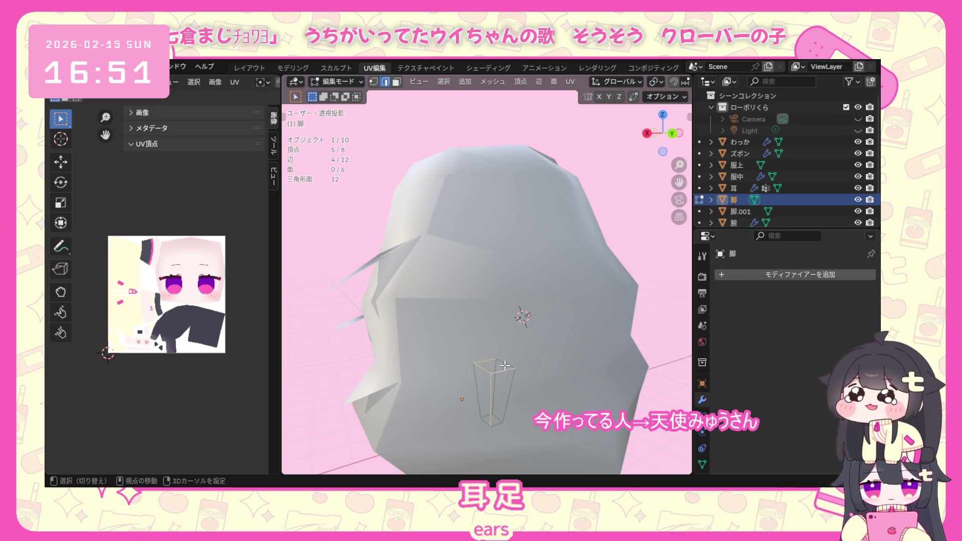
shift+click(511, 411)
middle_drag(510, 414, 499, 422)
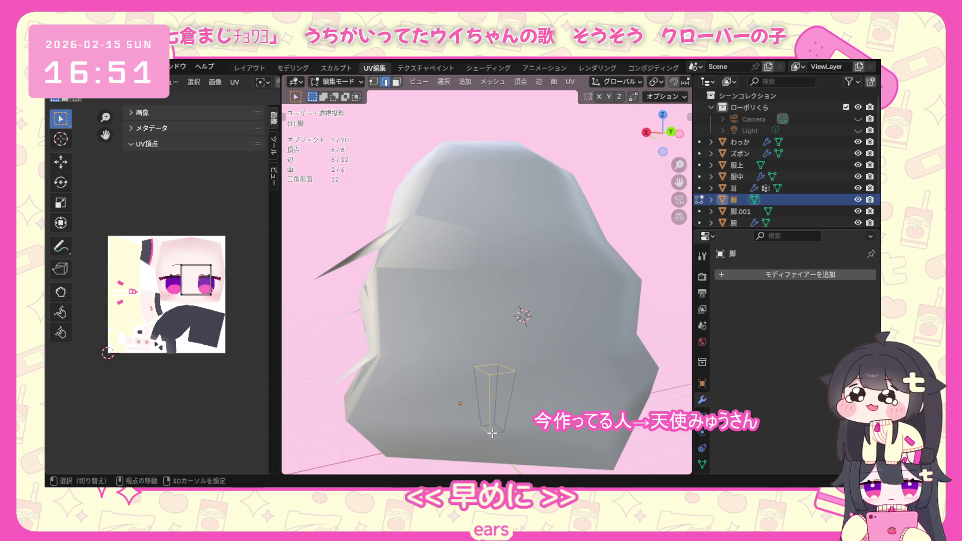
shift+click(496, 427)
middle_drag(496, 428, 502, 429)
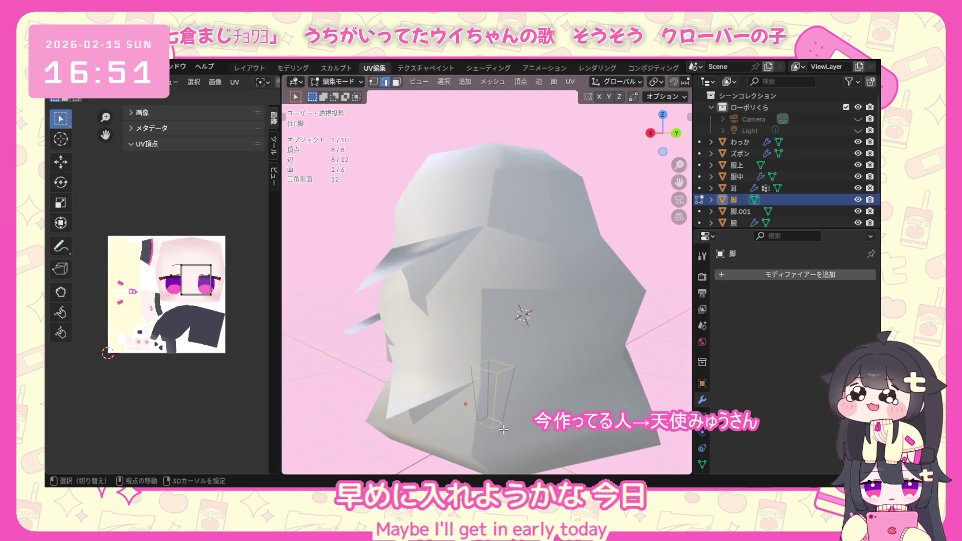
shift+click(486, 421)
key(ctrl+e)
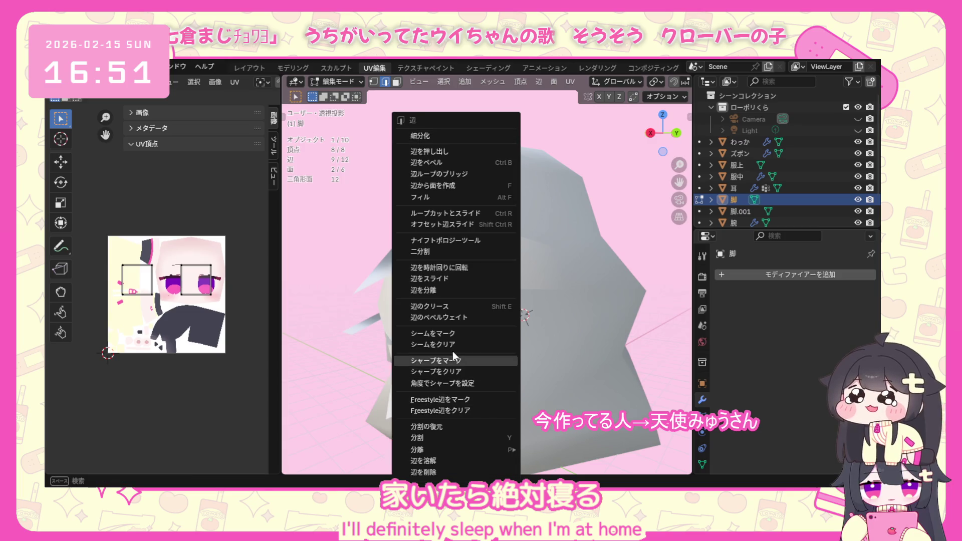
click(460, 331)
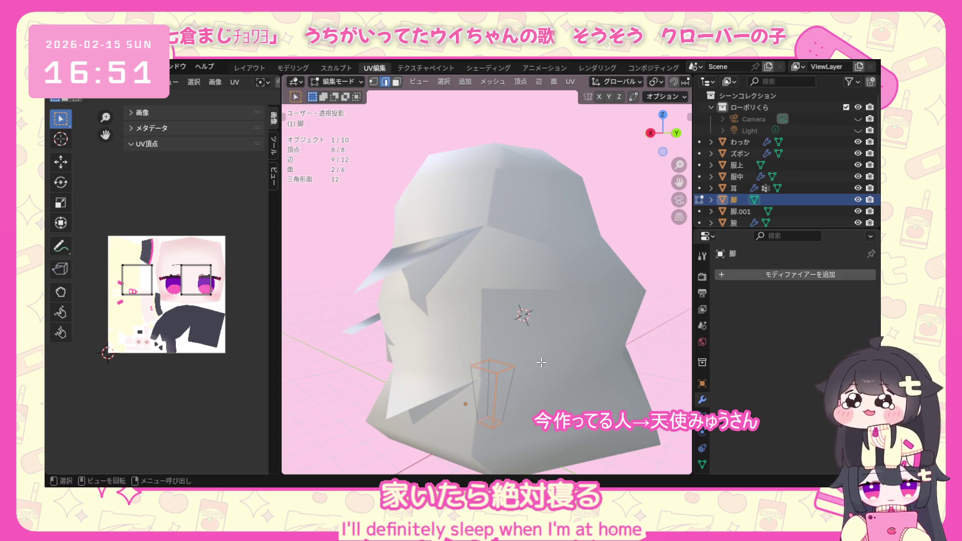
Unwrap the whole leg, shrink its UV islands, move them to the lower left, and return to Object Mode.
key(a)
key(u)
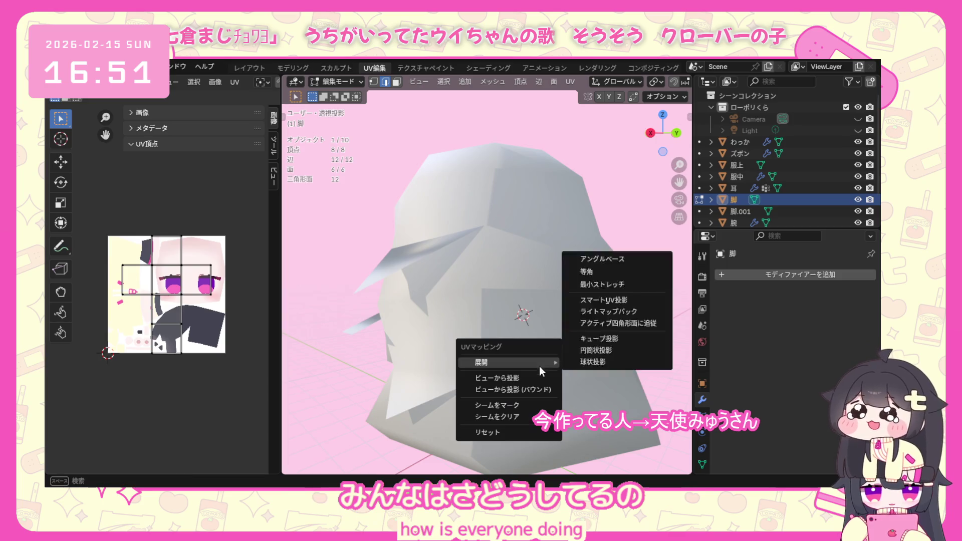
click(605, 259)
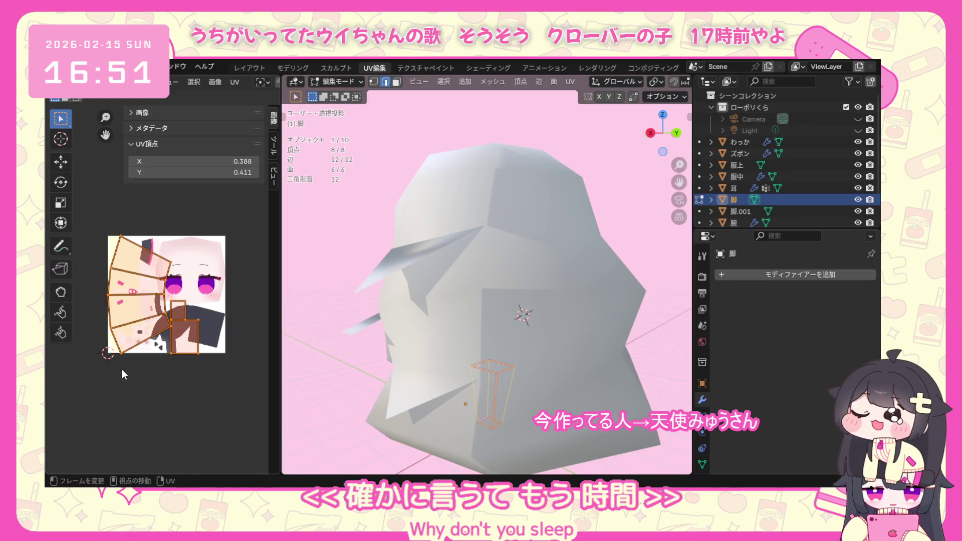
key(s)
click(160, 319)
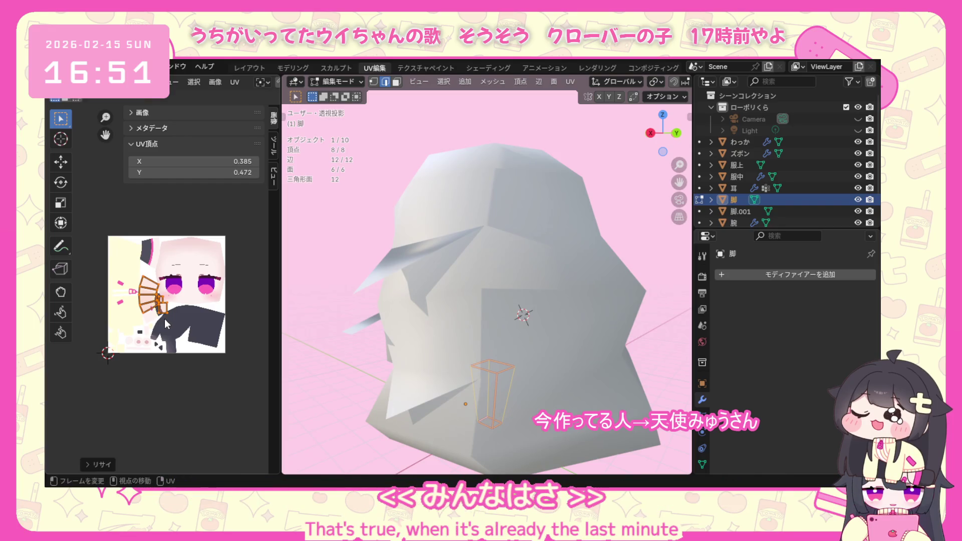
key(g)
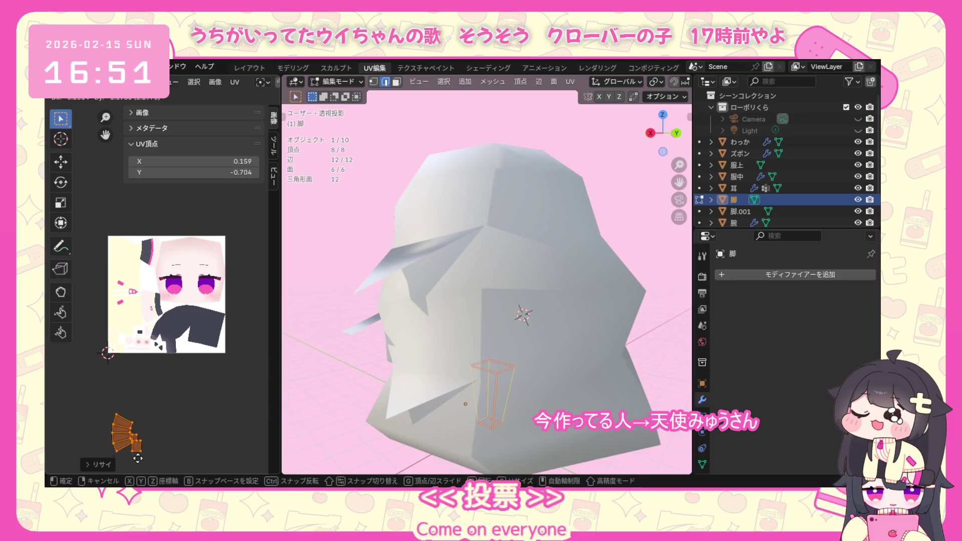
click(88, 434)
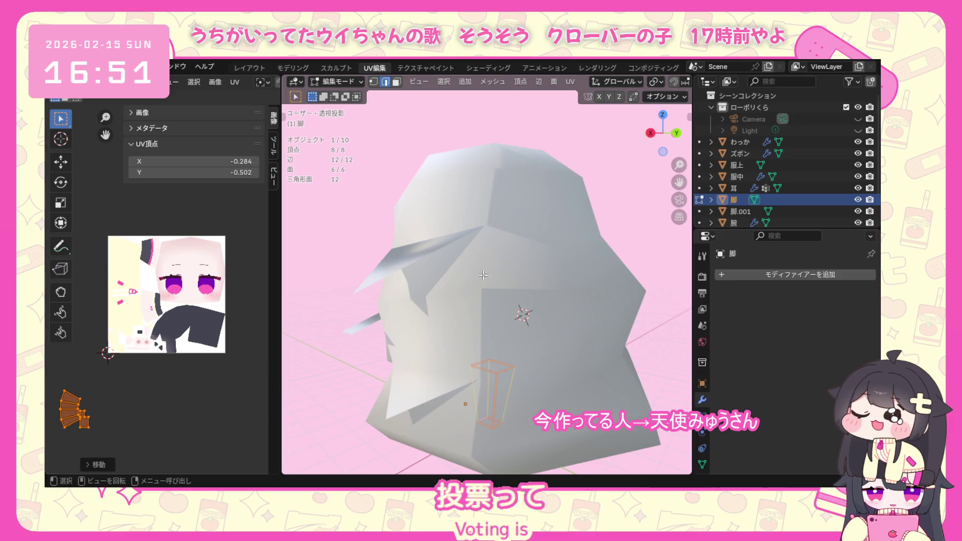
click(353, 83)
middle_drag(411, 388, 543, 368)
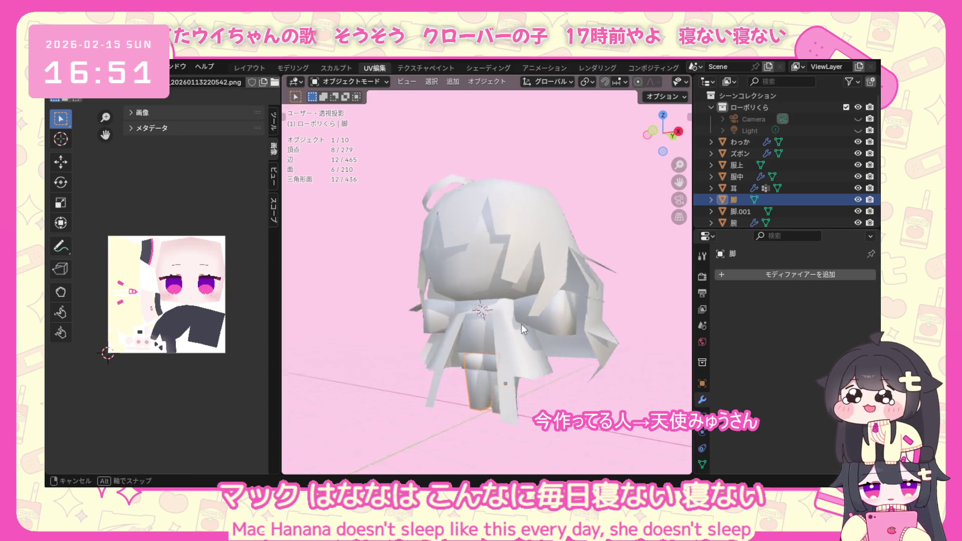
mouse_move(593, 347)
middle_down()
mouse_move(521, 325)
mouse_move(605, 347)
middle_up()
click(456, 173)
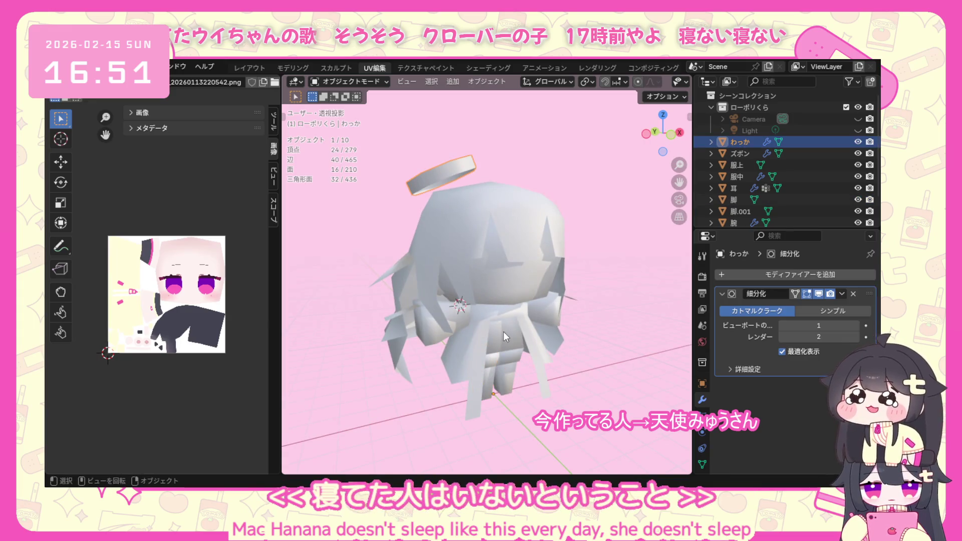
drag(371, 437, 371, 437)
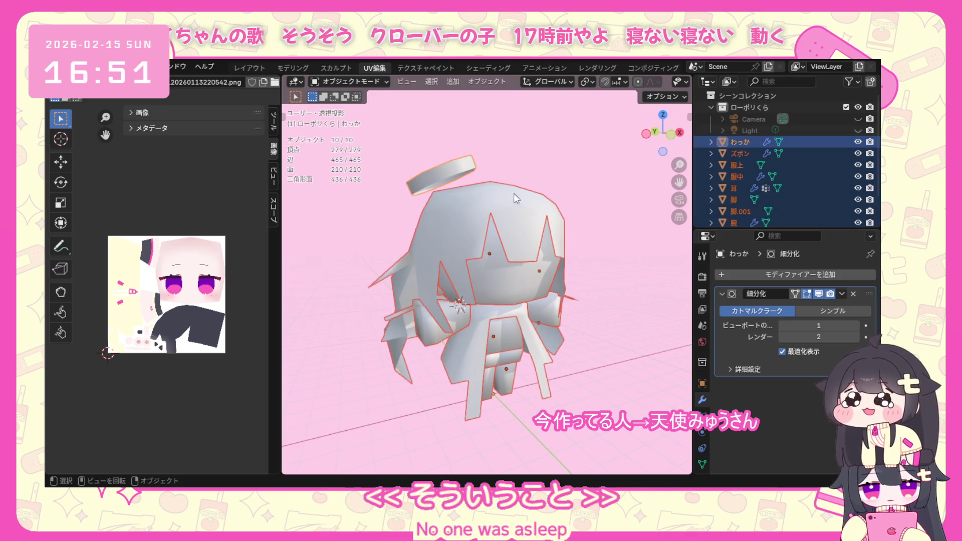
click(349, 81)
click(350, 106)
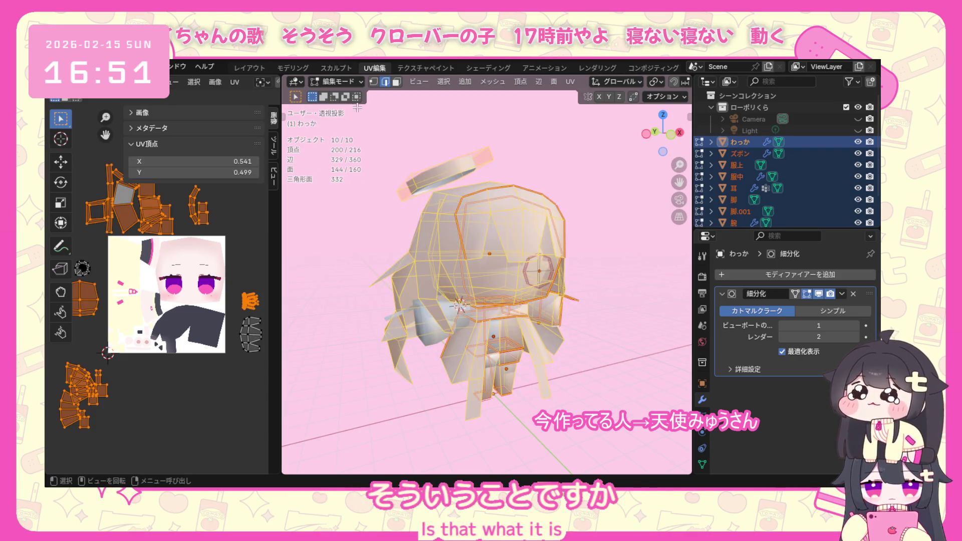
scroll(602, 302, down, 2)
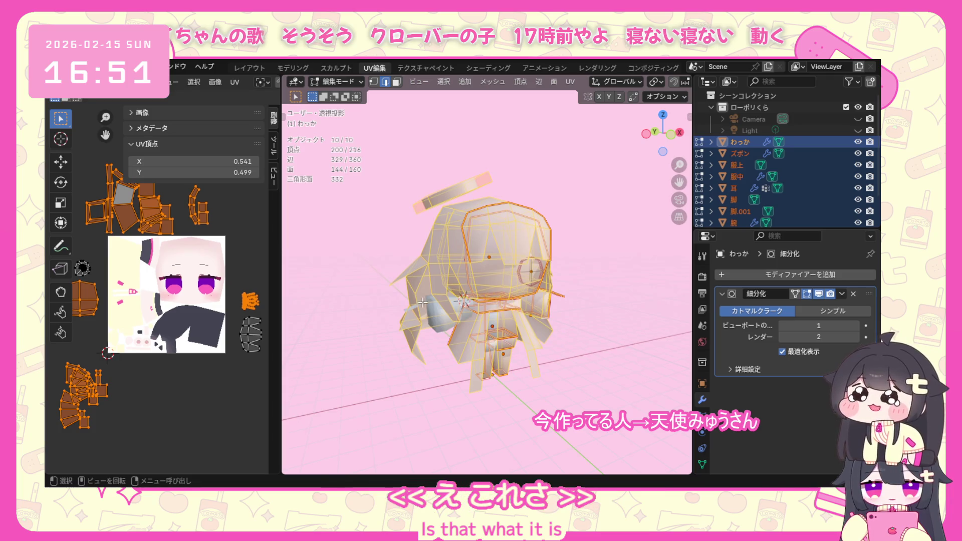
scroll(221, 294, down, 1)
key(a)
middle_drag(553, 351, 546, 320)
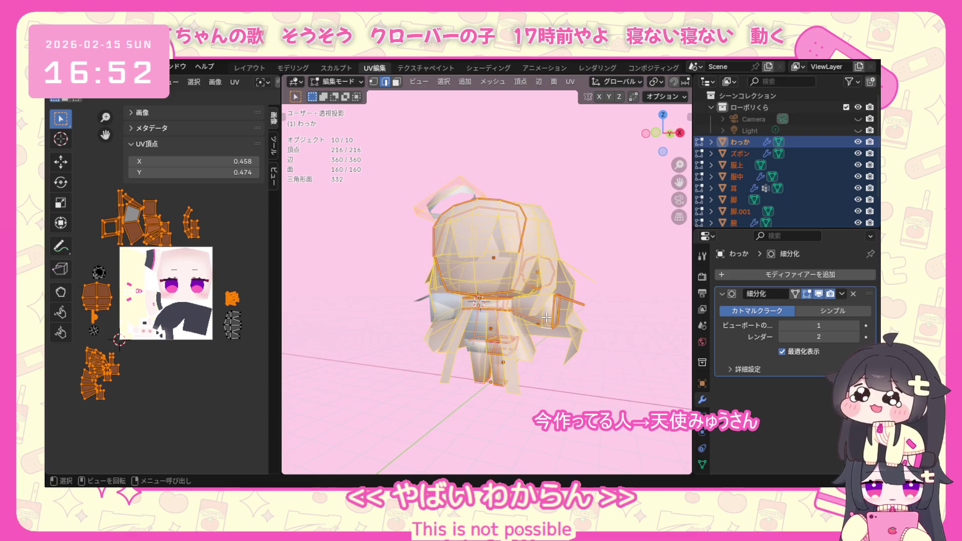
key(Tab)
click(348, 80)
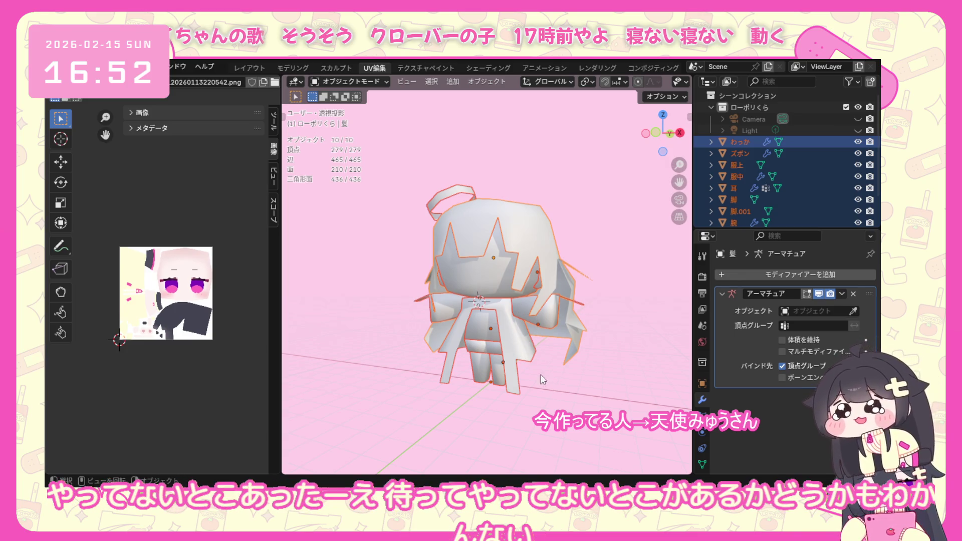
Check the arm and hair parts by toggling each into Edit Mode and back.
click(528, 309)
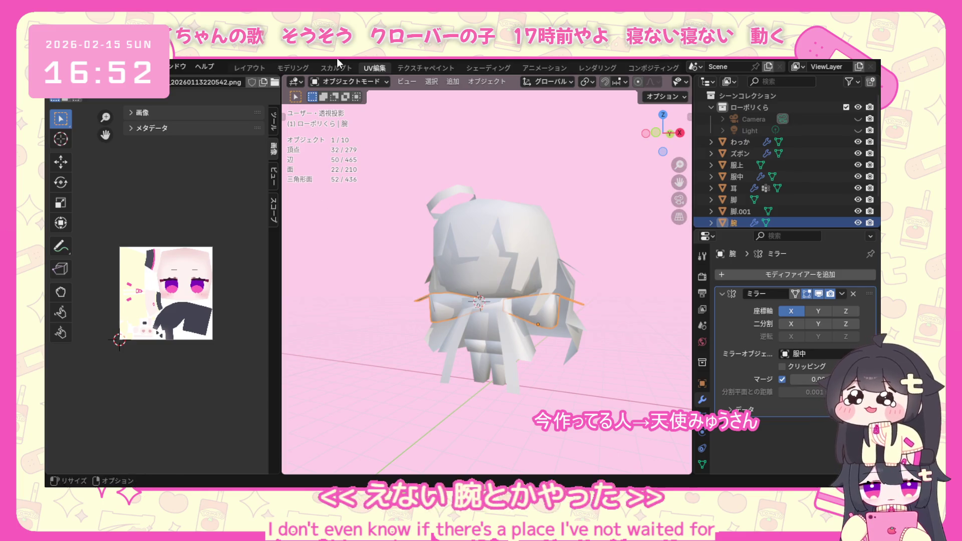
click(339, 82)
click(380, 107)
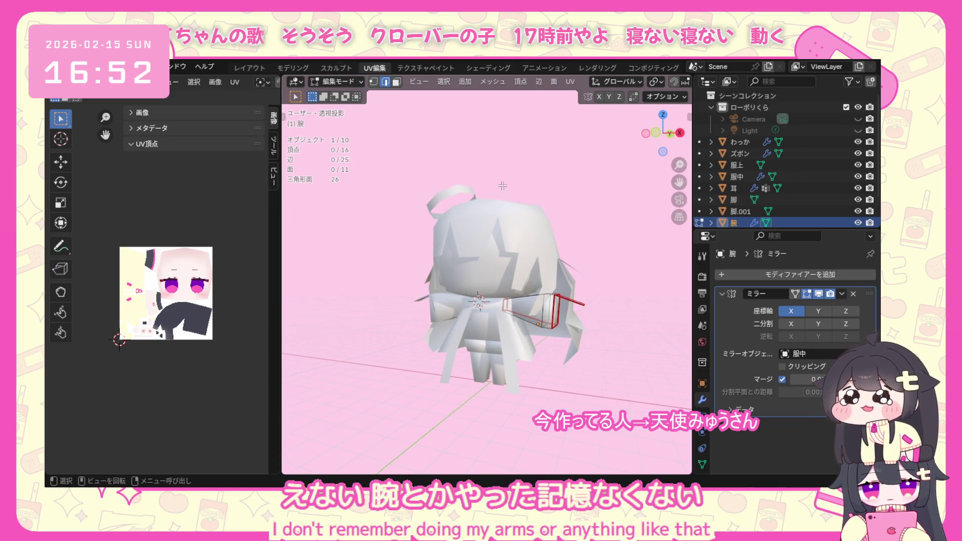
click(345, 80)
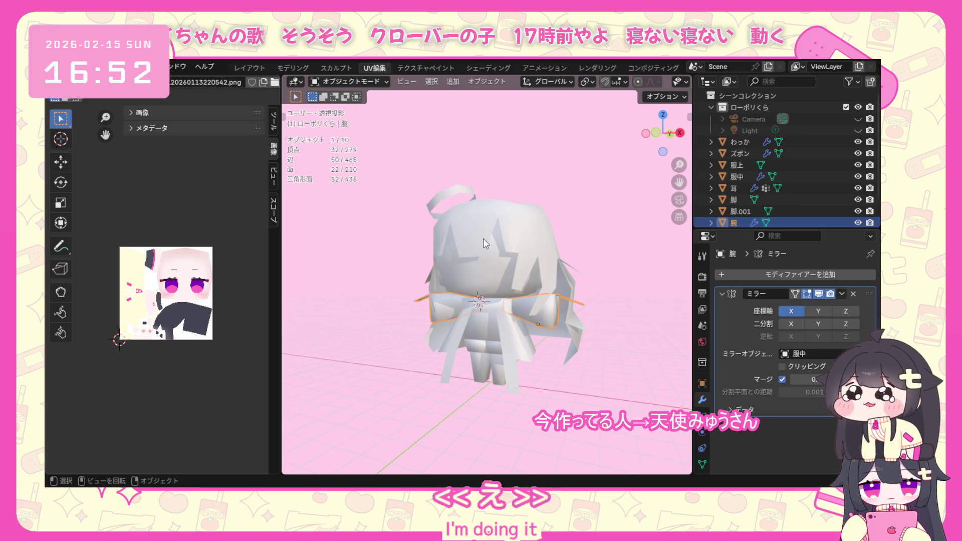
click(483, 238)
click(385, 83)
click(376, 110)
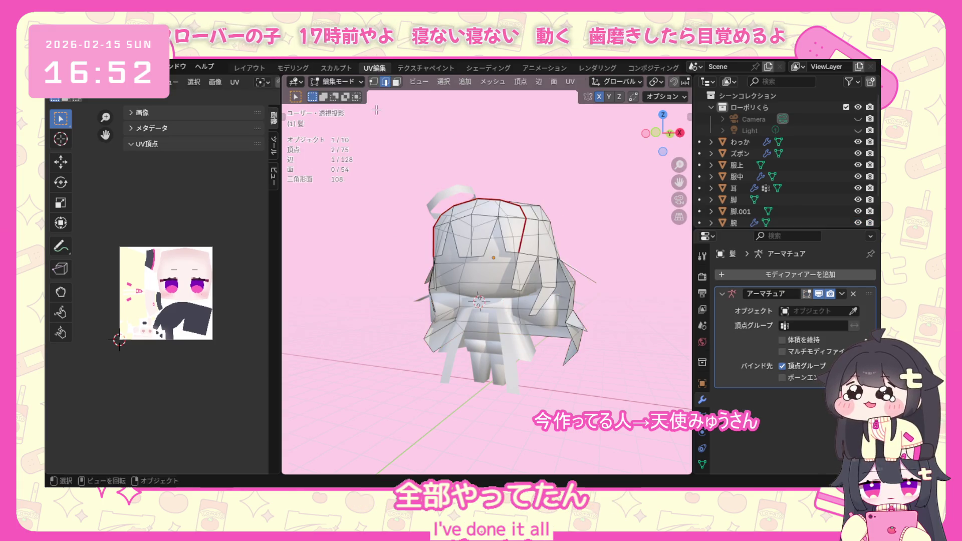
click(360, 83)
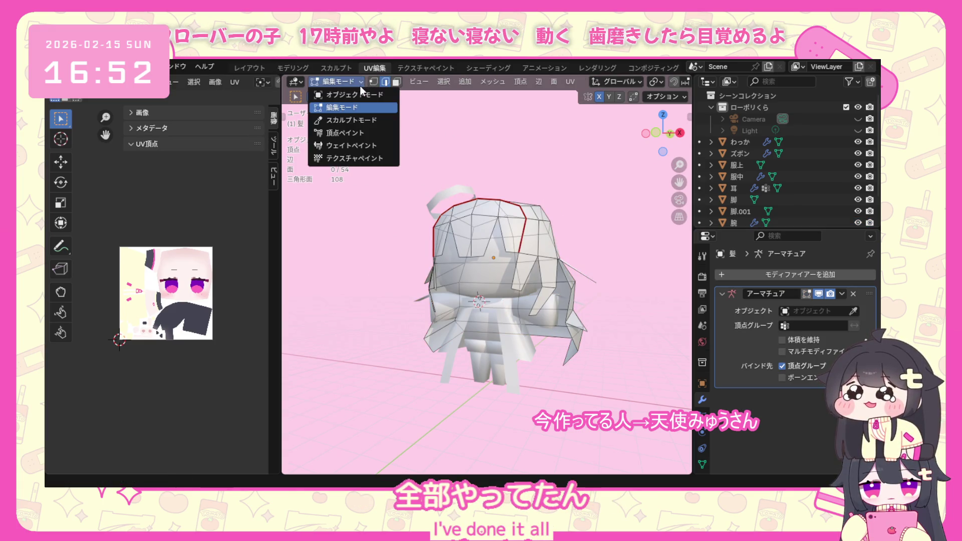
scroll(504, 361, up, 3)
Select the clothing parts in turn, then the arm and ear, inspecting each from above and front.
click(511, 360)
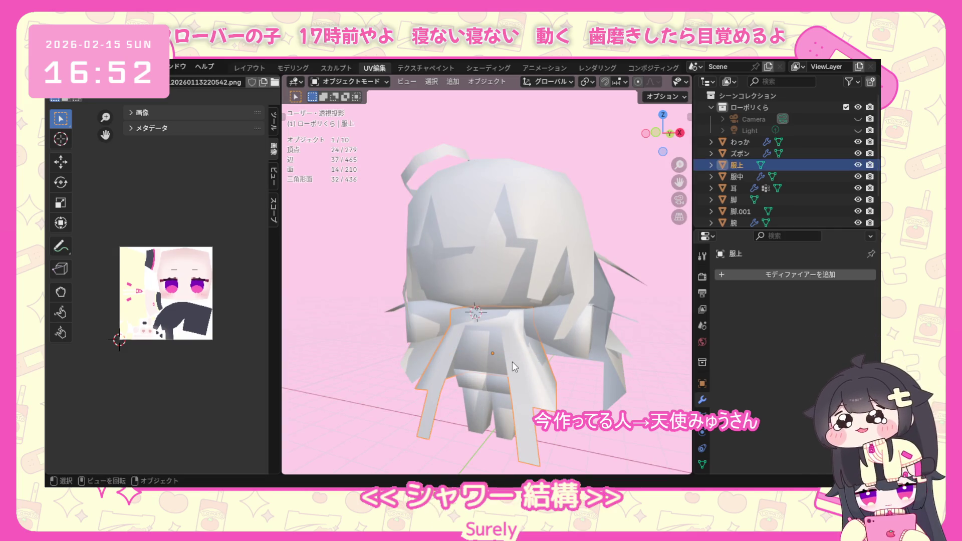
middle_drag(501, 351, 527, 266)
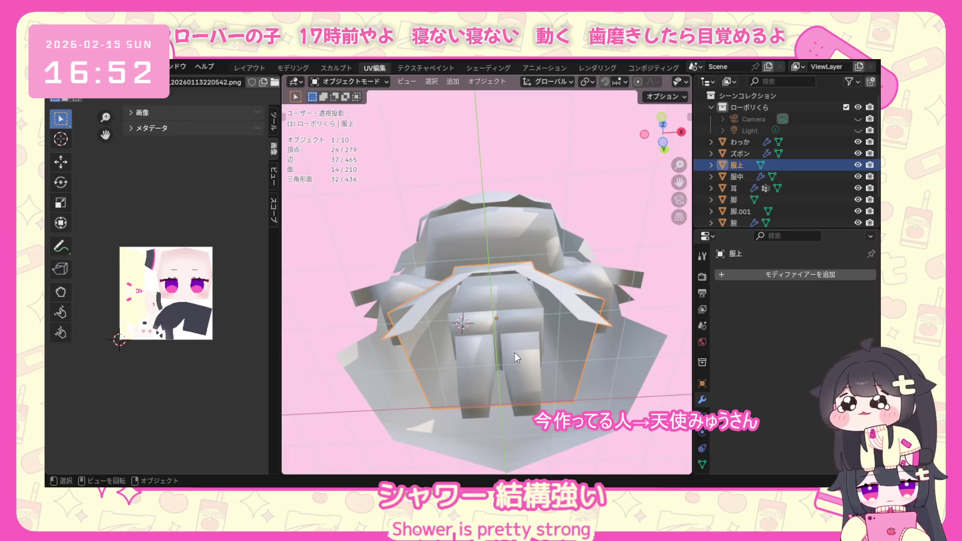
shift+click(509, 346)
shift+click(493, 312)
shift+click(490, 287)
shift+click(524, 276)
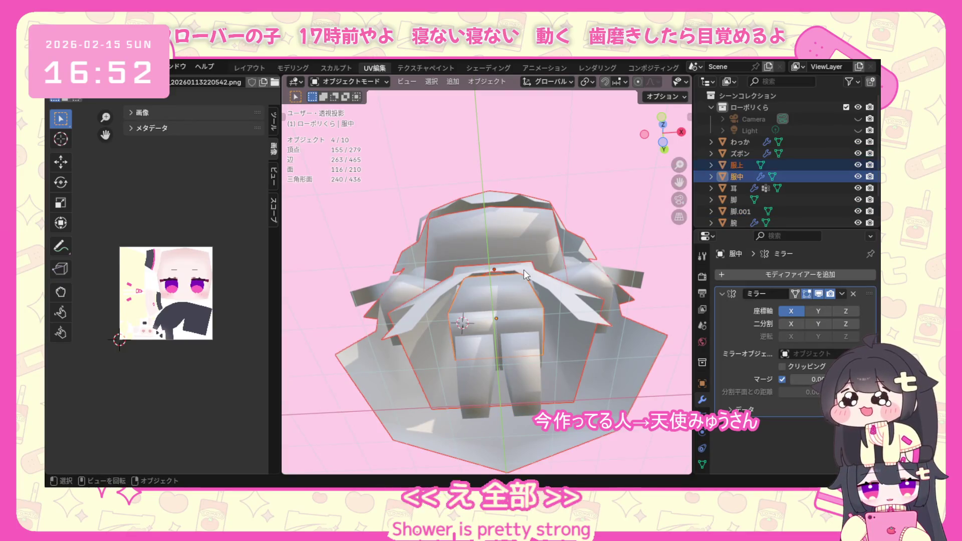
mouse_move(524, 275)
middle_down()
mouse_move(539, 330)
mouse_move(400, 321)
middle_up()
click(399, 321)
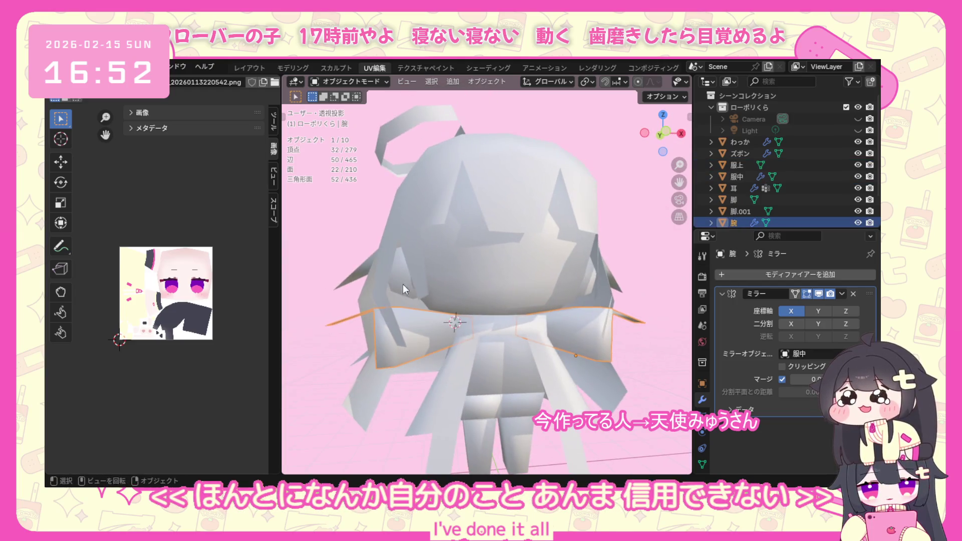
click(594, 266)
scroll(593, 266, down, 3)
scroll(566, 284, down, 2)
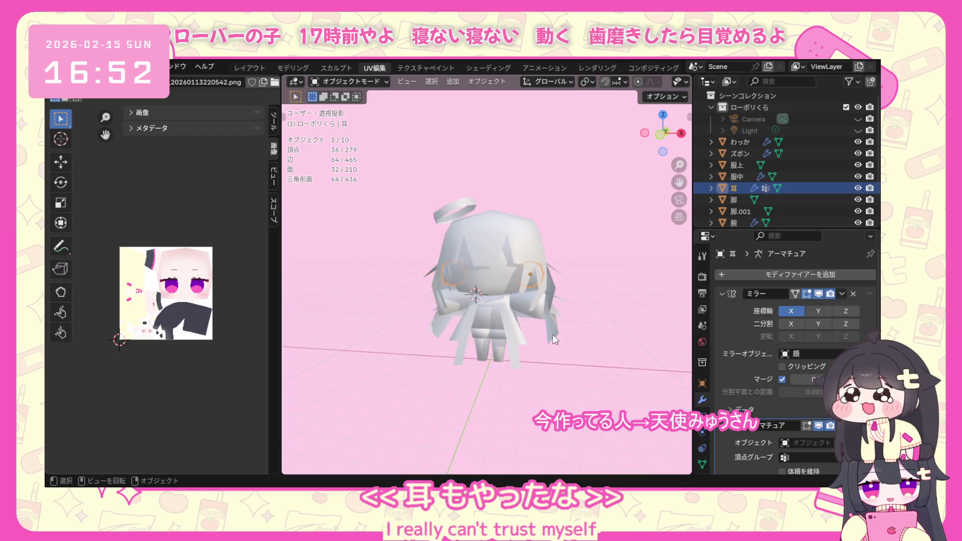
middle_drag(553, 334, 581, 337)
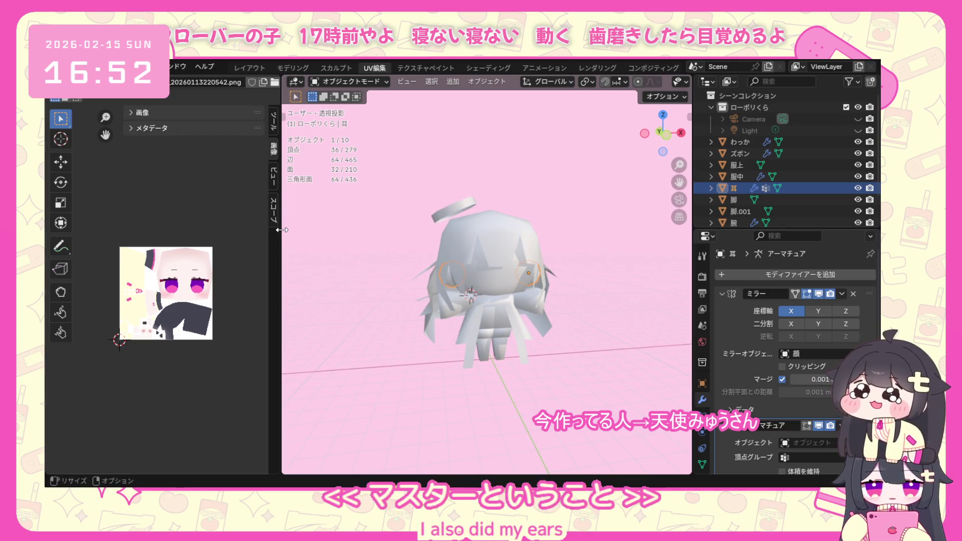
Widen the image editor beside the 3D view and select all character parts.
mouse_move(279, 285)
mouse_down()
mouse_move(467, 285)
mouse_move(412, 284)
mouse_up()
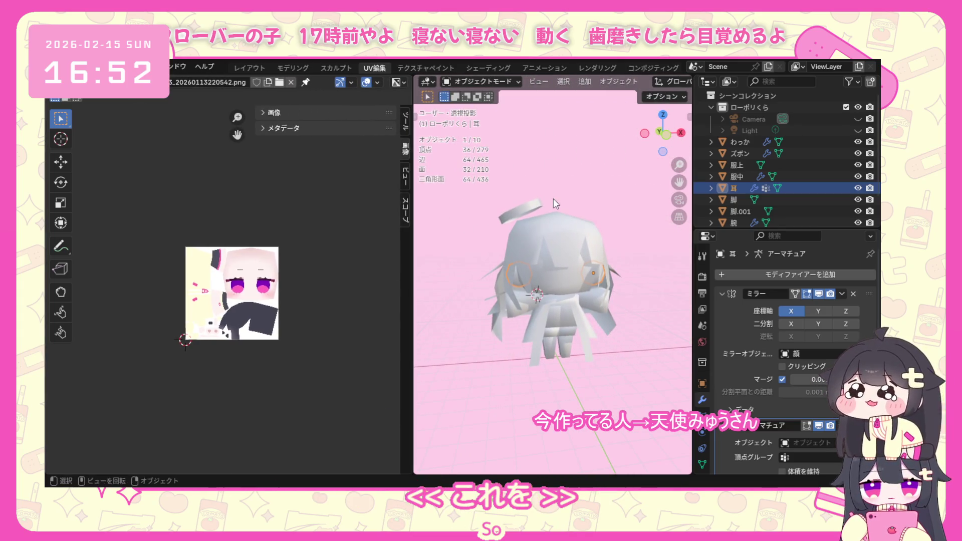
key(a)
Enter Edit Mode on all parts and select the whole face UV island left of the texture.
click(485, 81)
click(488, 104)
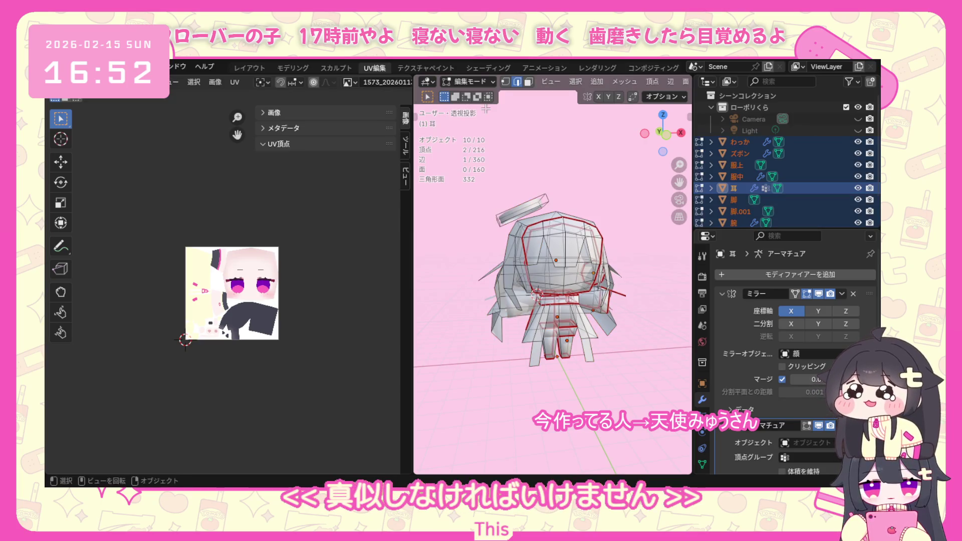
scroll(217, 222, up, 1)
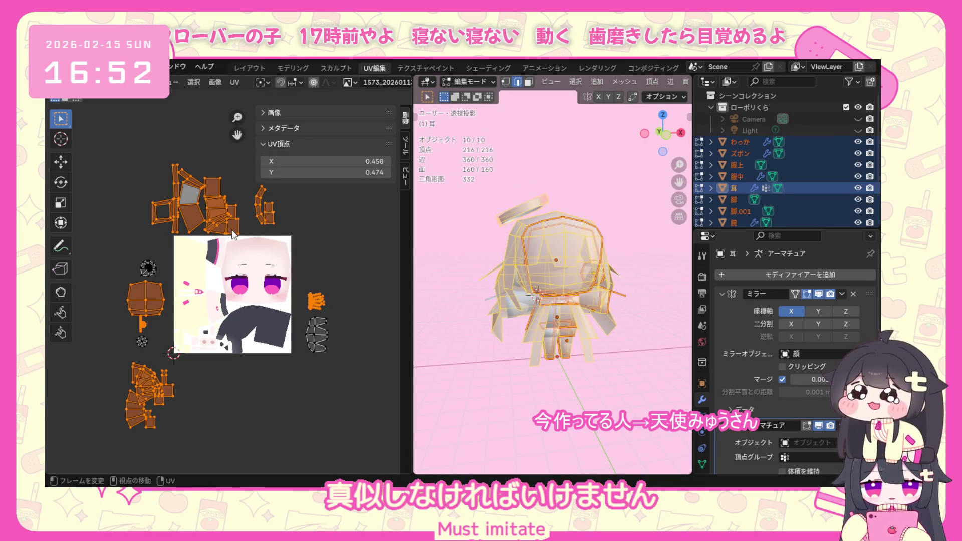
scroll(330, 313, up, 1)
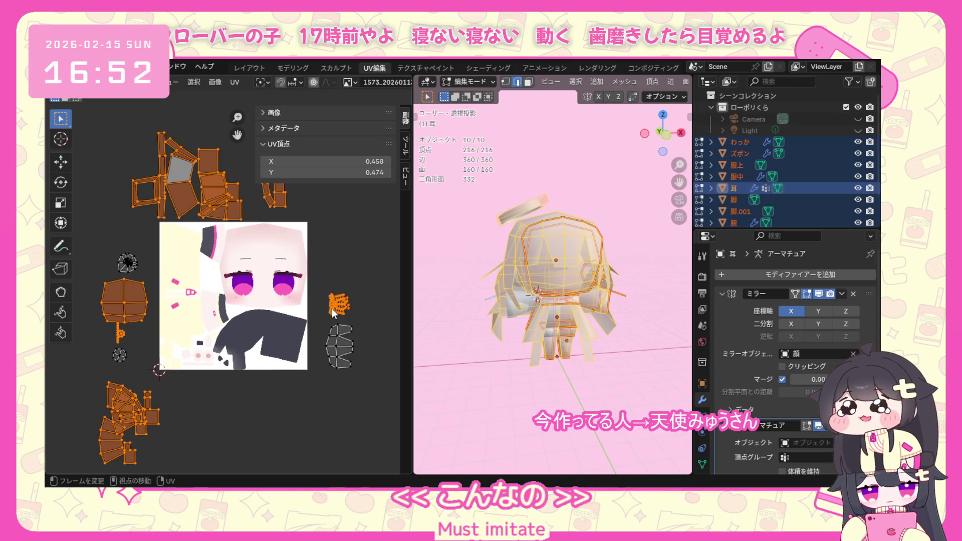
click(114, 295)
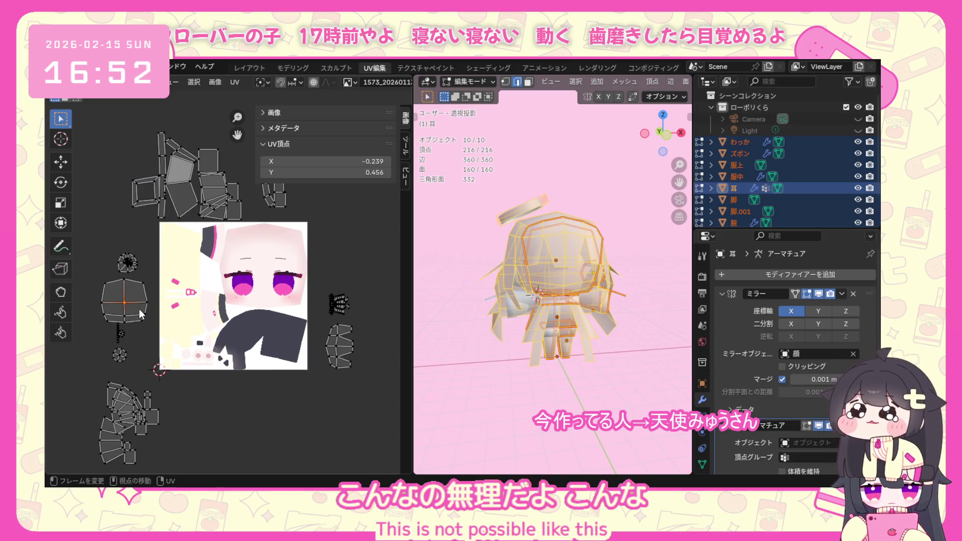
key(ctrl+l)
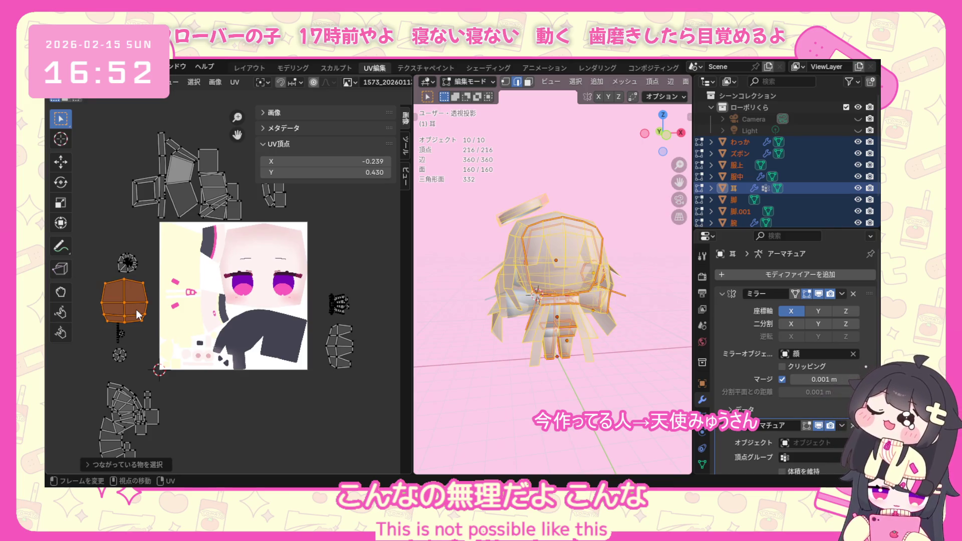
Move the face UV island over the painted face on the texture and enlarge it to cover it.
key(g)
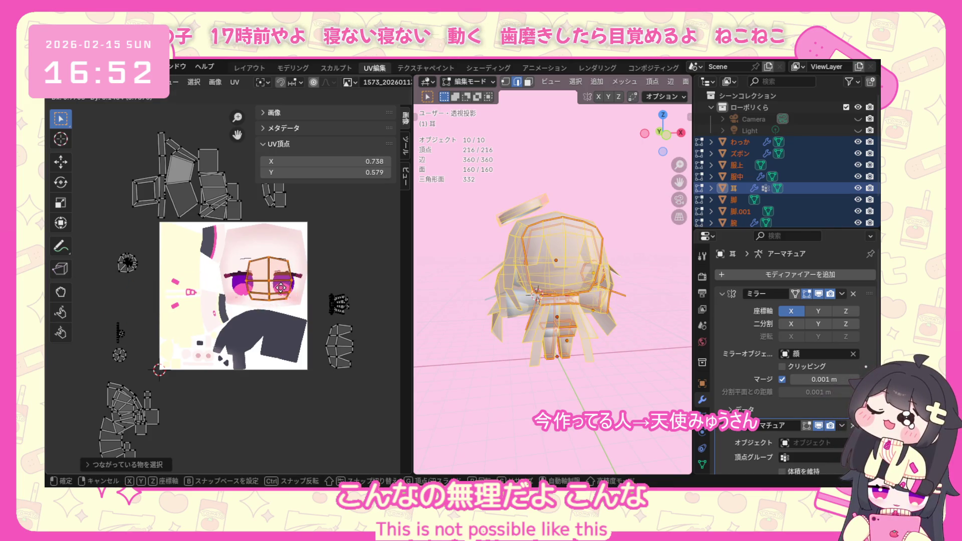
click(273, 280)
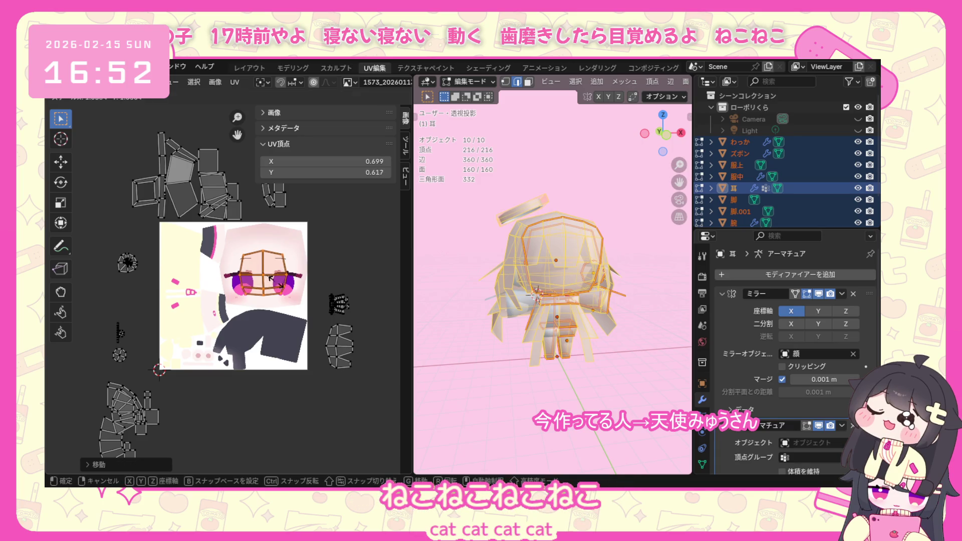
click(290, 290)
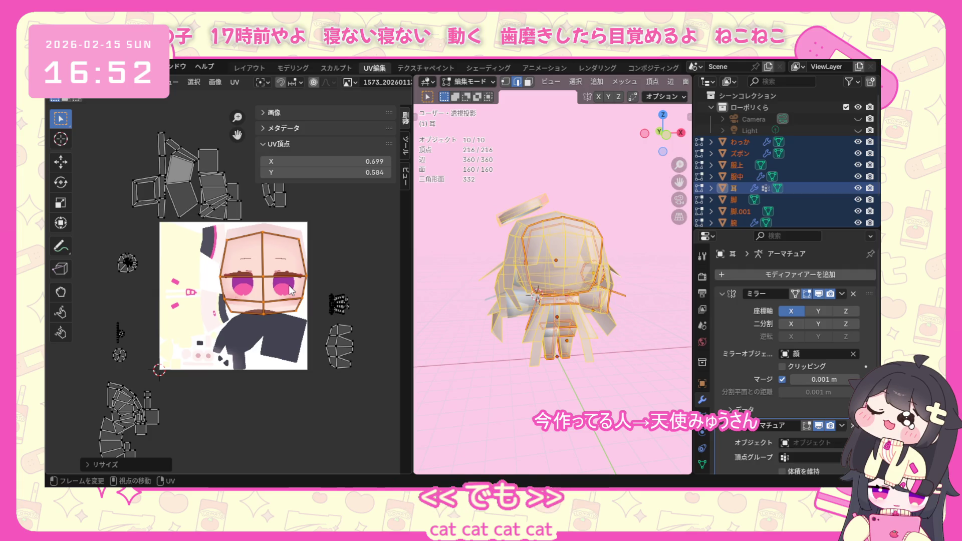
key(g)
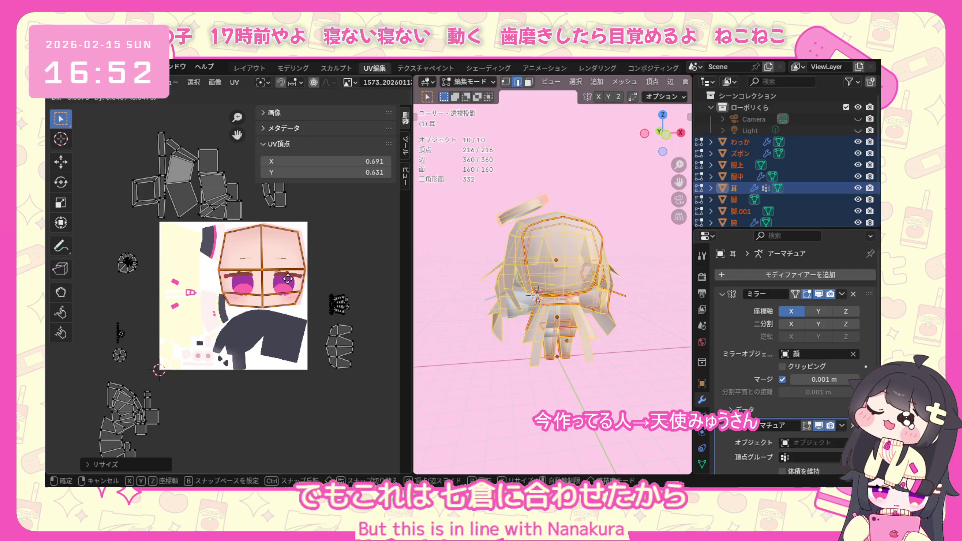
click(289, 278)
scroll(280, 281, up, 2)
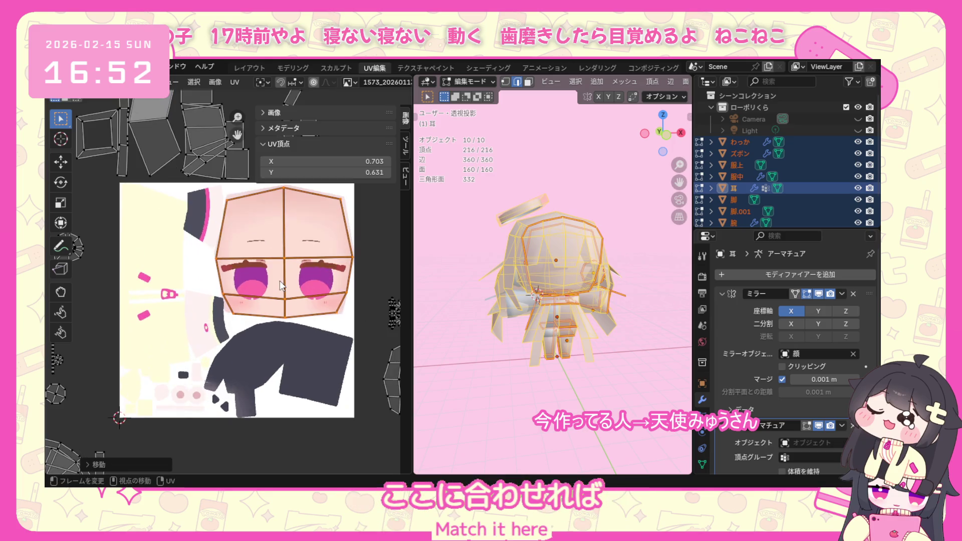
Nudge and slightly scale up the face island to fit, then select the small island to the right.
key(g)
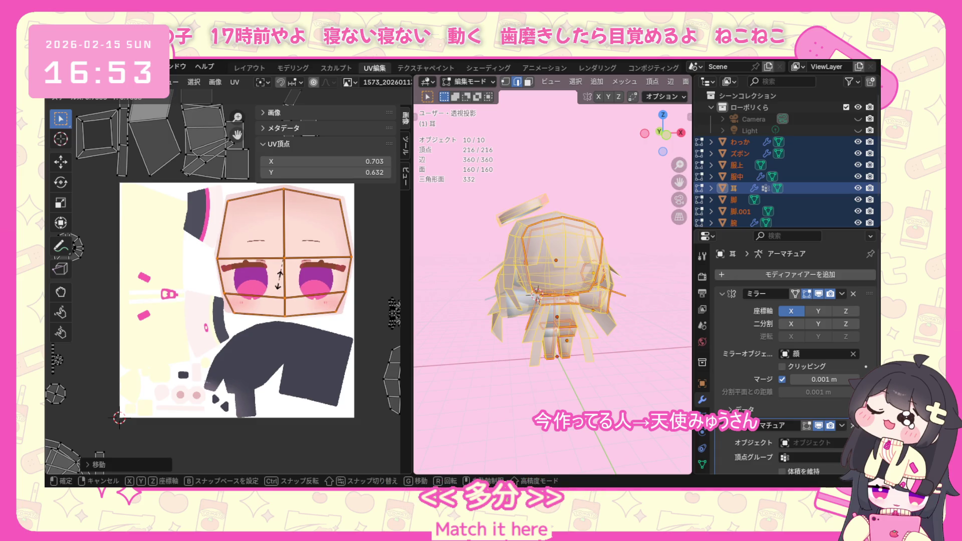
click(279, 278)
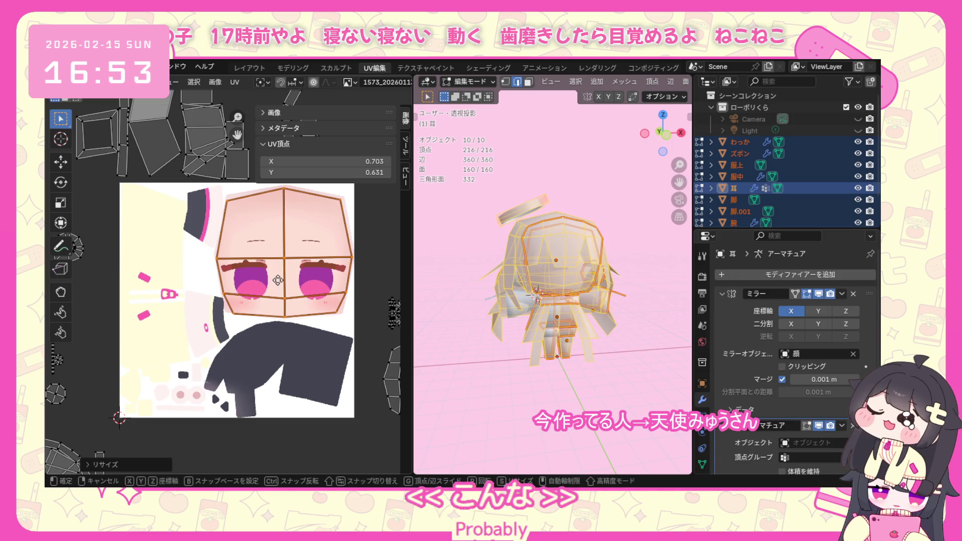
key(s)
click(279, 277)
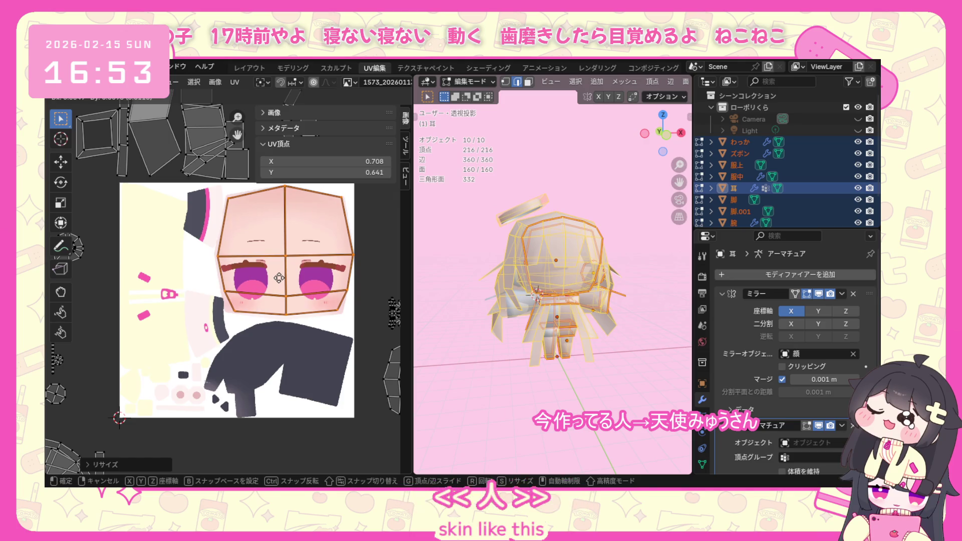
click(277, 279)
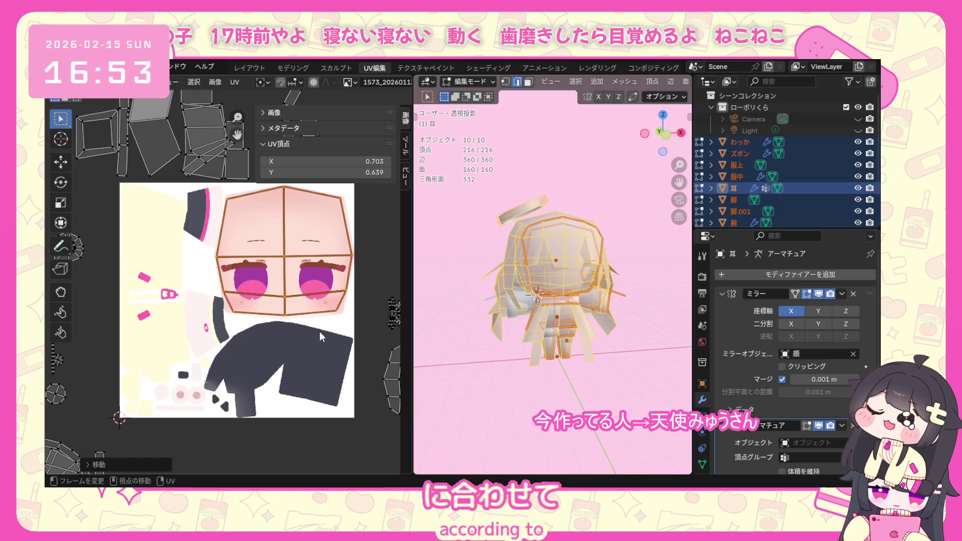
scroll(278, 320, down, 2)
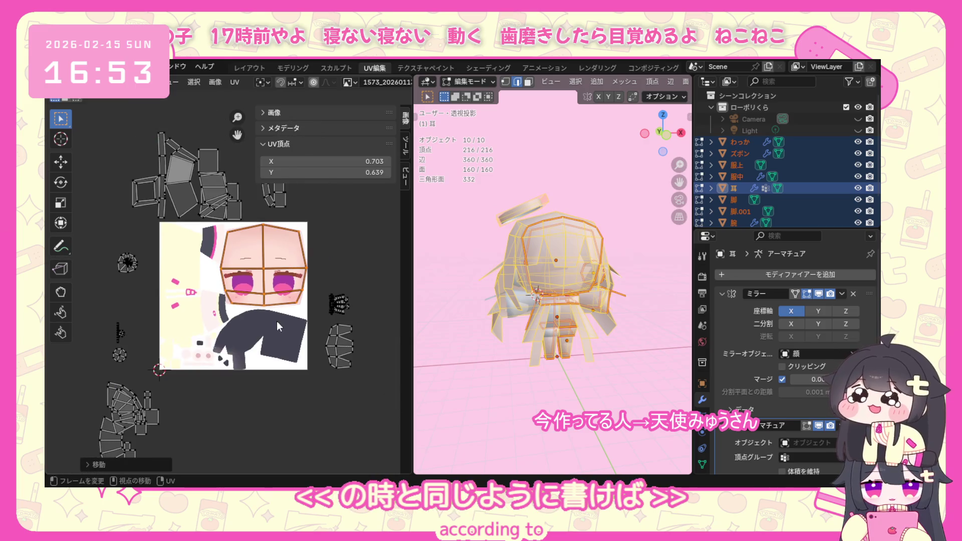
scroll(276, 321, up, 1)
drag(345, 326, 401, 395)
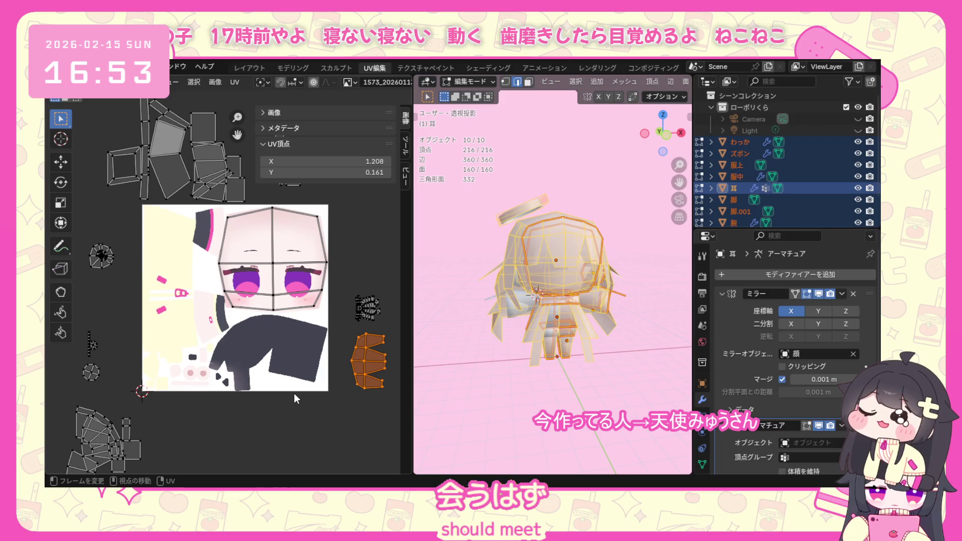
Rotate the small island and place it over the dark area below the face, then select all islands.
key(r)
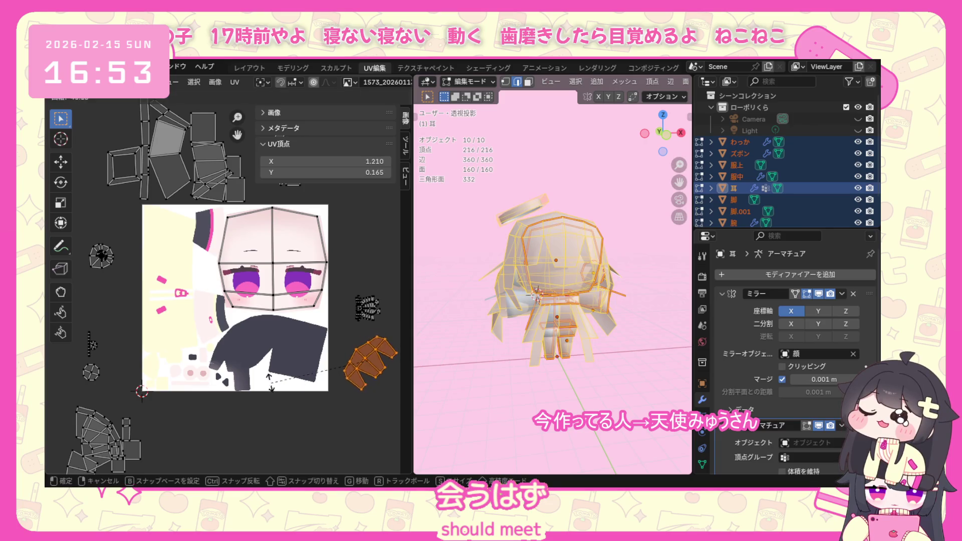
click(260, 293)
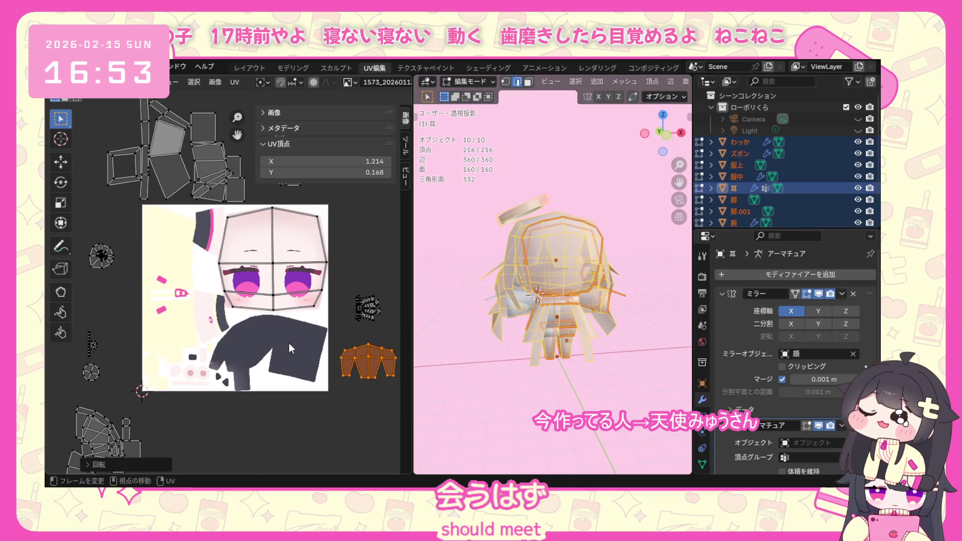
key(g)
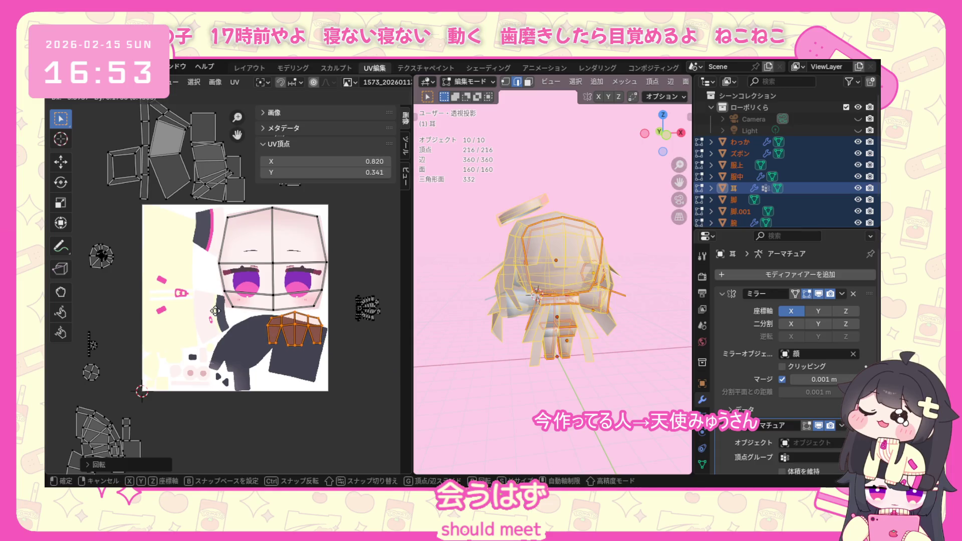
click(216, 311)
drag(367, 302, 382, 325)
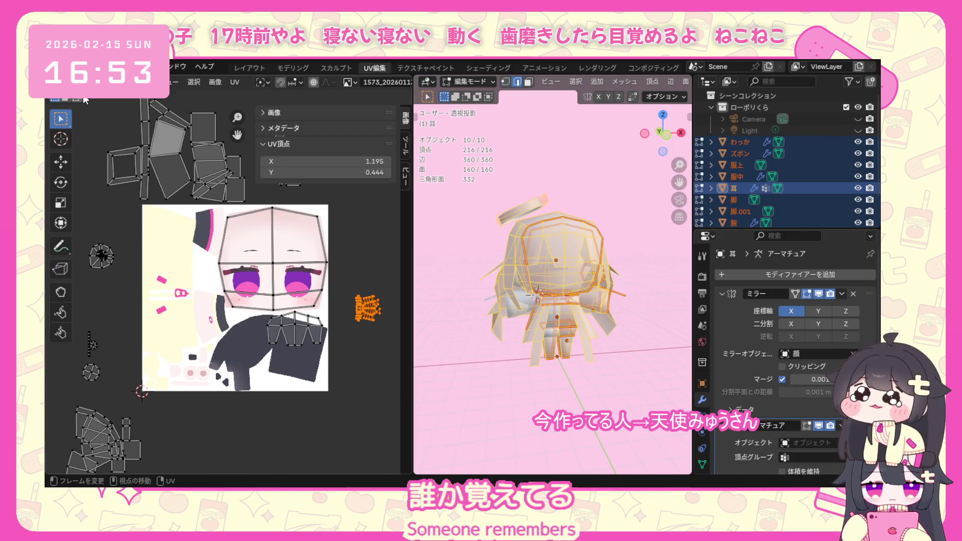
key(a)
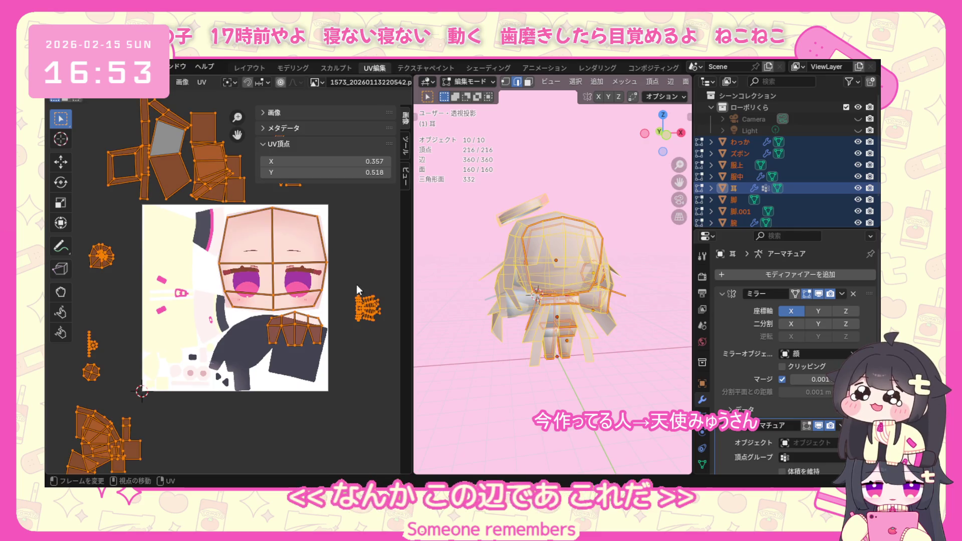
click(388, 337)
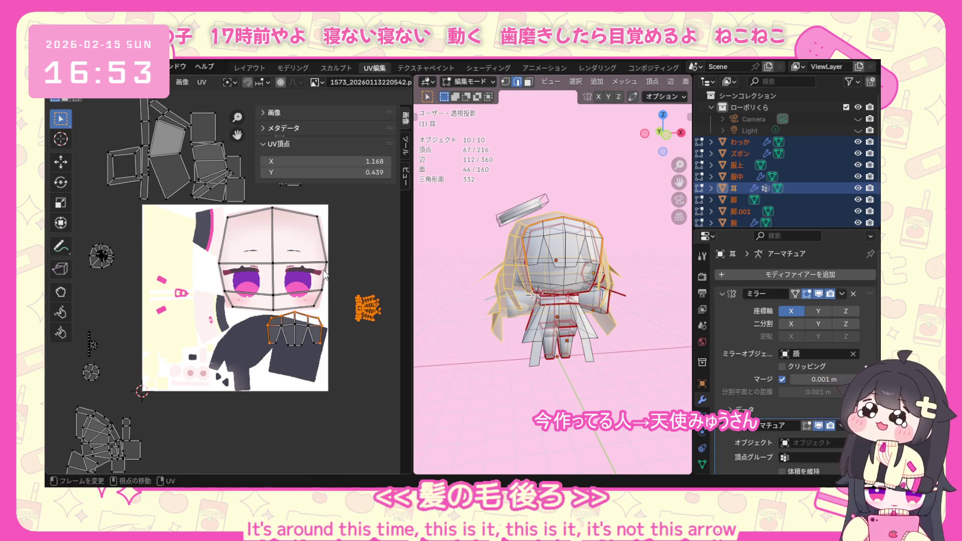
key(g)
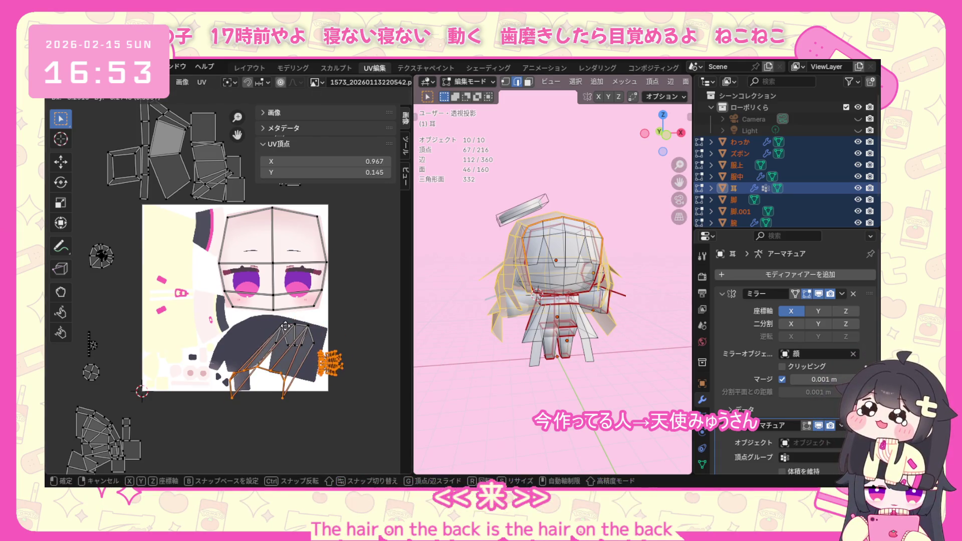
click(329, 322)
drag(352, 289, 402, 343)
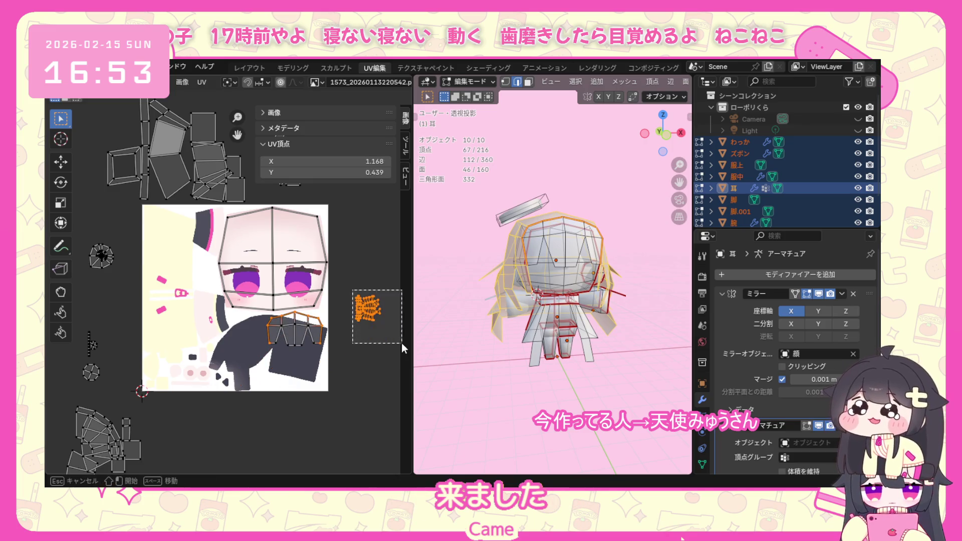
click(360, 282)
drag(342, 287, 395, 332)
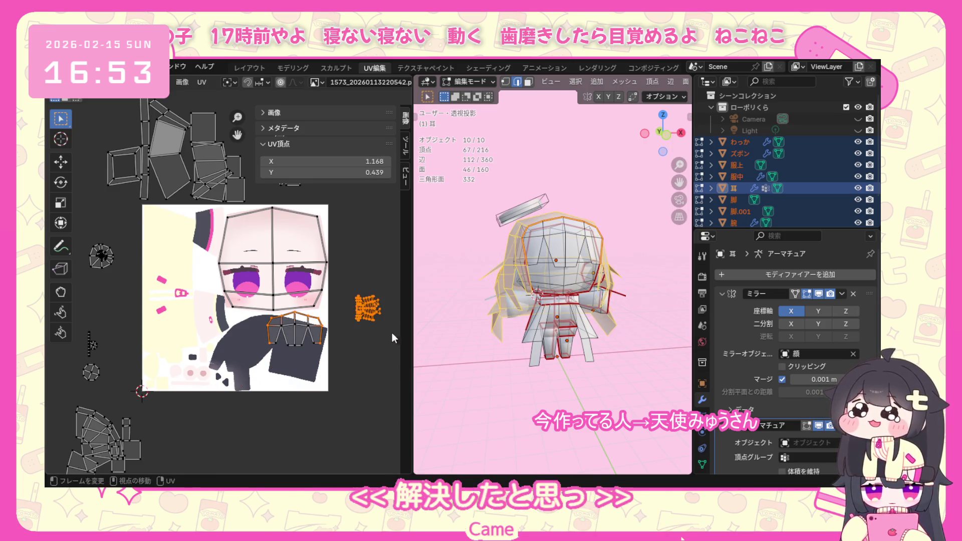
click(358, 311)
key(l)
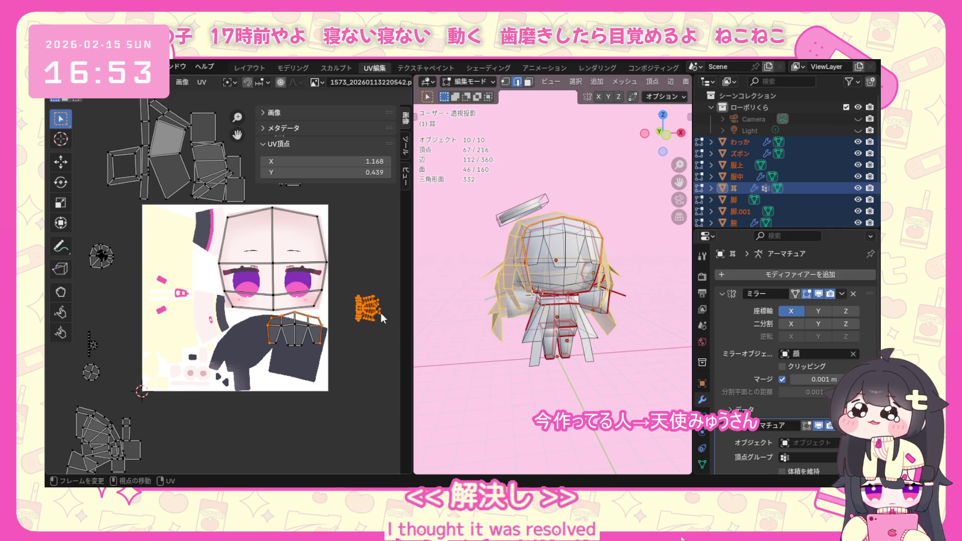
key(shift+l)
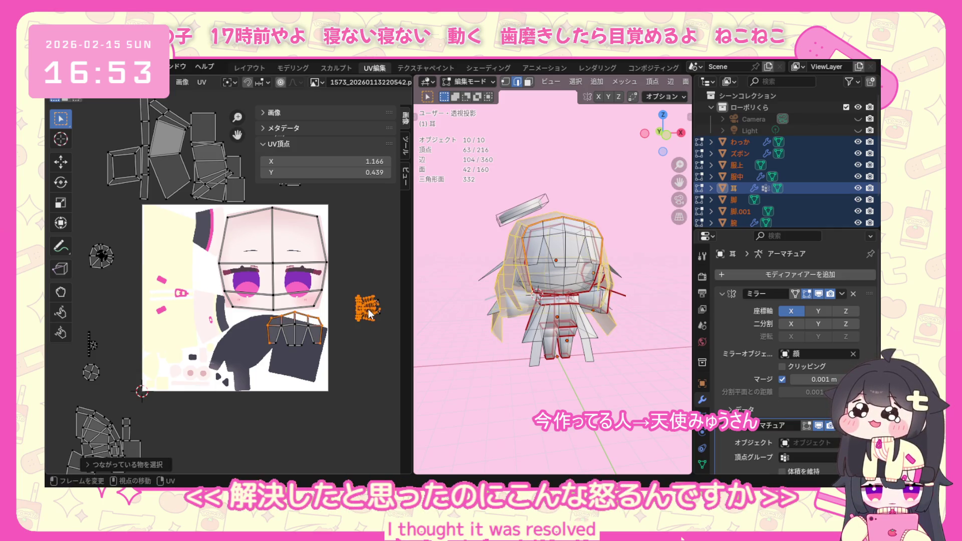
click(369, 314)
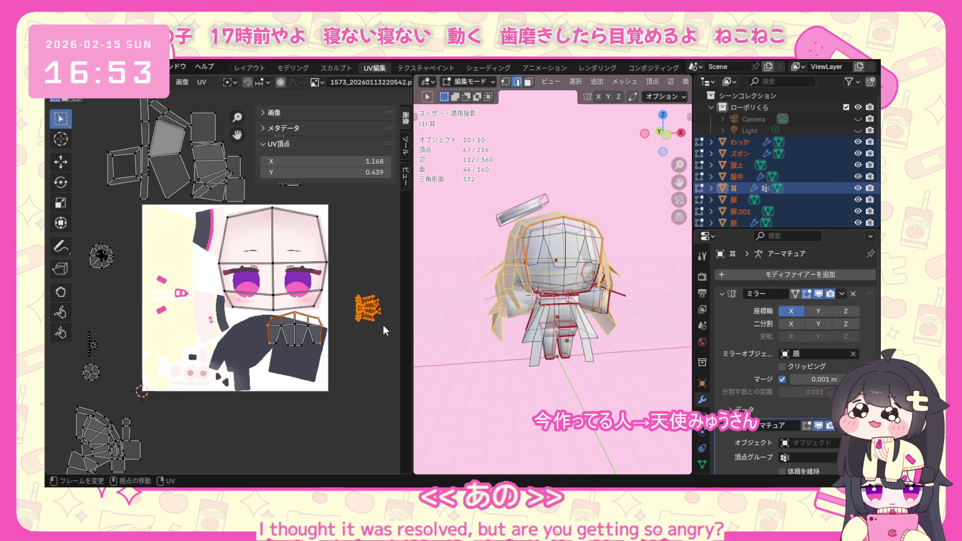
drag(381, 329, 400, 344)
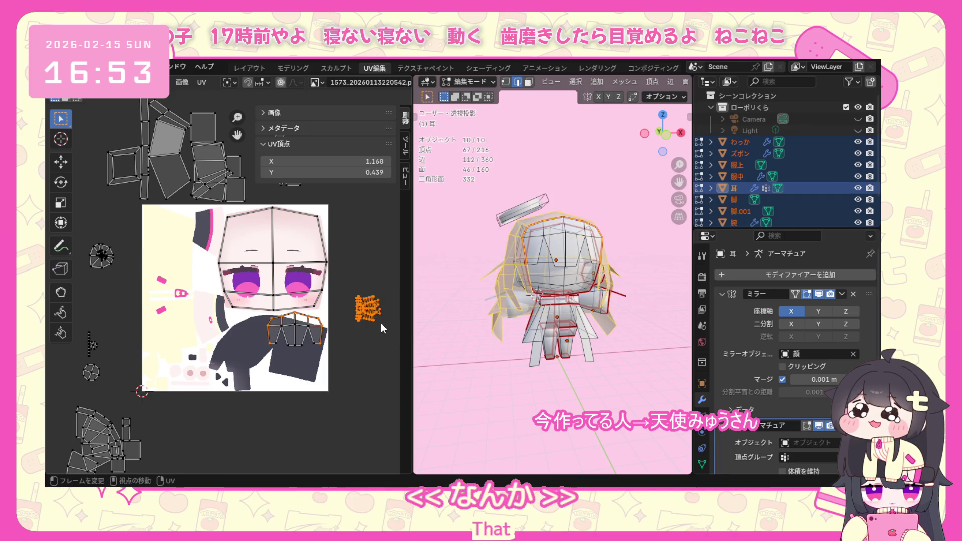
key(ctrl+l)
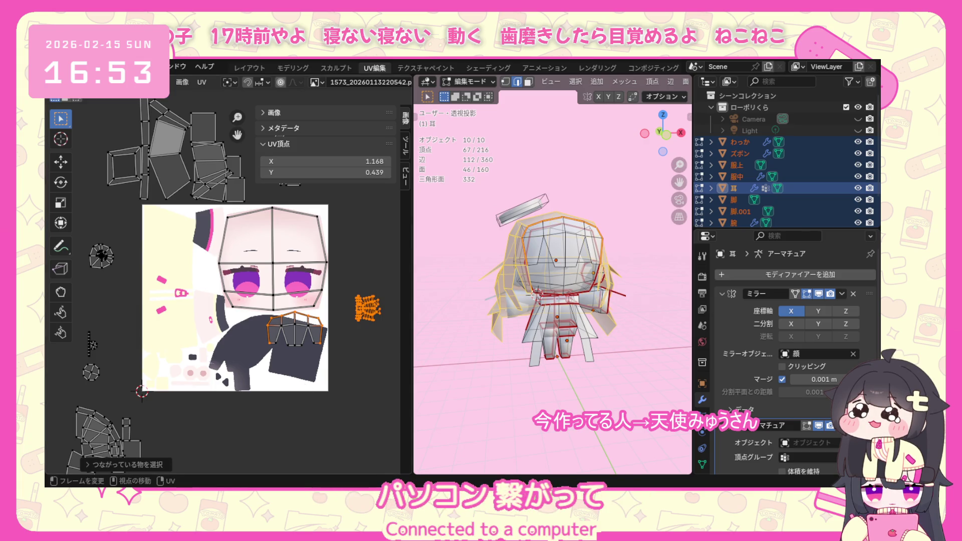
Select the small island, toggle UV Sync Selection off and on, and switch to face select mode.
click(370, 286)
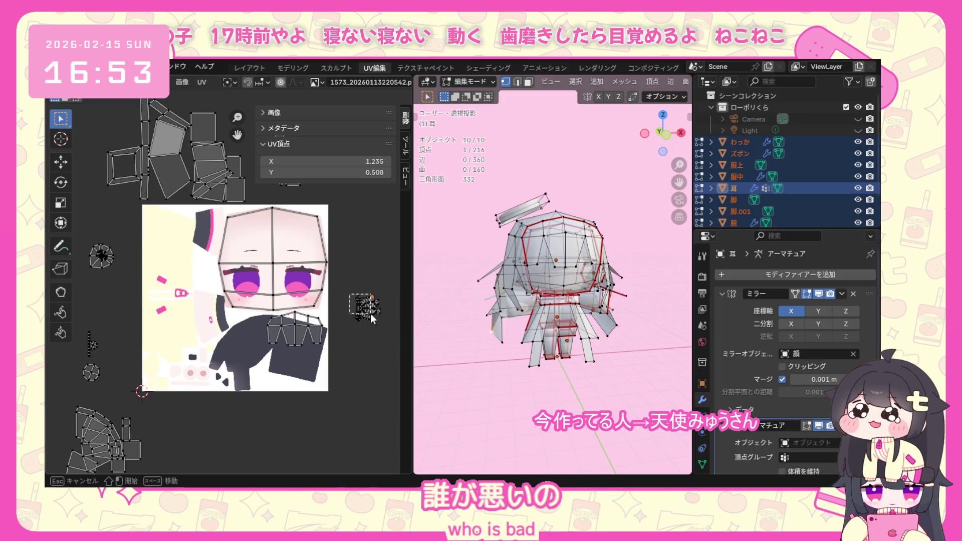
drag(371, 313, 377, 309)
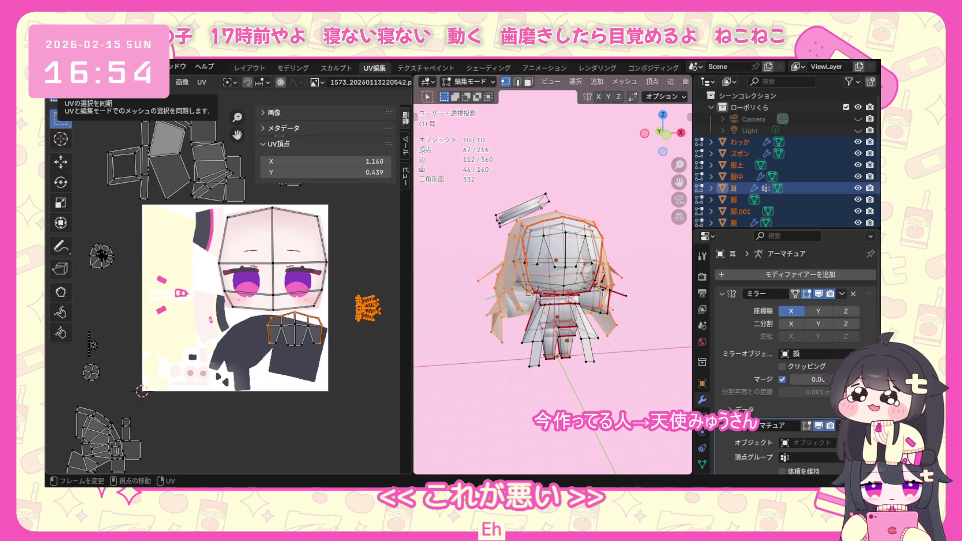
click(69, 82)
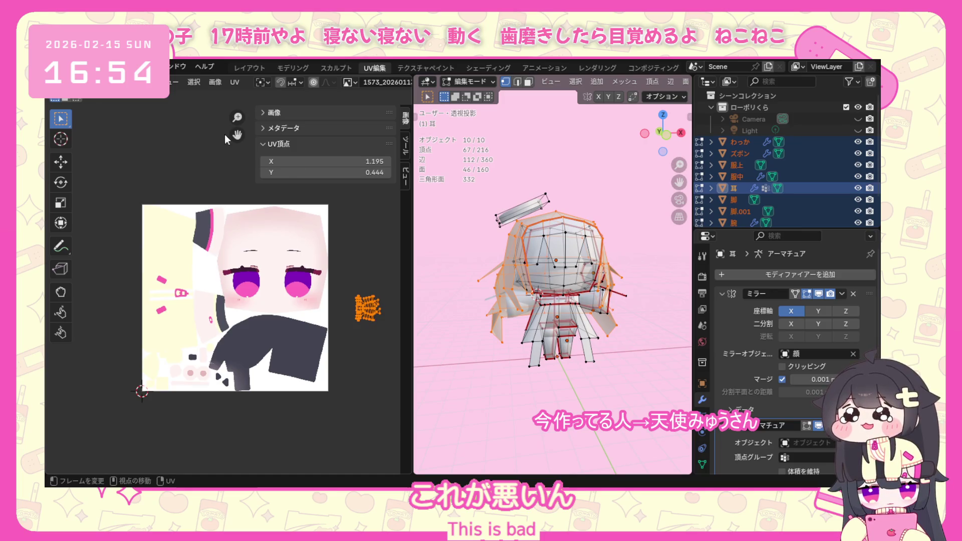
click(280, 81)
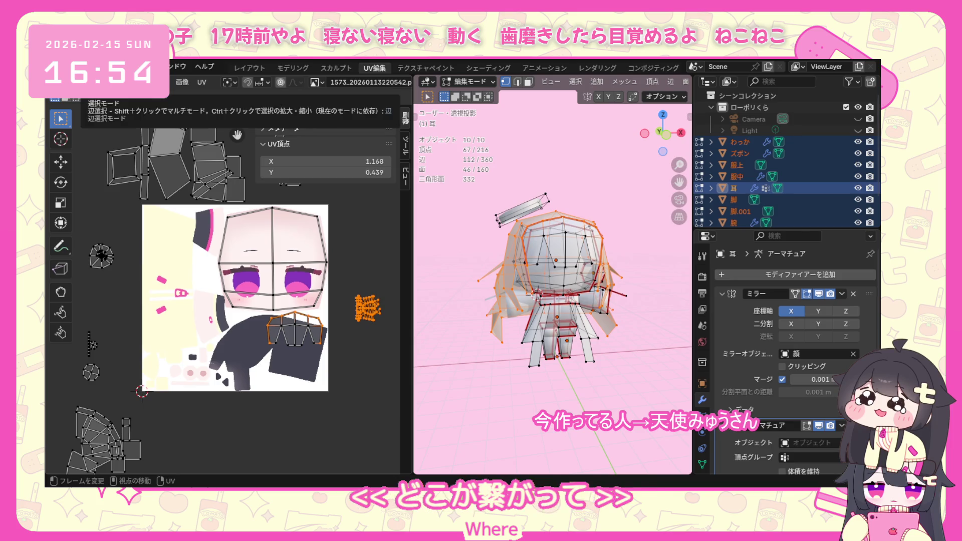
key(3)
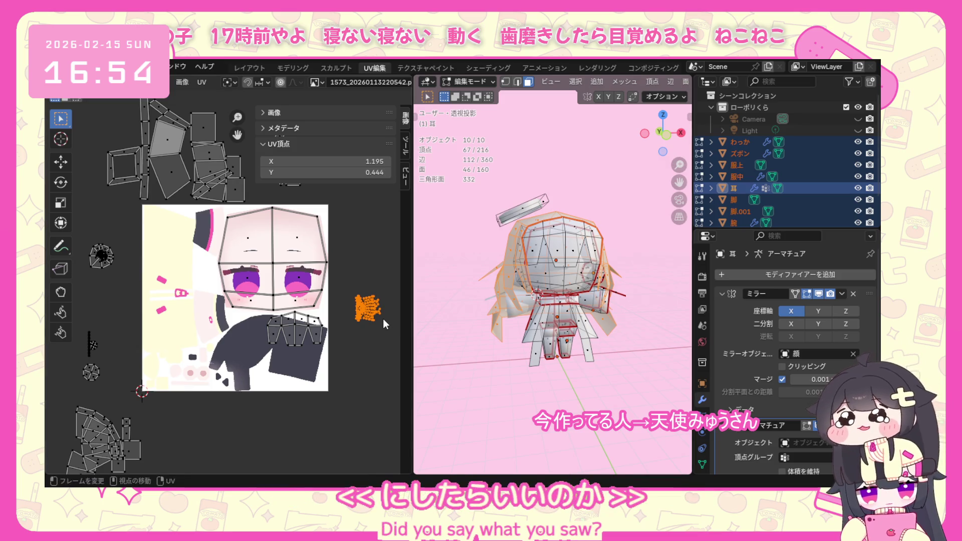
Move the back-hair island onto the texture's lower-right corner, then select the island beneath the face.
key(g)
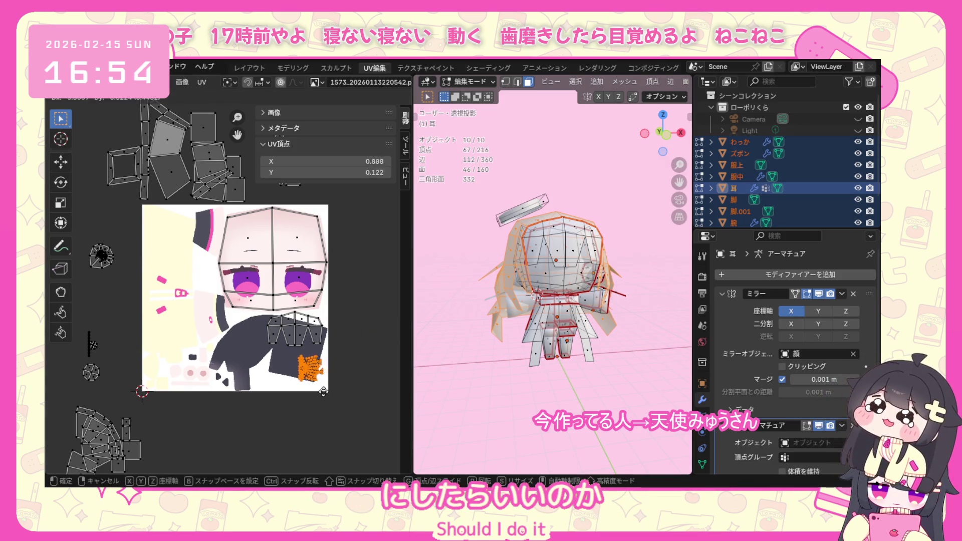
click(325, 398)
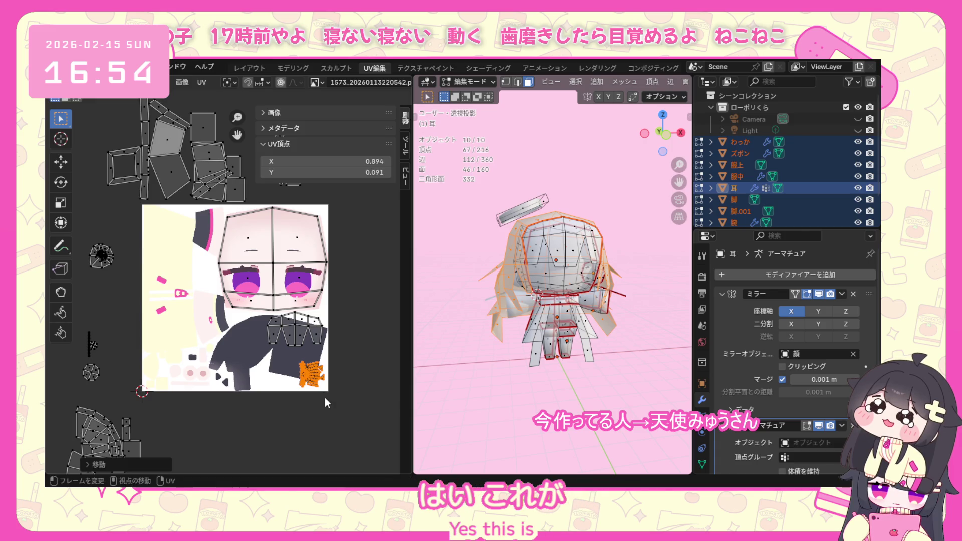
key(g)
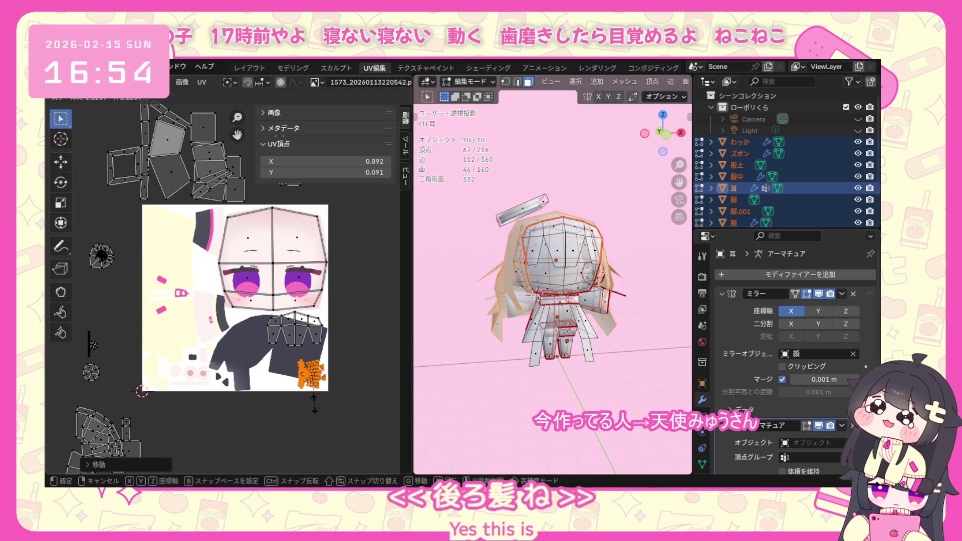
right_click(311, 407)
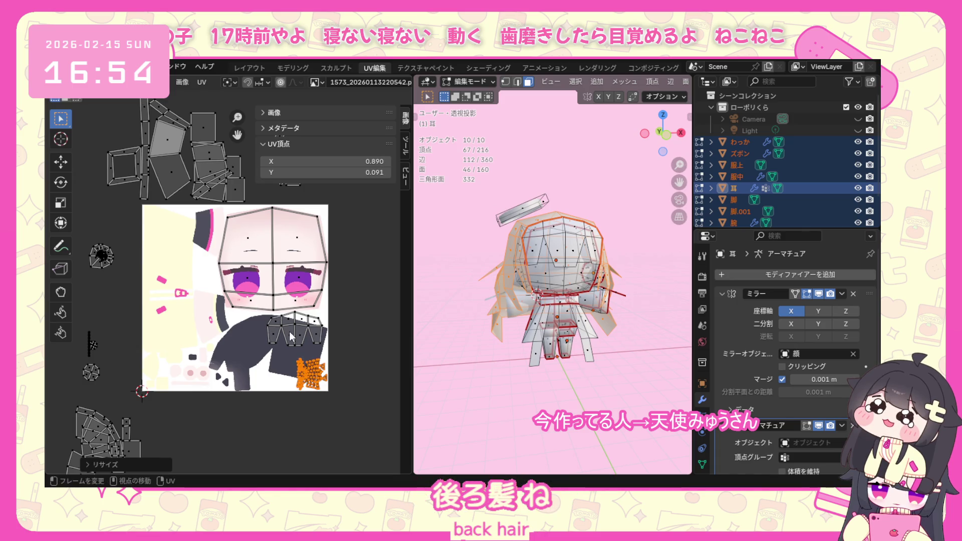
key(l)
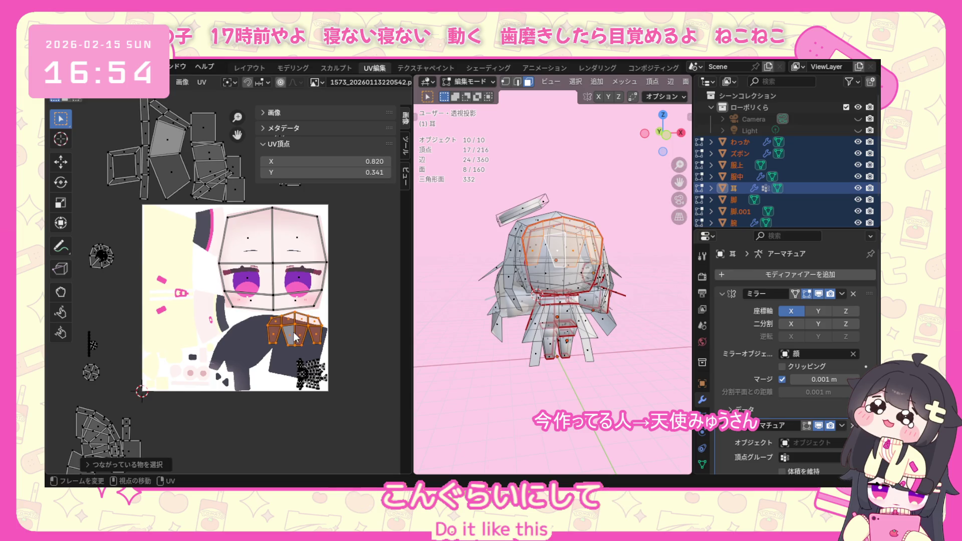
Scale up the island beneath the face over the dark area, then select the lower-left leg islands.
key(s)
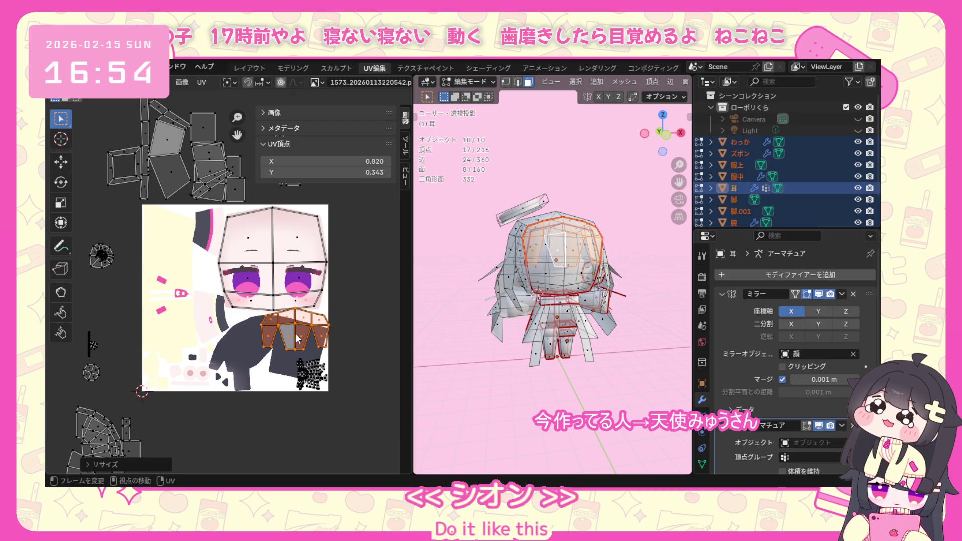
click(291, 346)
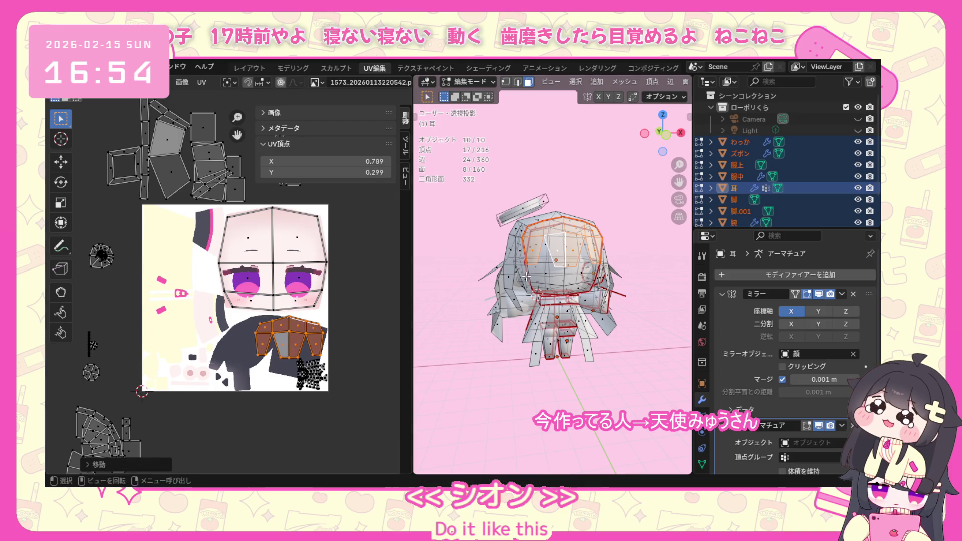
scroll(143, 407, down, 1)
scroll(158, 407, down, 1)
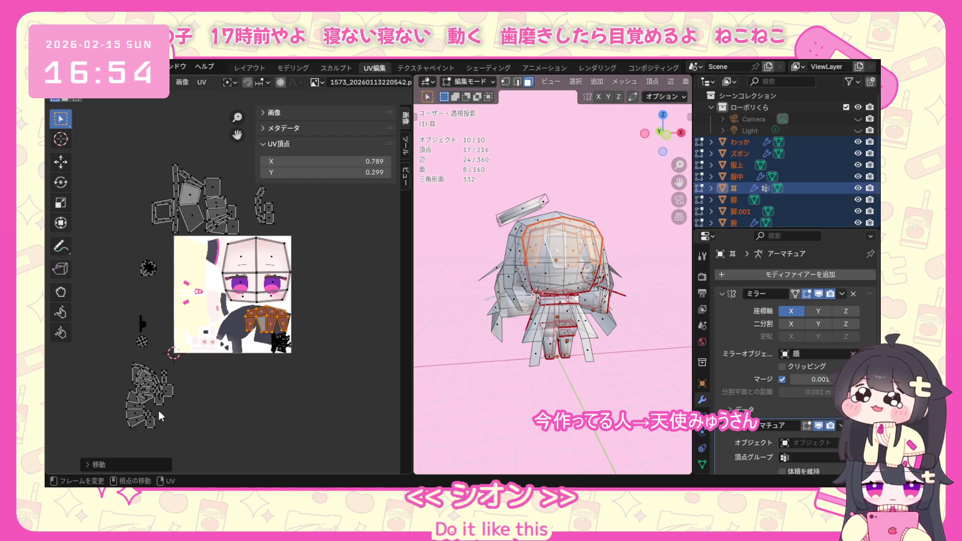
drag(106, 443, 182, 357)
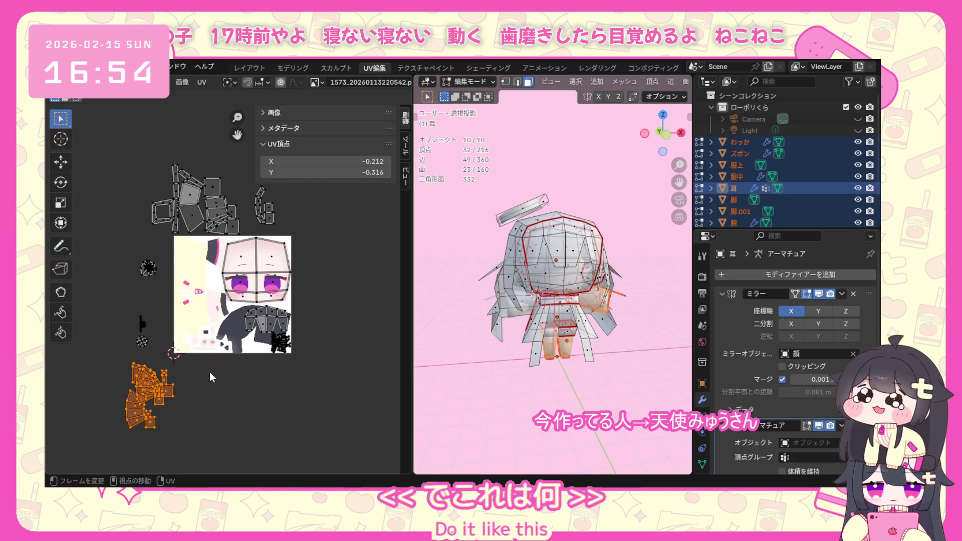
Move the lower-left fan island onto the striped fan artwork beside the face.
click(131, 436)
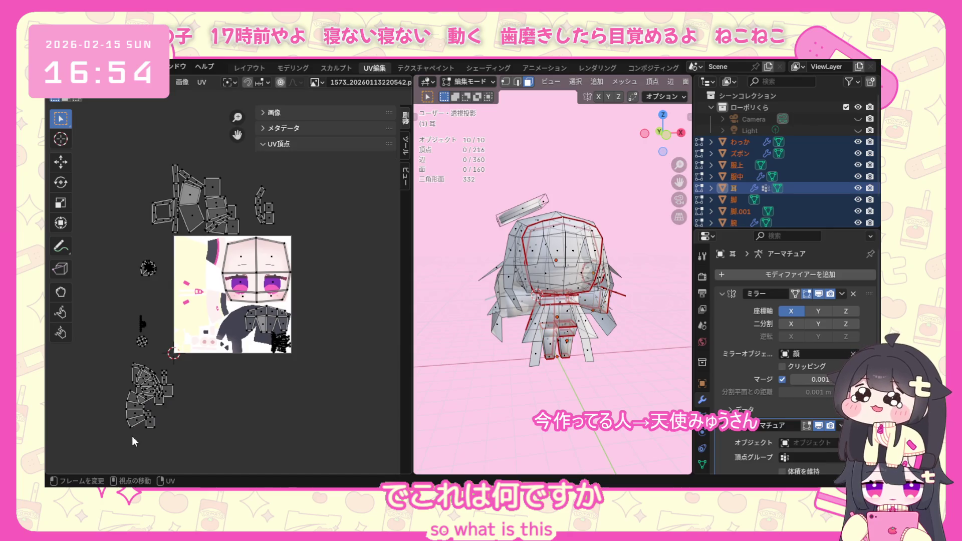
key(l)
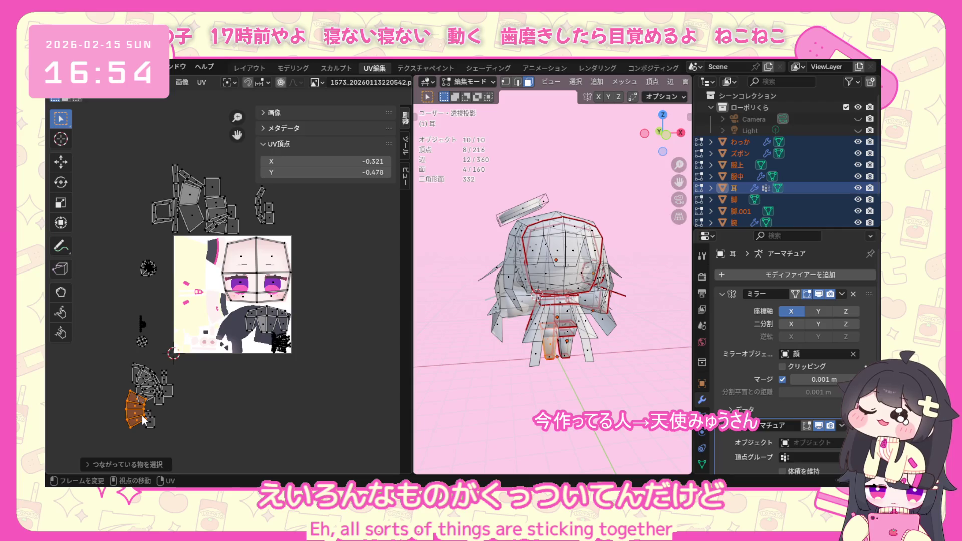
key(g)
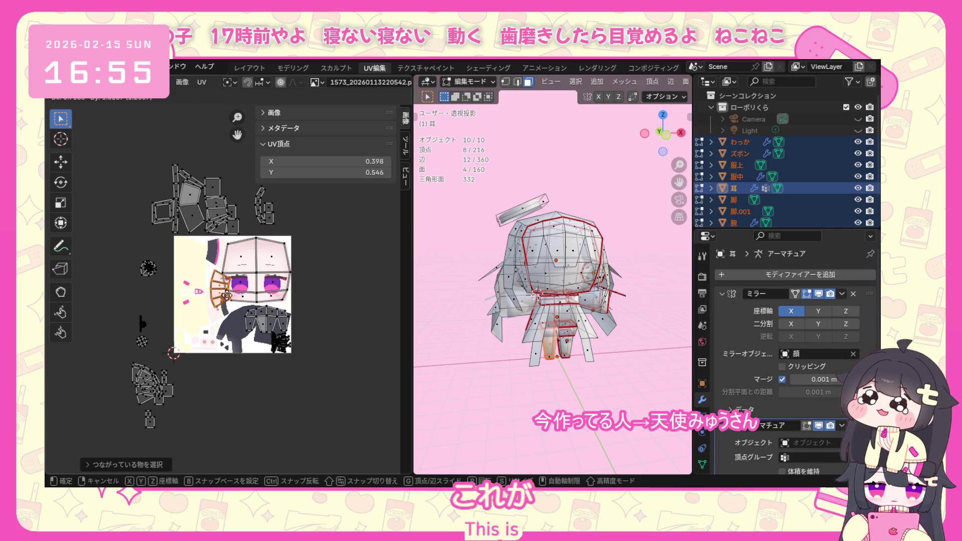
click(223, 310)
scroll(224, 310, up, 2)
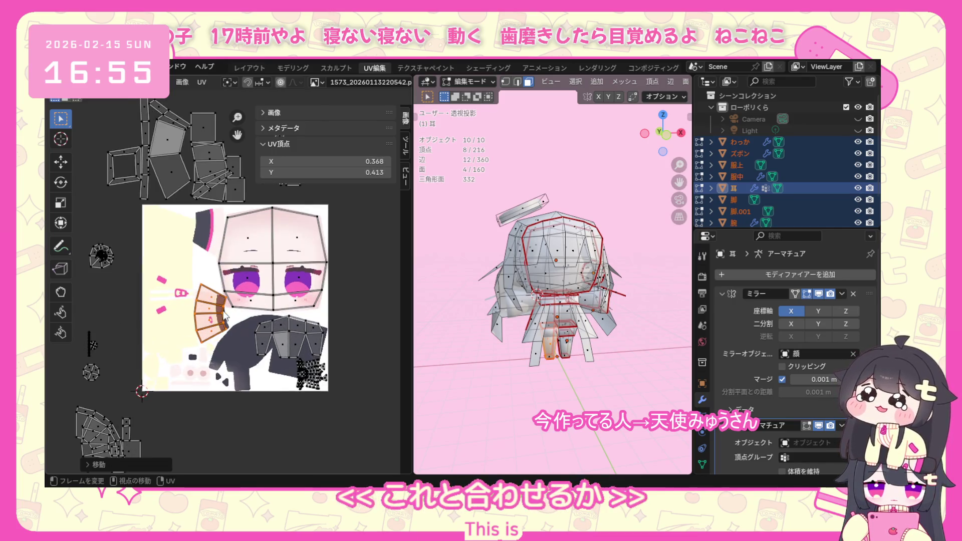
scroll(227, 310, up, 3)
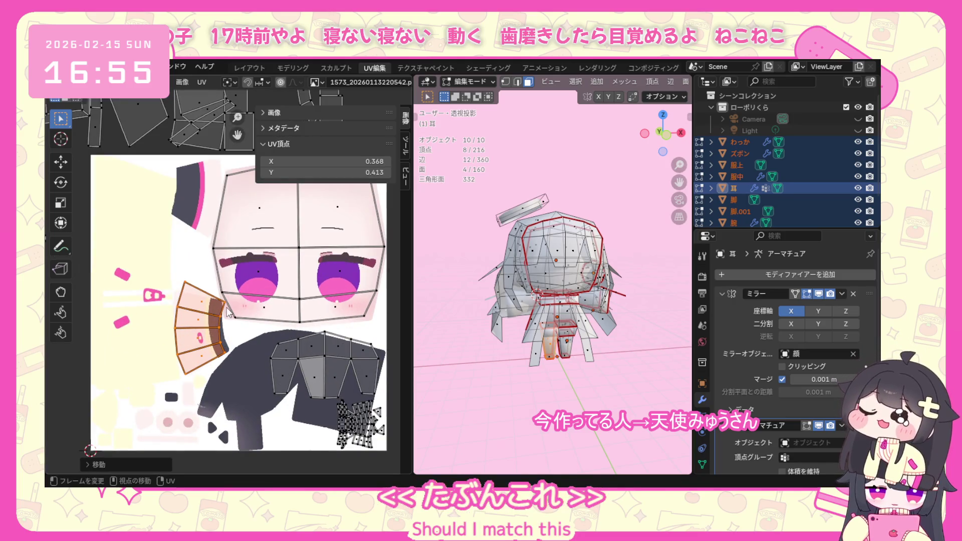
scroll(217, 305, down, 3)
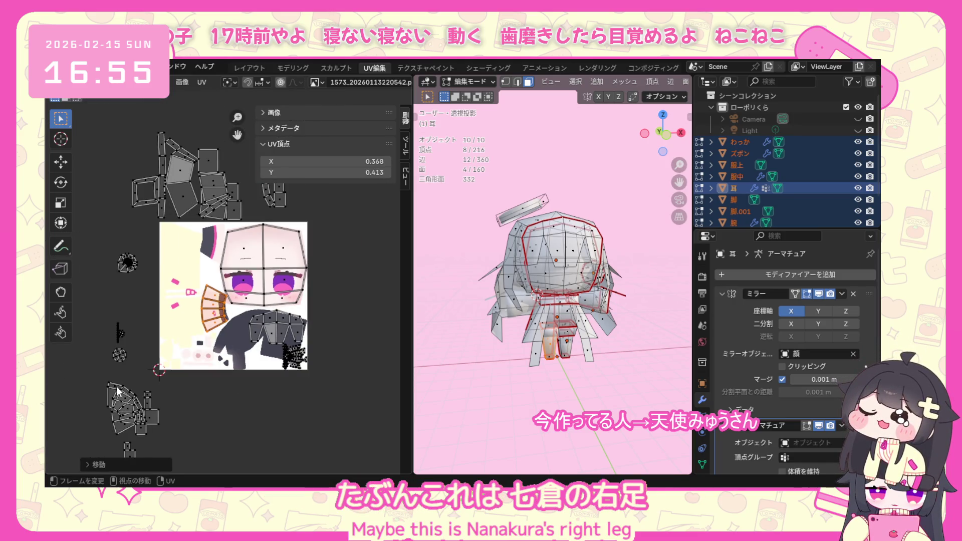
key(l)
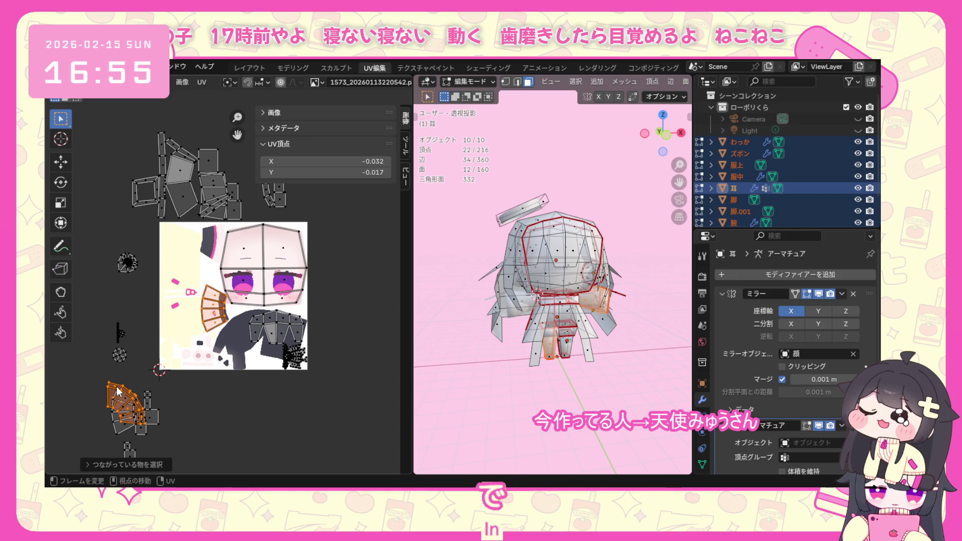
Drop the second fan island onto the texture and scale it down just below the first fan.
key(alt+a)
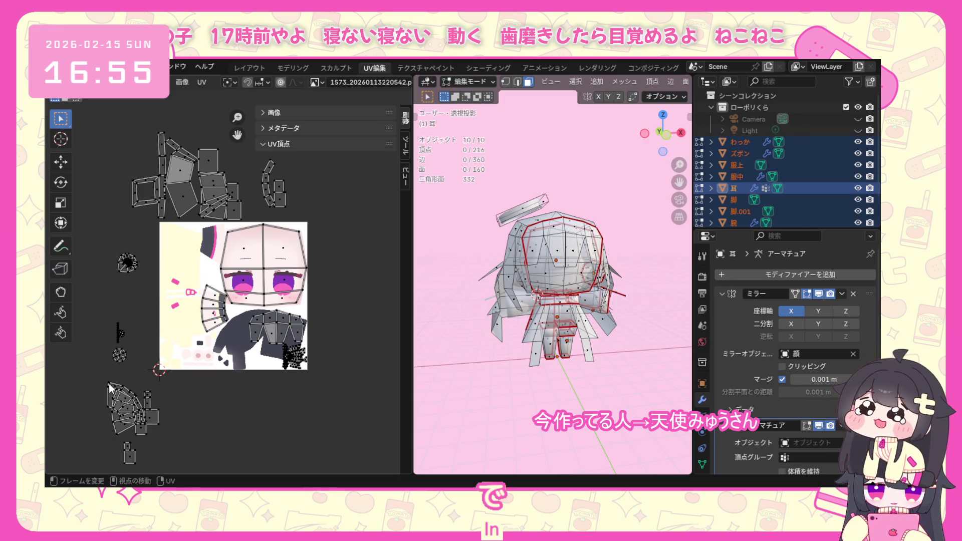
key(l)
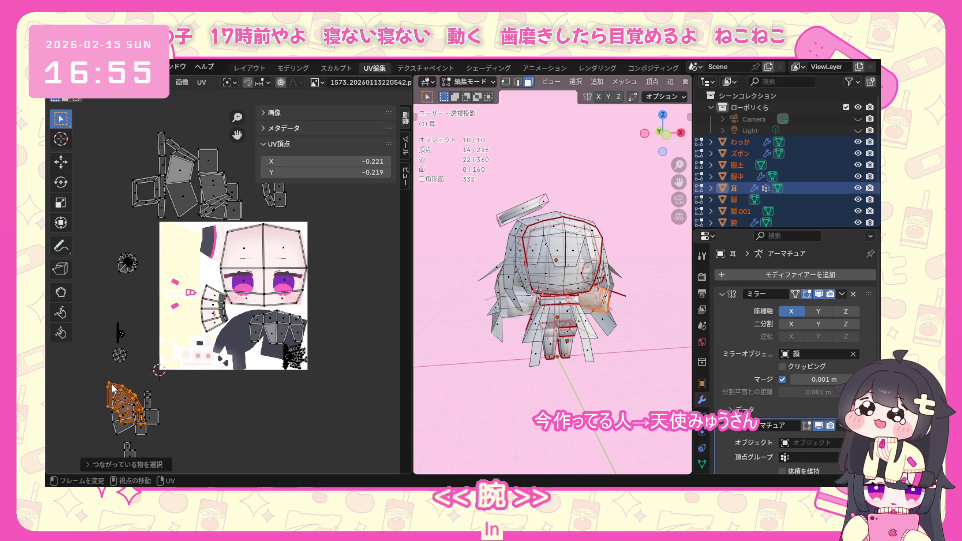
scroll(112, 389, up, 1)
key(g)
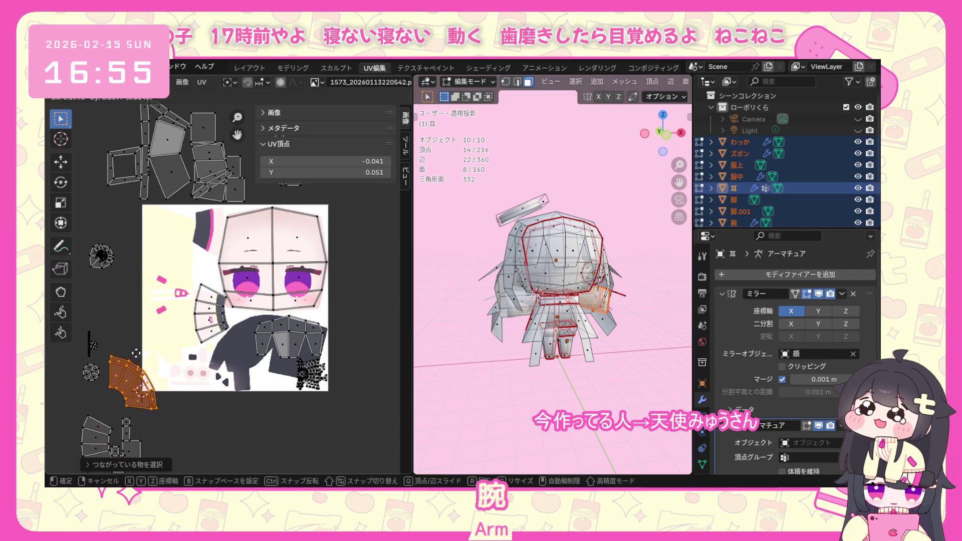
click(181, 316)
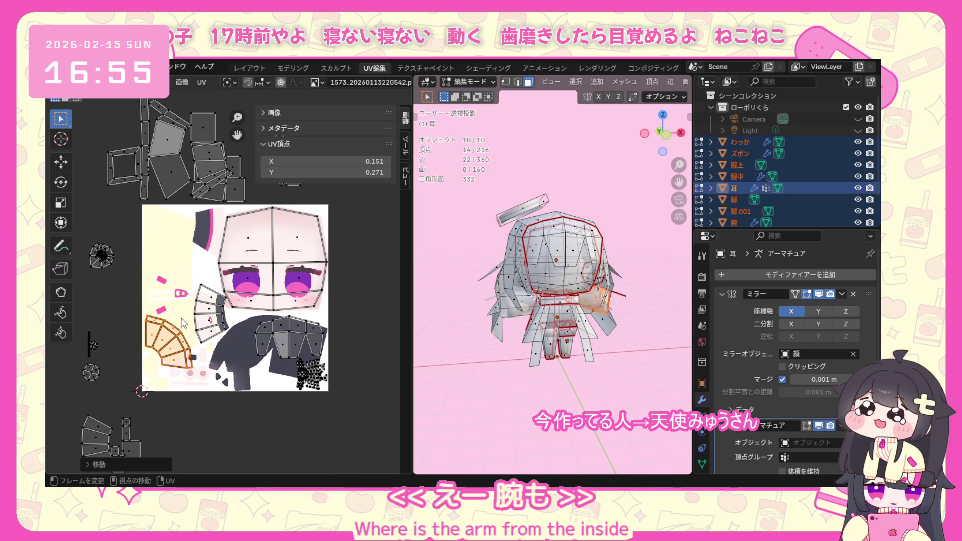
key(s)
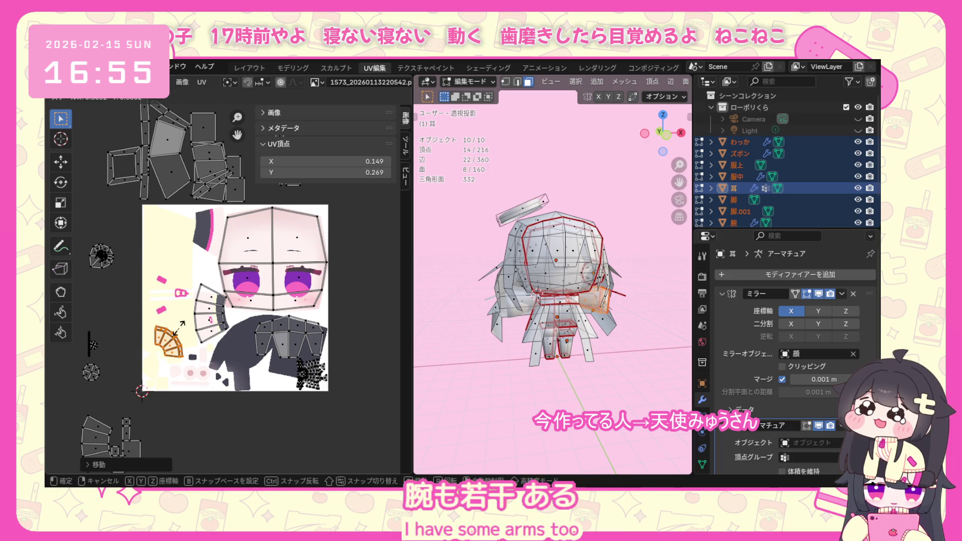
click(177, 326)
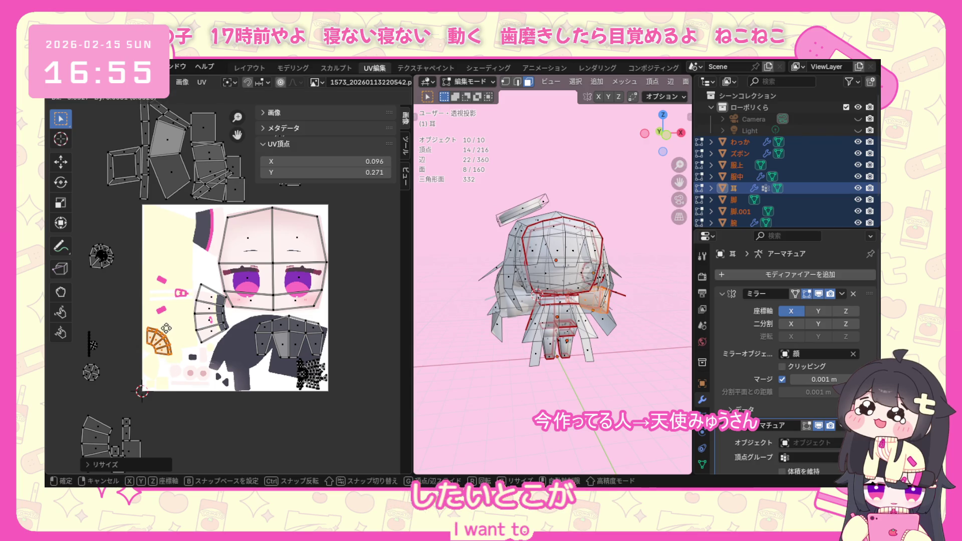
scroll(156, 392, down, 1)
key(l)
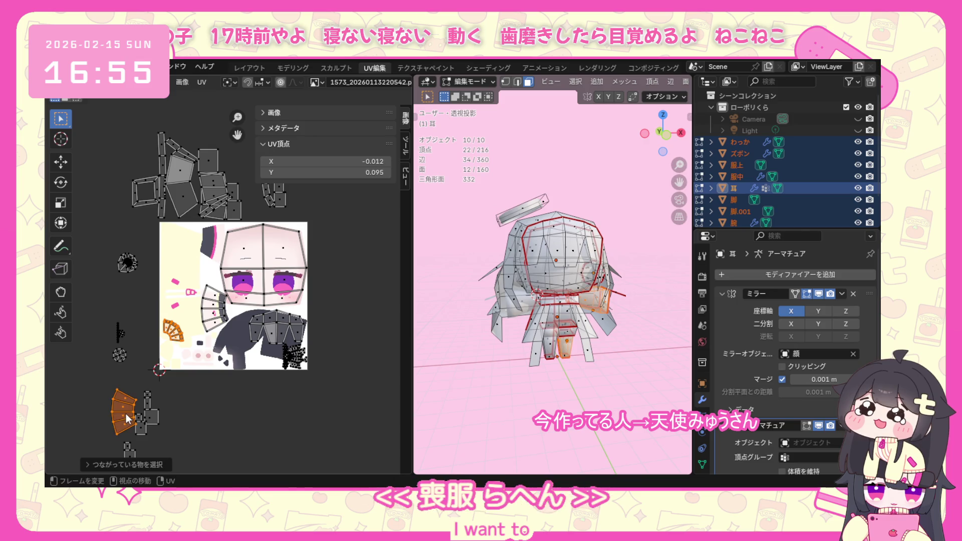
key(alt+a)
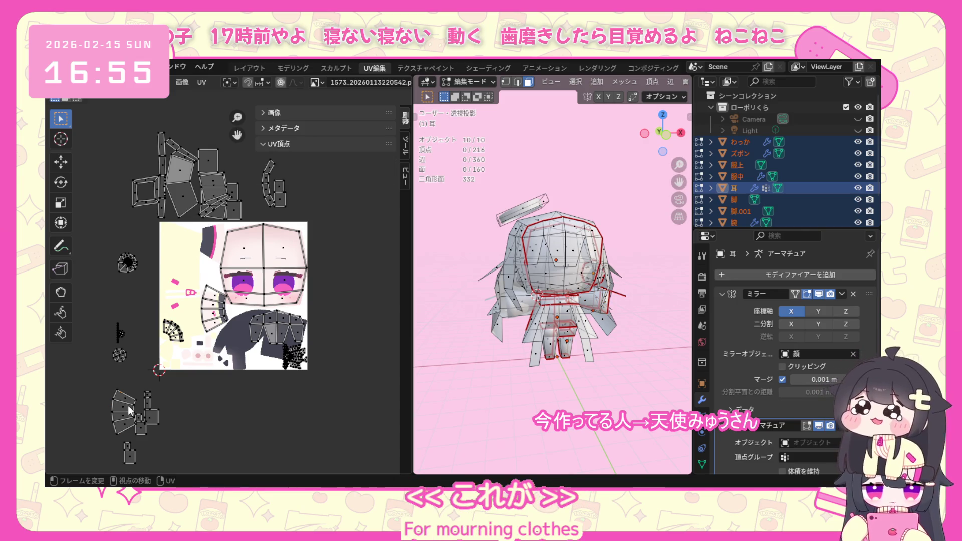
Move and rotate the next fan island onto the strip at the face's upper left.
key(l)
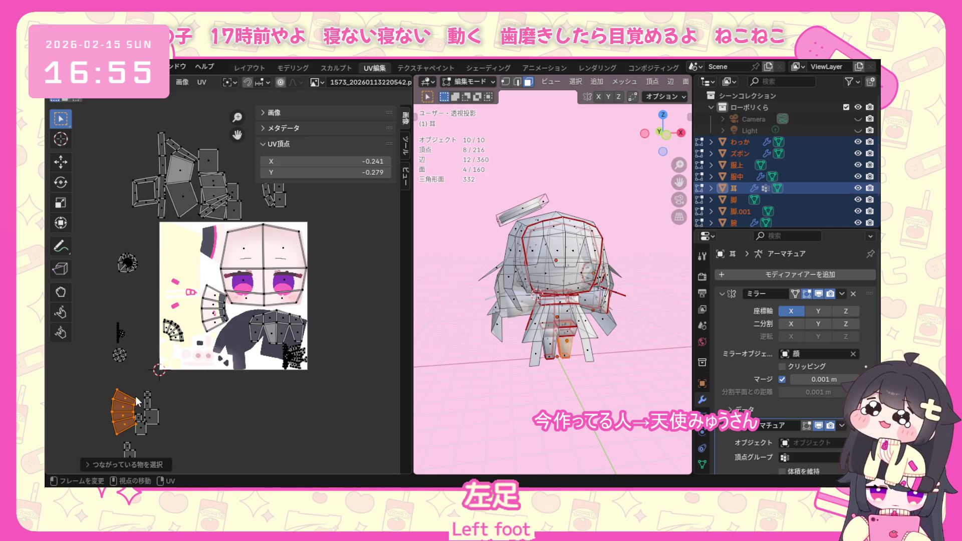
key(g)
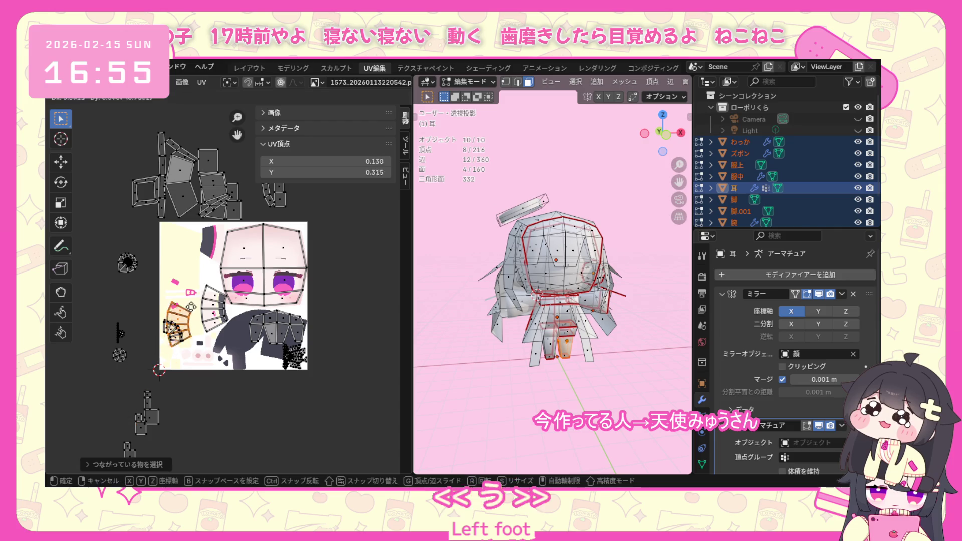
click(225, 235)
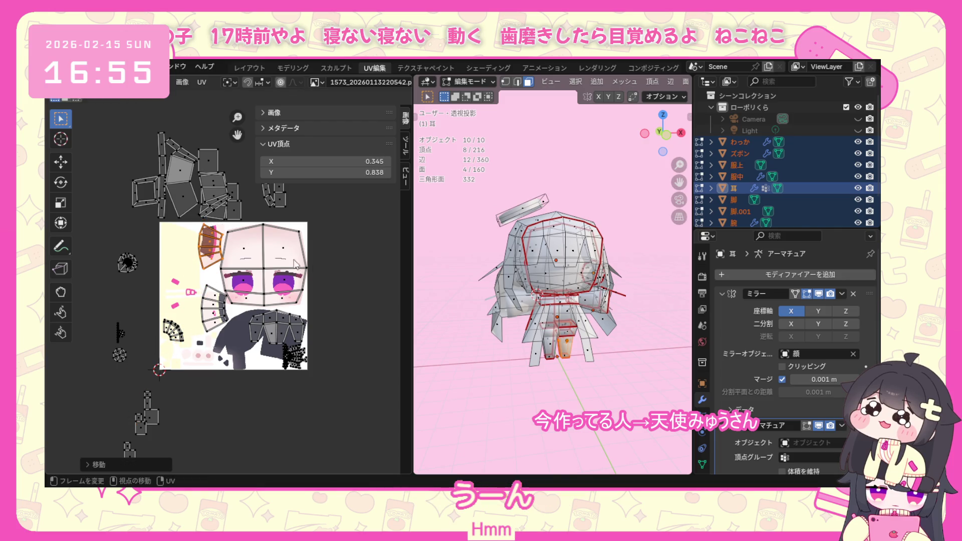
key(r)
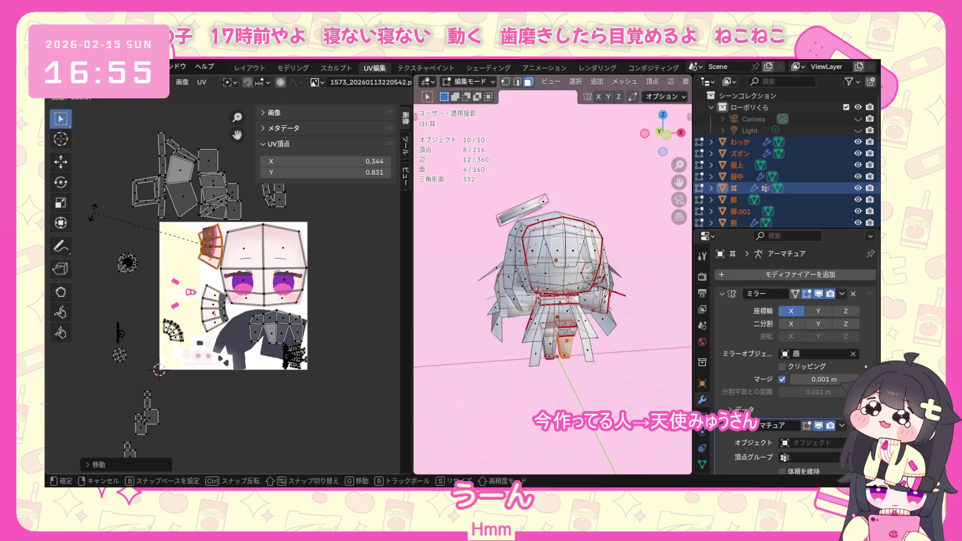
click(92, 214)
scroll(190, 225, up, 2)
key(g)
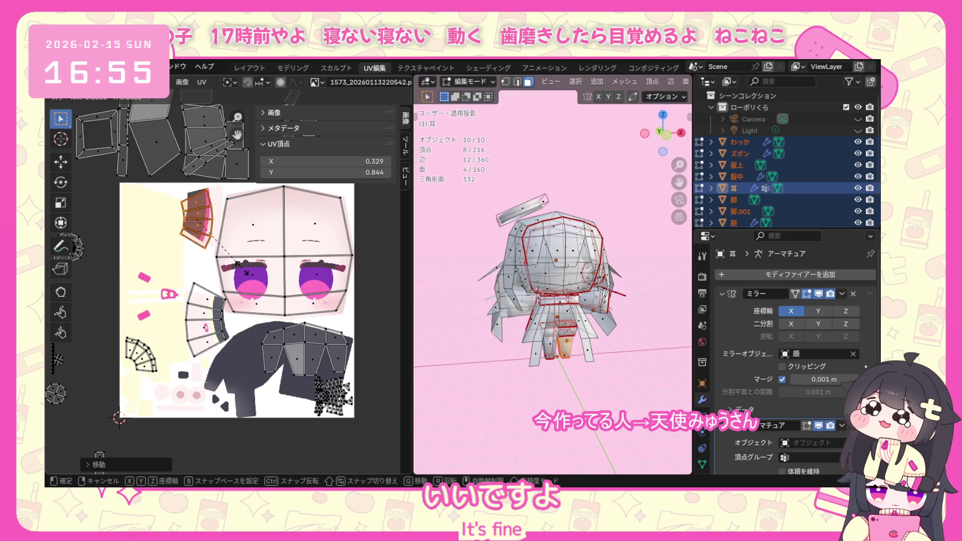
click(252, 269)
key(s)
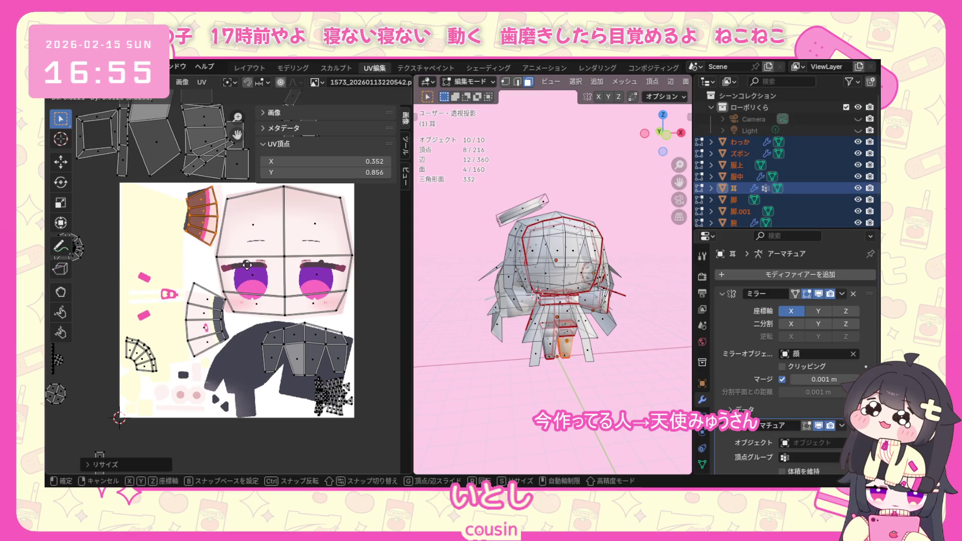
key(Escape)
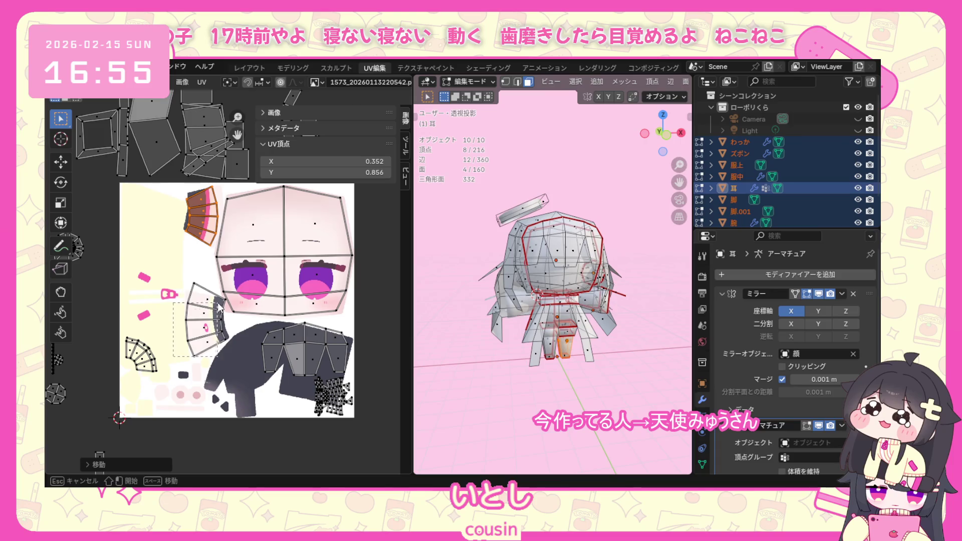
Rotate, resize and reposition the lower fan island upright against the face's left edge.
click(214, 340)
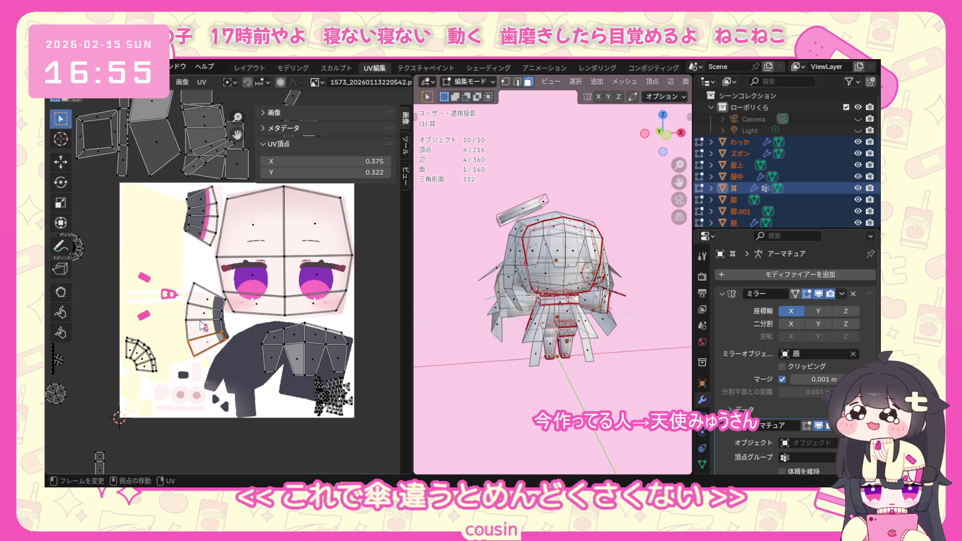
key(ctrl+l)
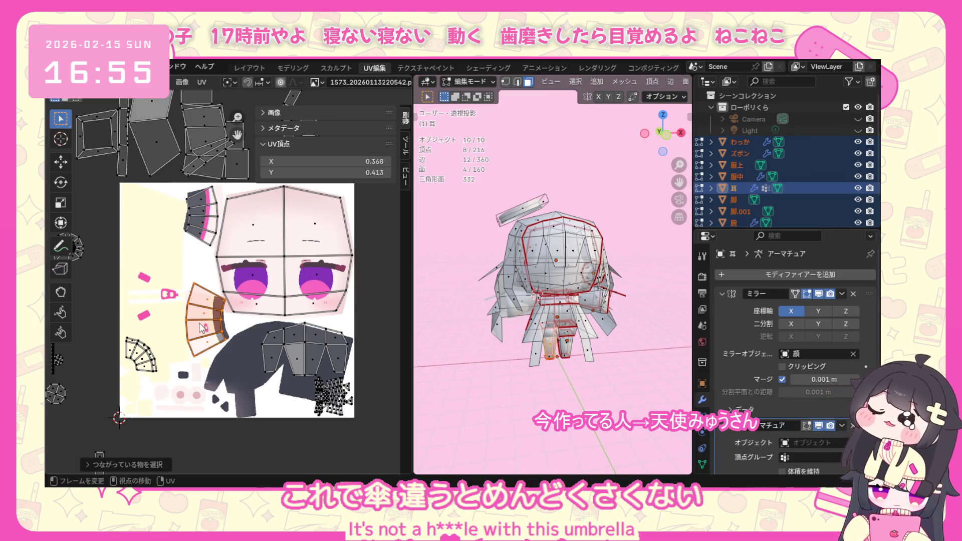
key(r)
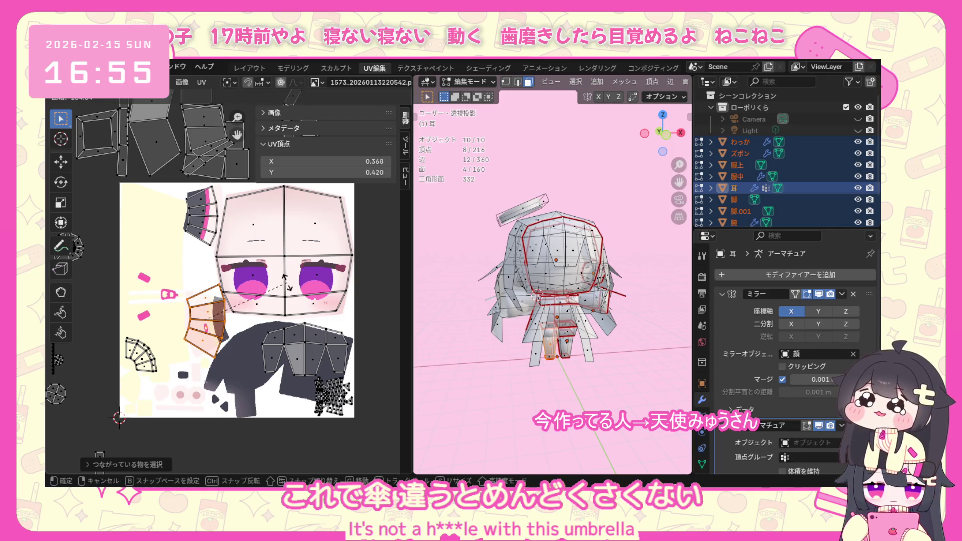
click(287, 280)
key(r)
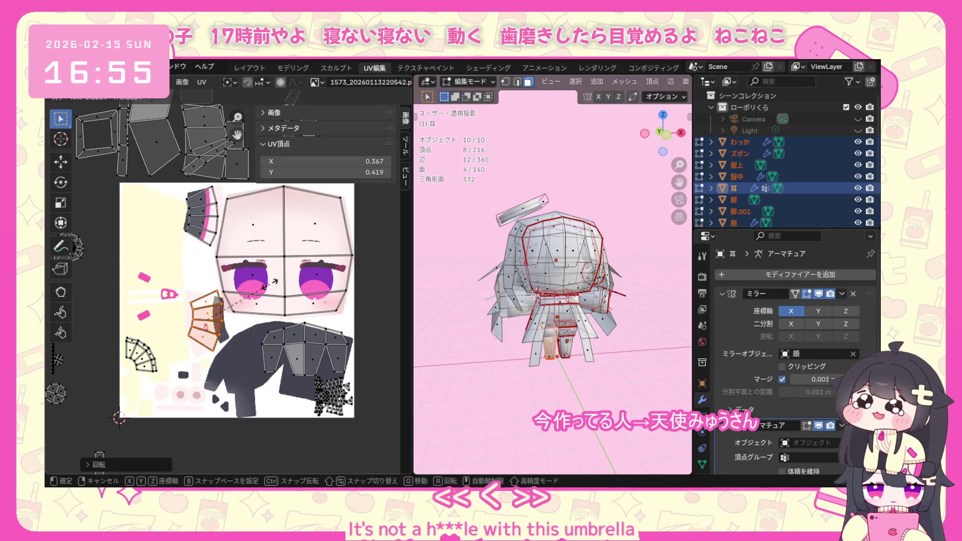
click(271, 280)
key(g)
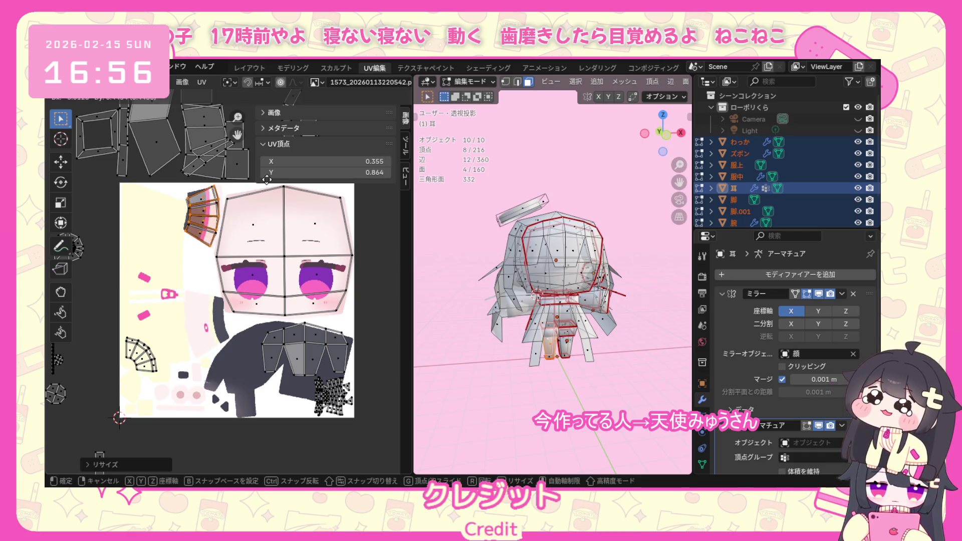
click(269, 289)
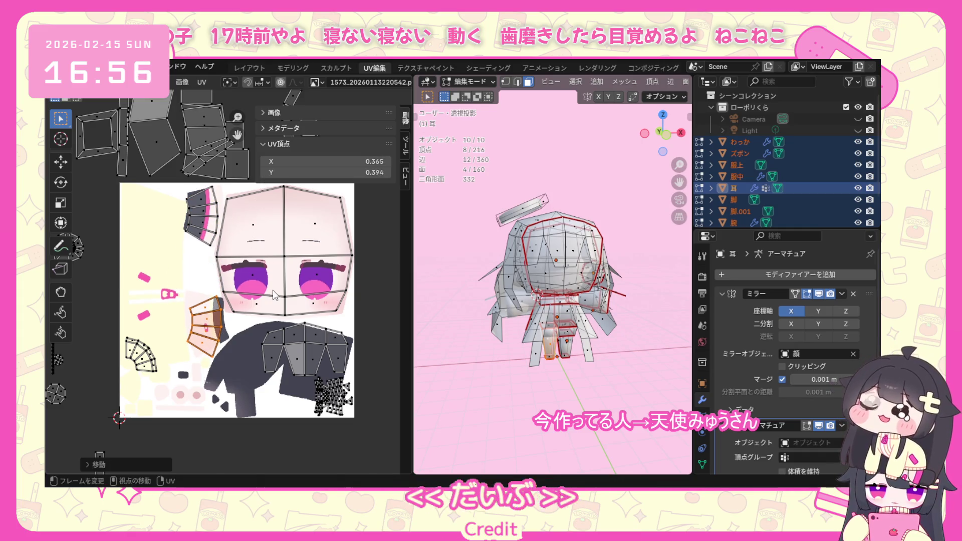
key(r)
click(194, 337)
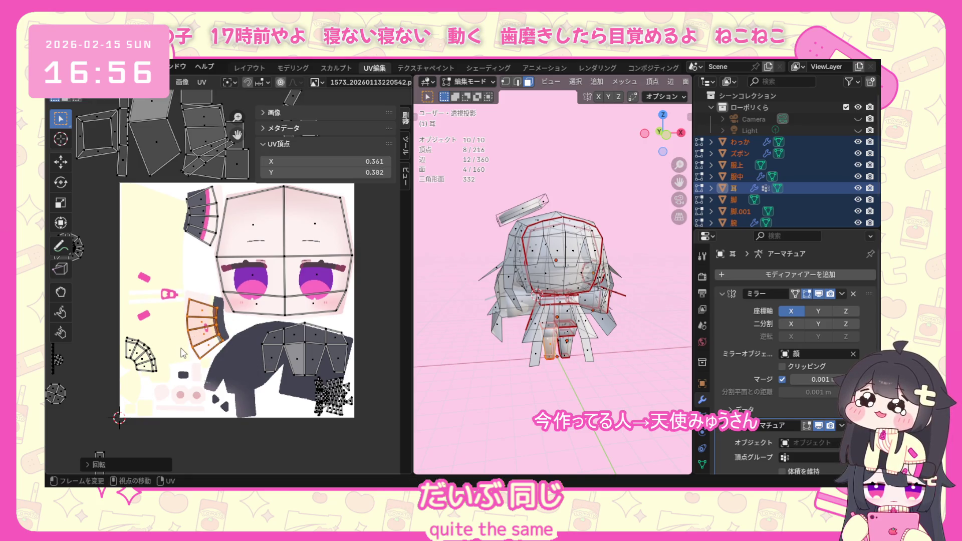
key(g)
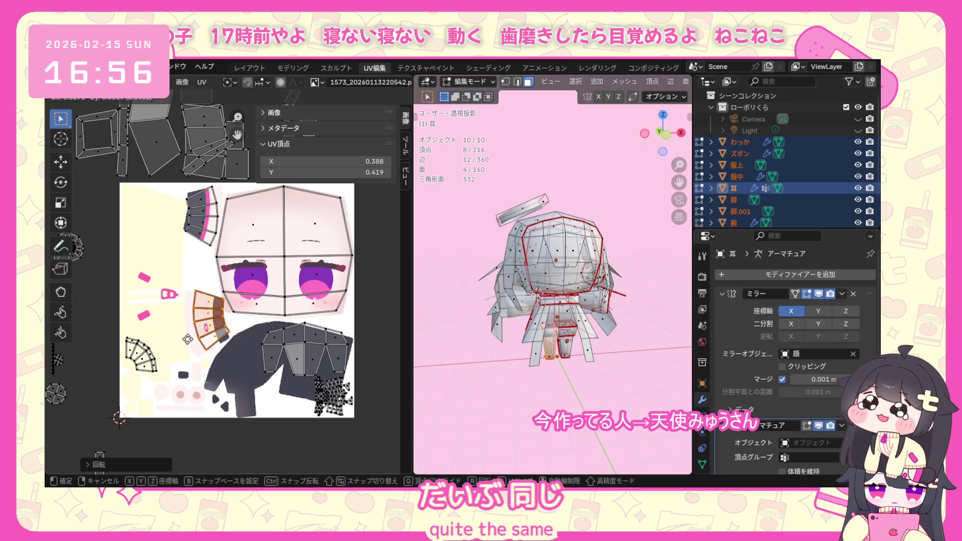
click(188, 341)
scroll(187, 377, down, 2)
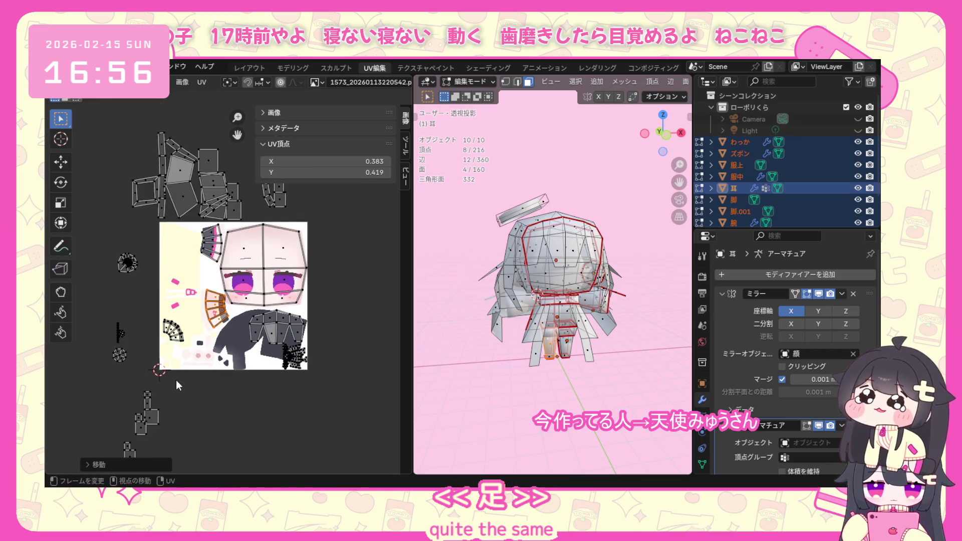
Move the small round ear island from the margin onto the texture below the face.
click(117, 355)
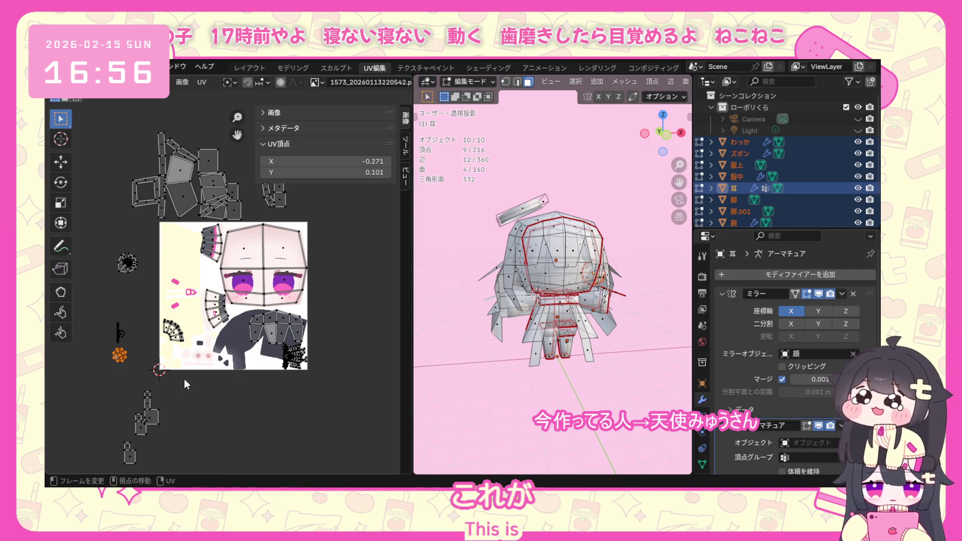
key(g)
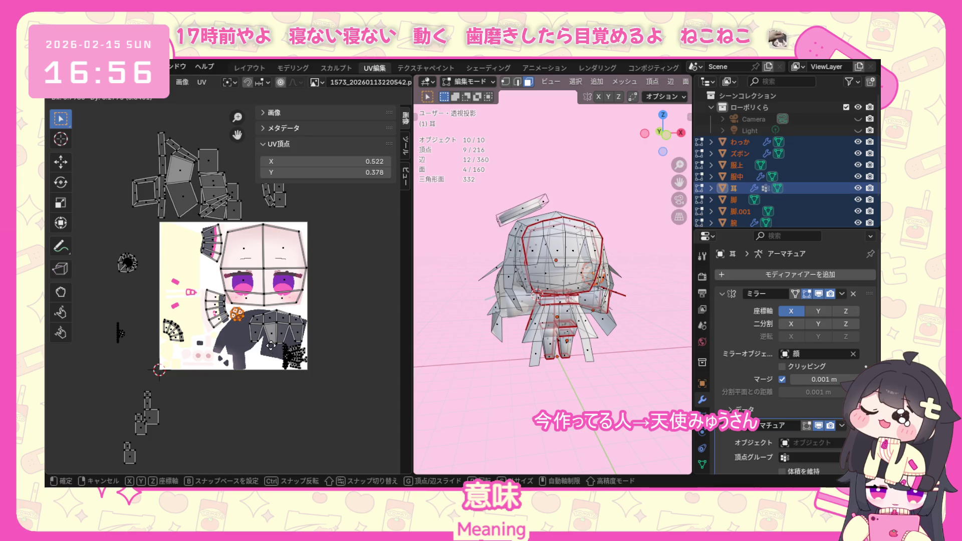
click(239, 315)
middle_drag(597, 300, 526, 300)
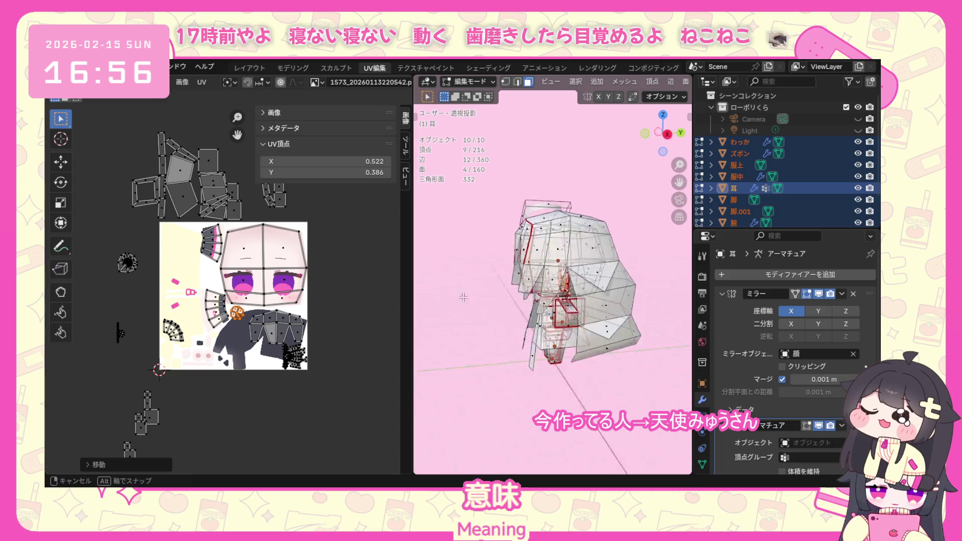
scroll(527, 301, up, 2)
scroll(315, 321, up, 2)
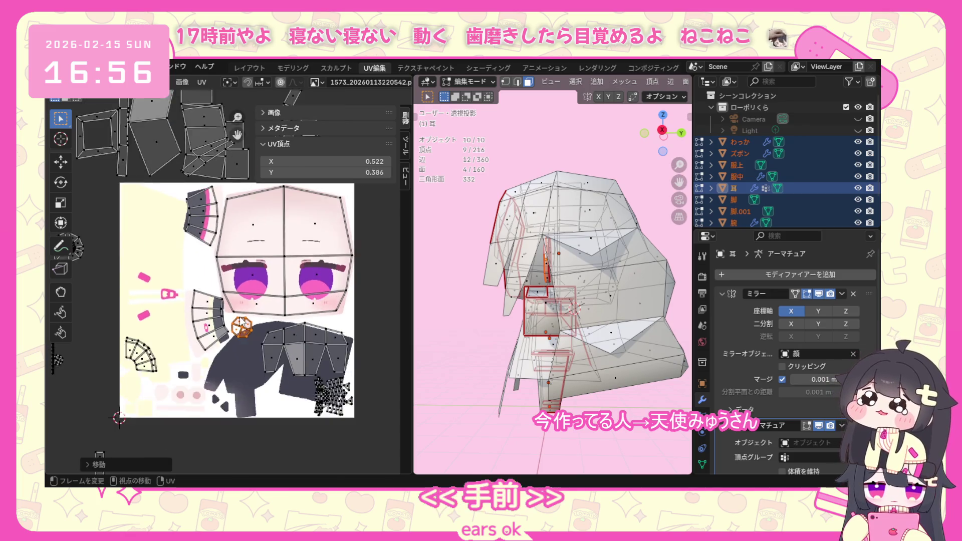
Rotate the remaining small ear island and place it on the texture beside the face.
drag(69, 371, 104, 322)
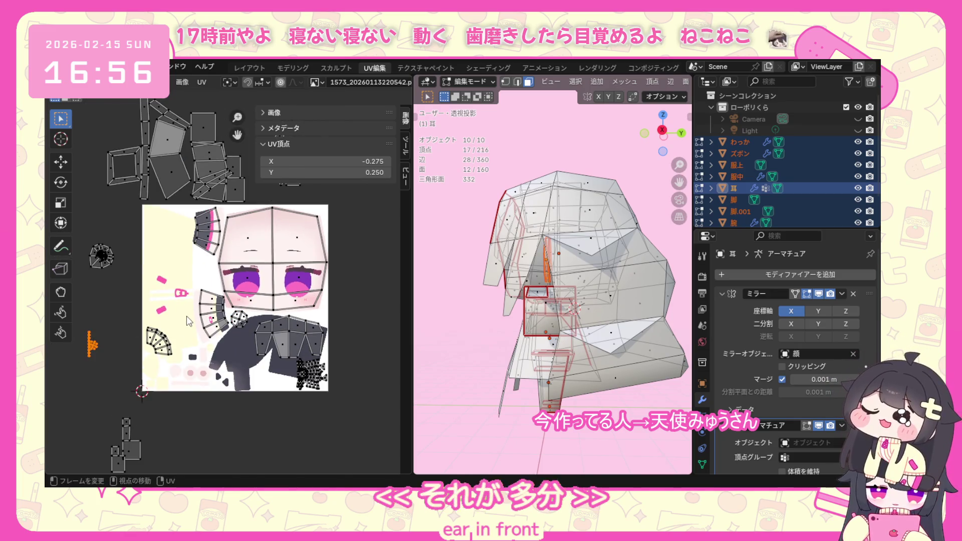
key(g)
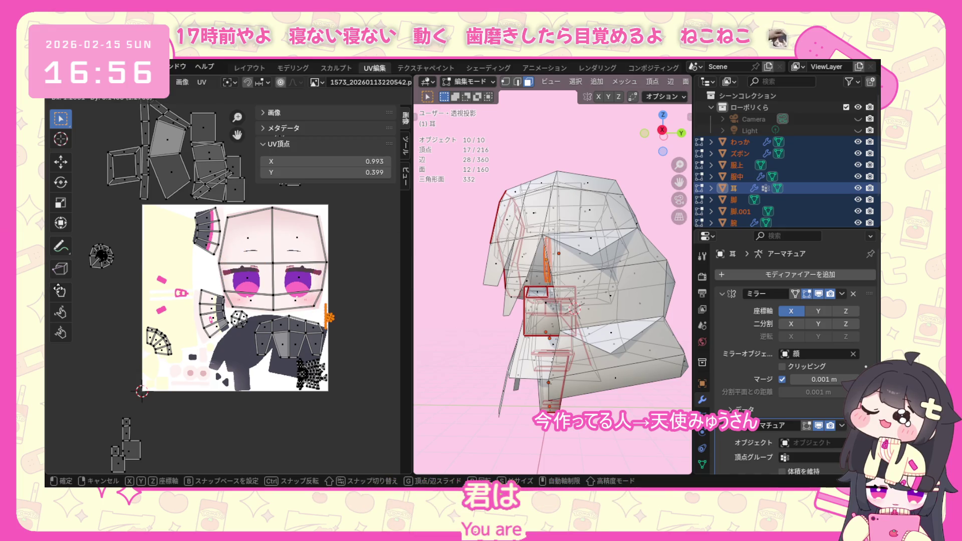
key(Escape)
key(r)
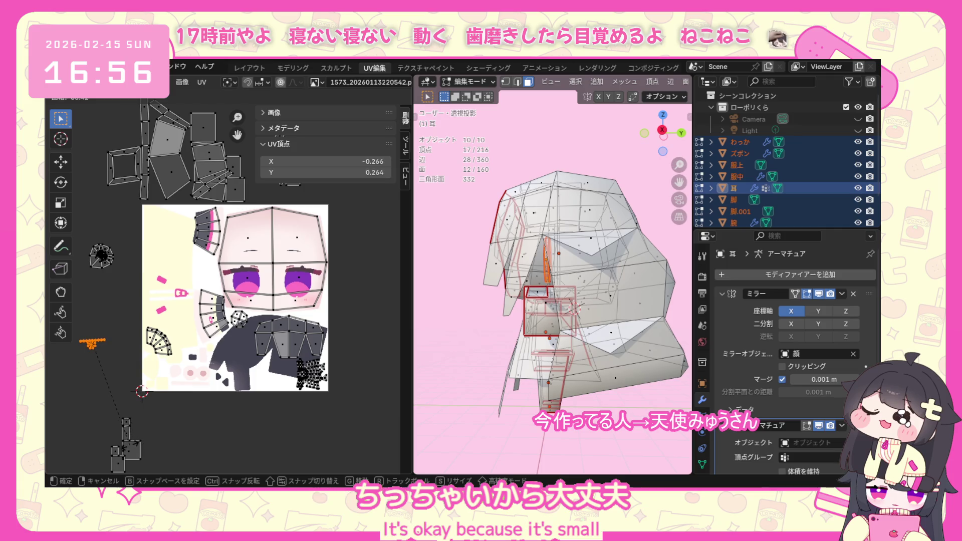
click(140, 391)
key(g)
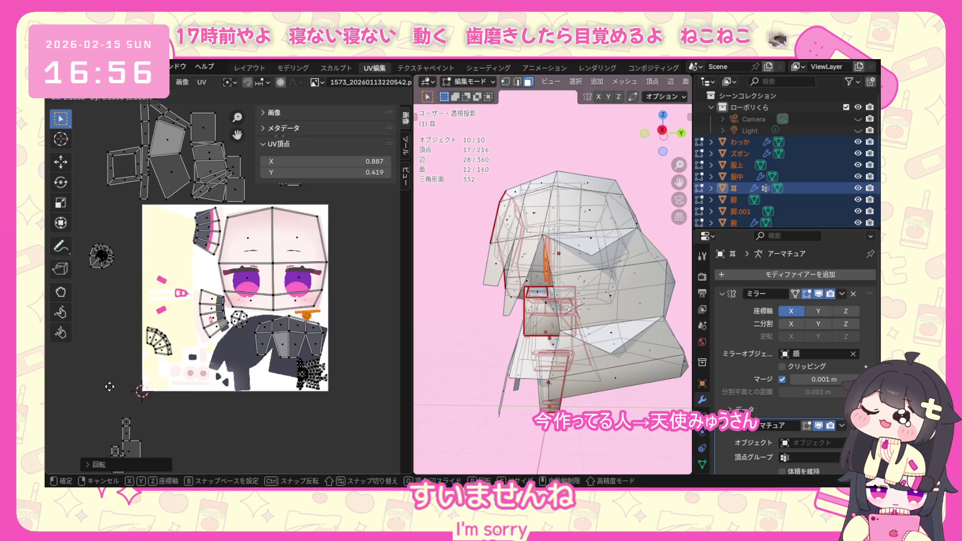
click(114, 386)
scroll(128, 434, down, 2)
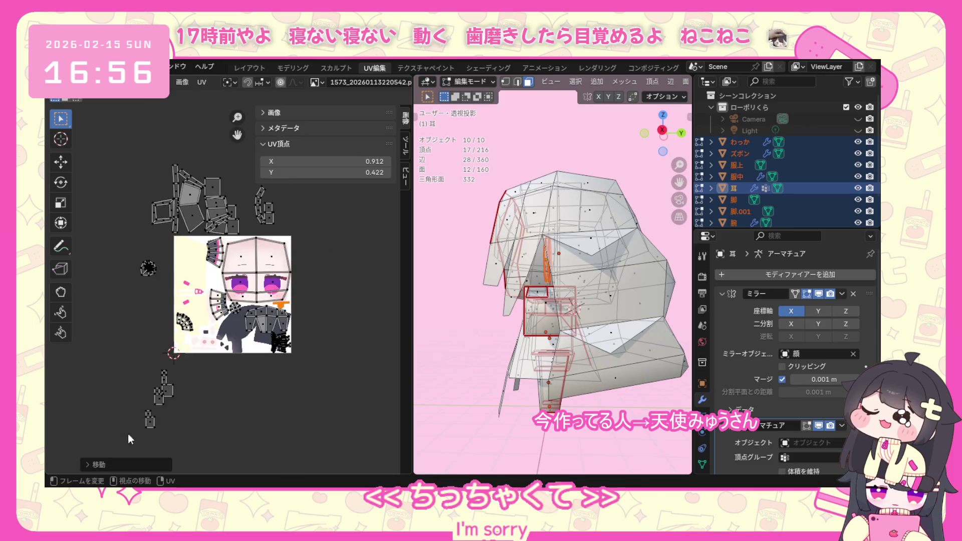
Move the island still in the margin up onto the texture near the face.
click(151, 419)
middle_drag(451, 361, 436, 269)
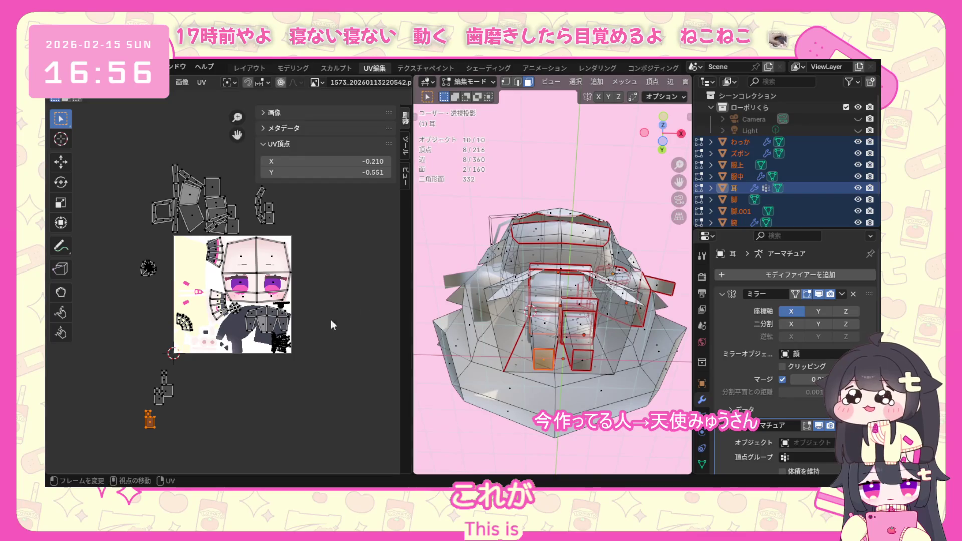
mouse_move(444, 376)
middle_down()
mouse_move(427, 390)
mouse_move(406, 380)
middle_up()
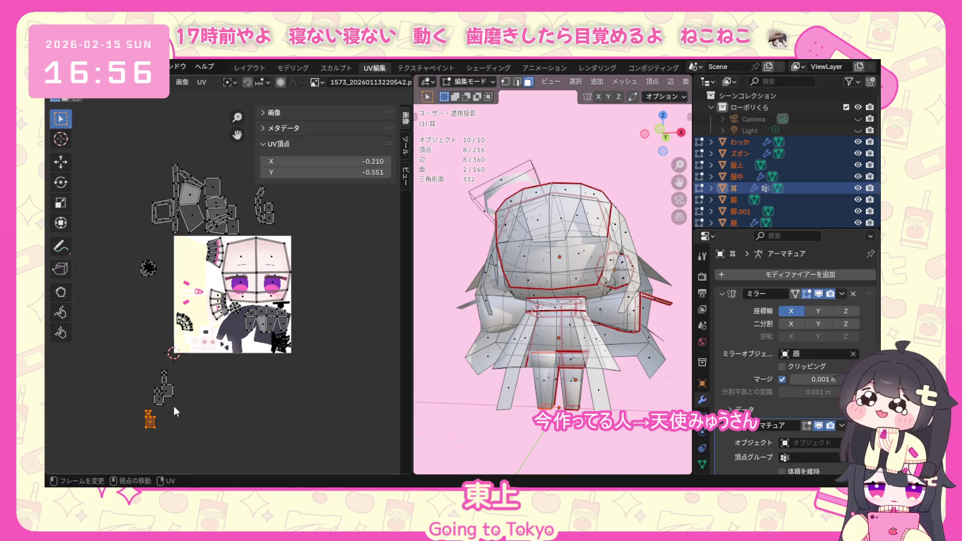
scroll(178, 431, up, 1)
key(g)
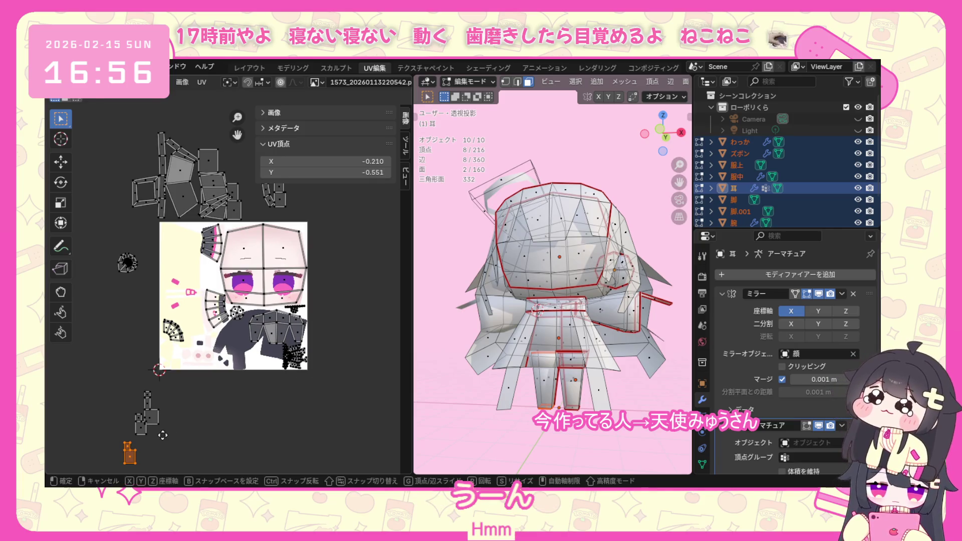
click(244, 320)
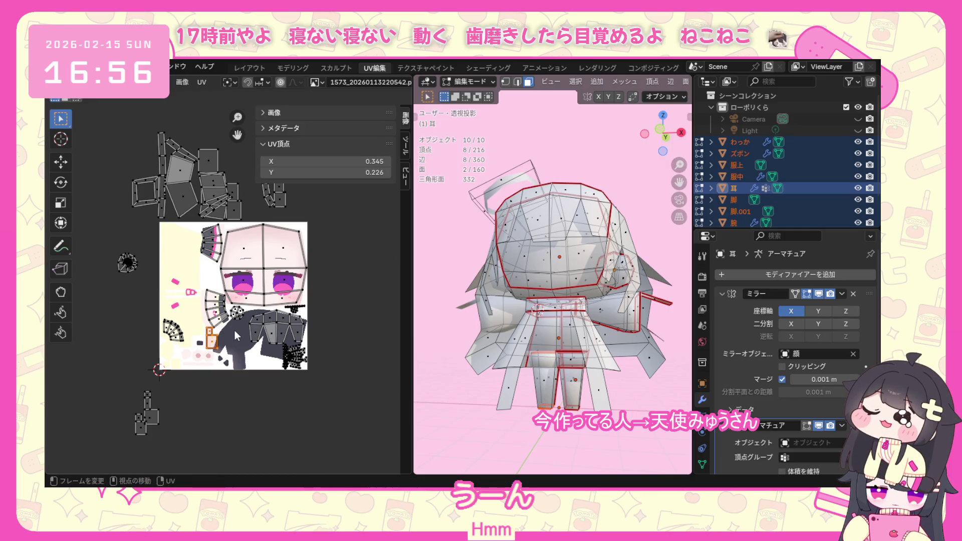
key(g)
click(225, 339)
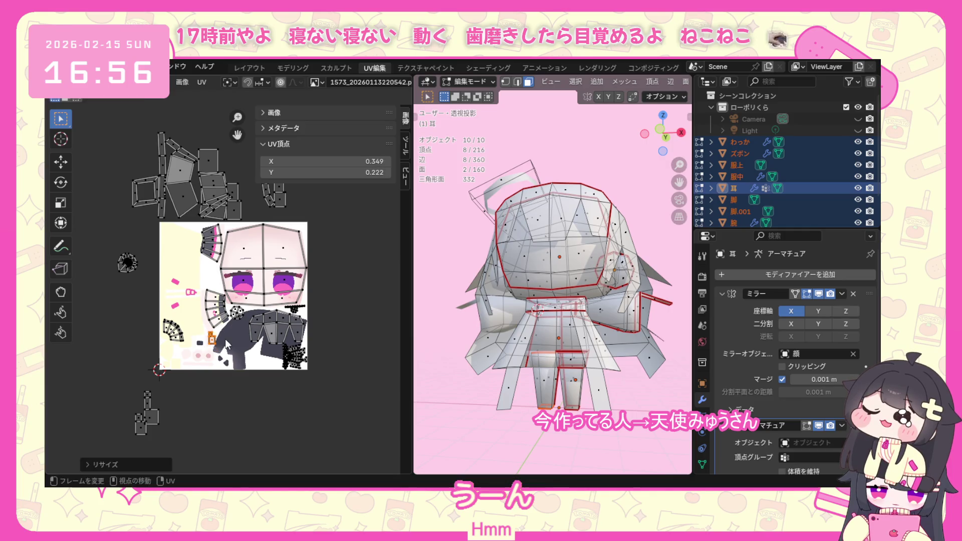
scroll(223, 350, up, 1)
scroll(219, 368, up, 2)
key(g)
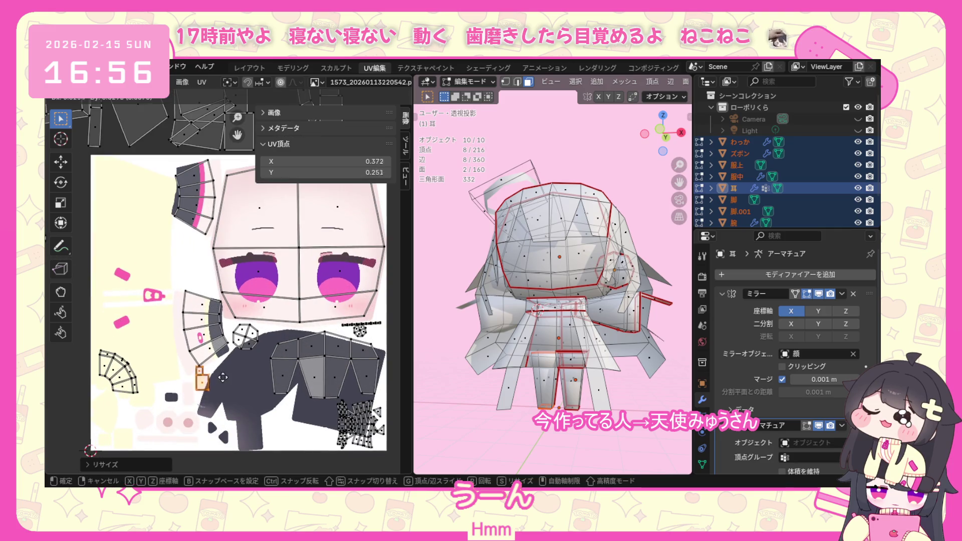
click(229, 278)
scroll(188, 360, down, 1)
scroll(144, 432, down, 2)
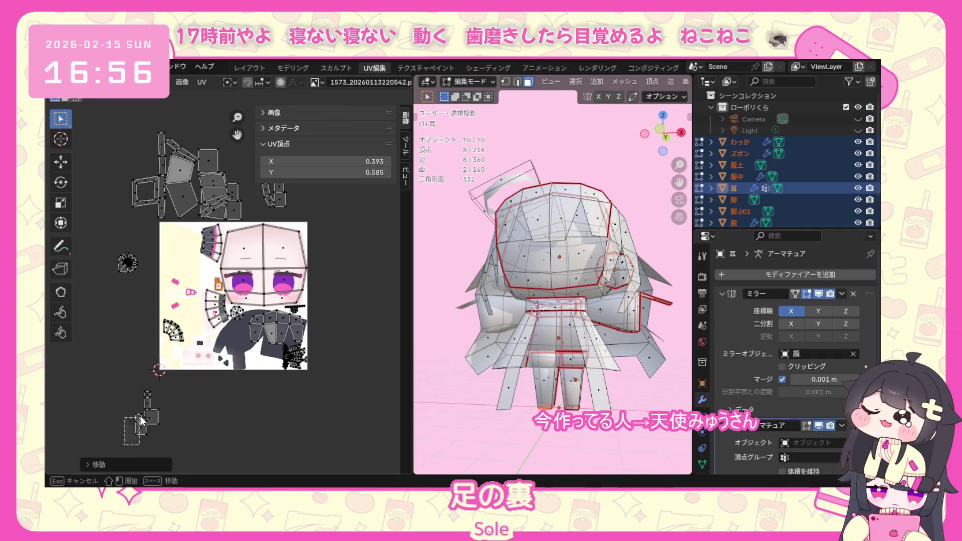
Select both foot-sole islands and move them onto the texture beside the face.
drag(167, 385, 167, 386)
click(188, 415)
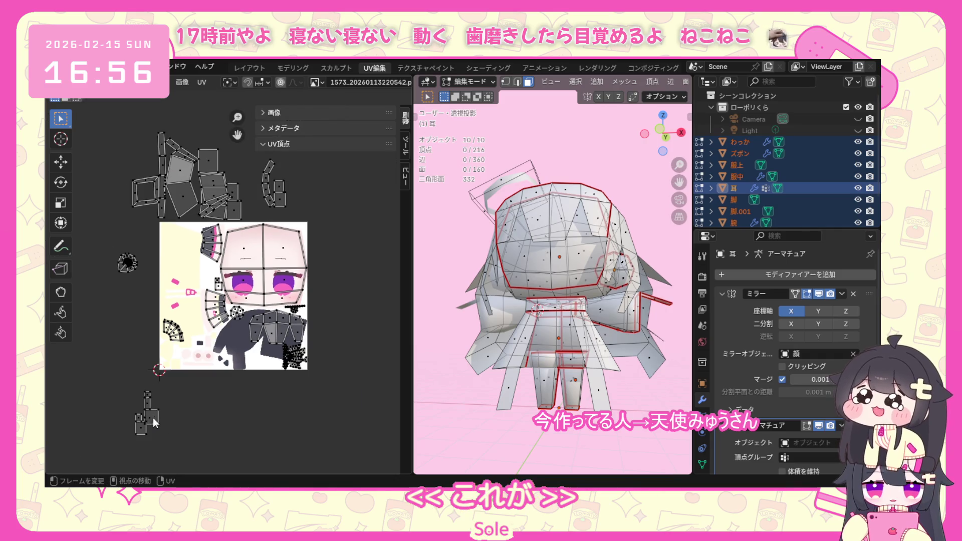
key(l)
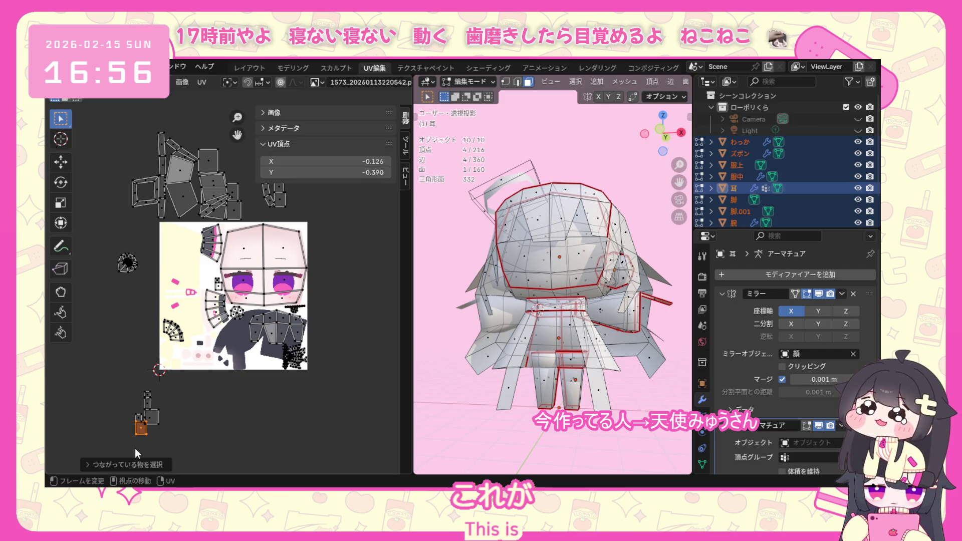
drag(145, 412, 144, 412)
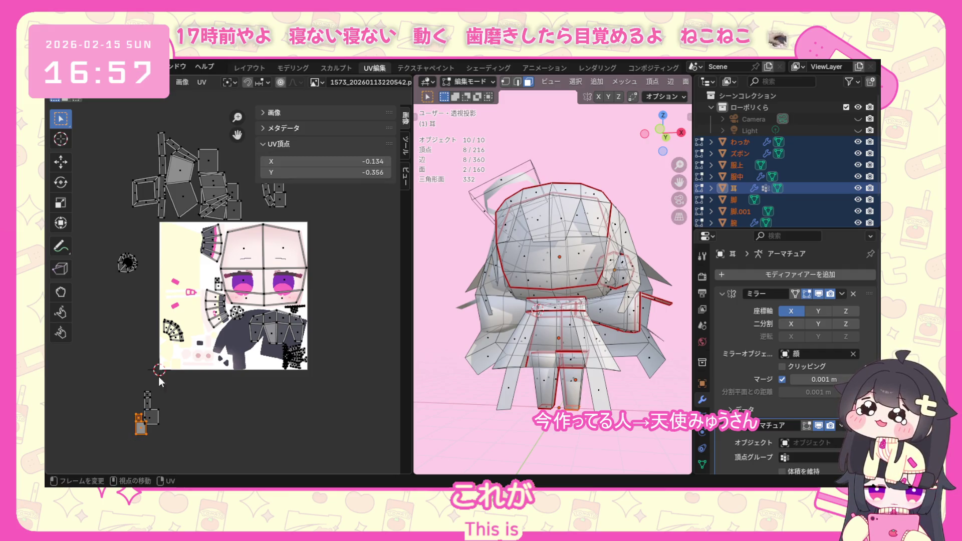
key(l)
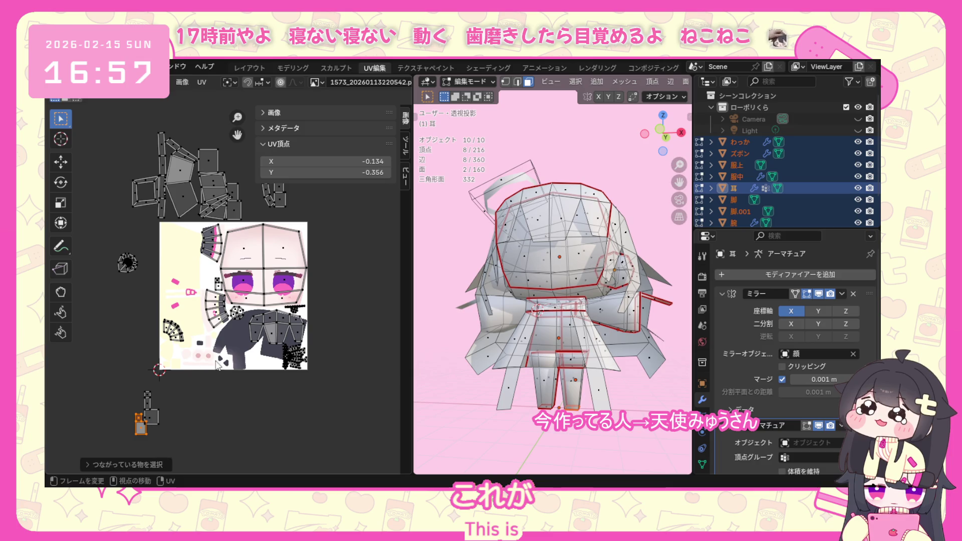
key(g)
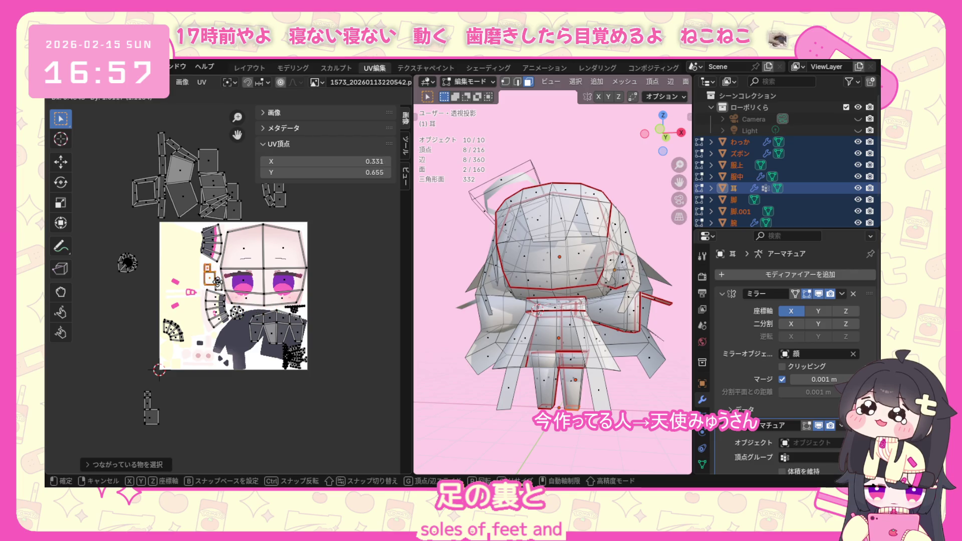
click(217, 281)
scroll(217, 284, up, 3)
key(g)
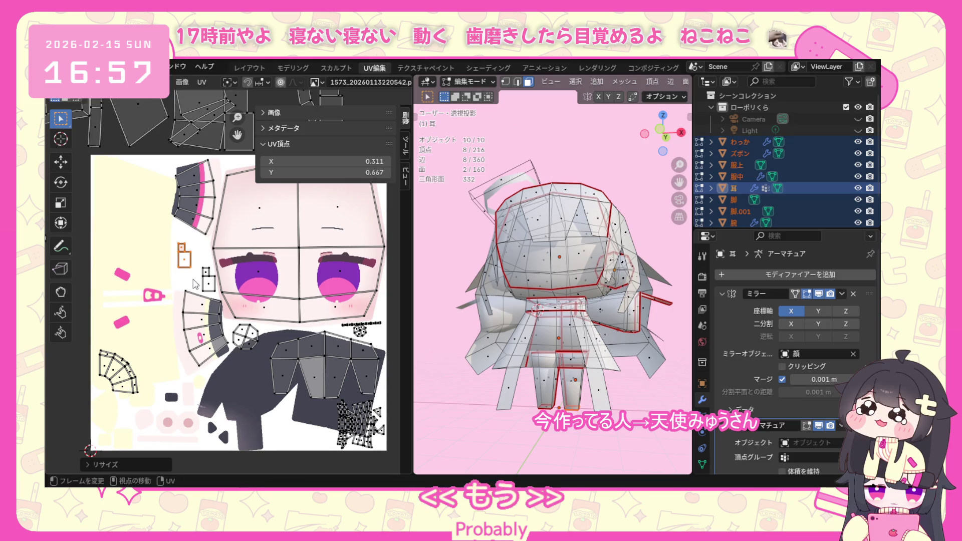
key(s)
key(Escape)
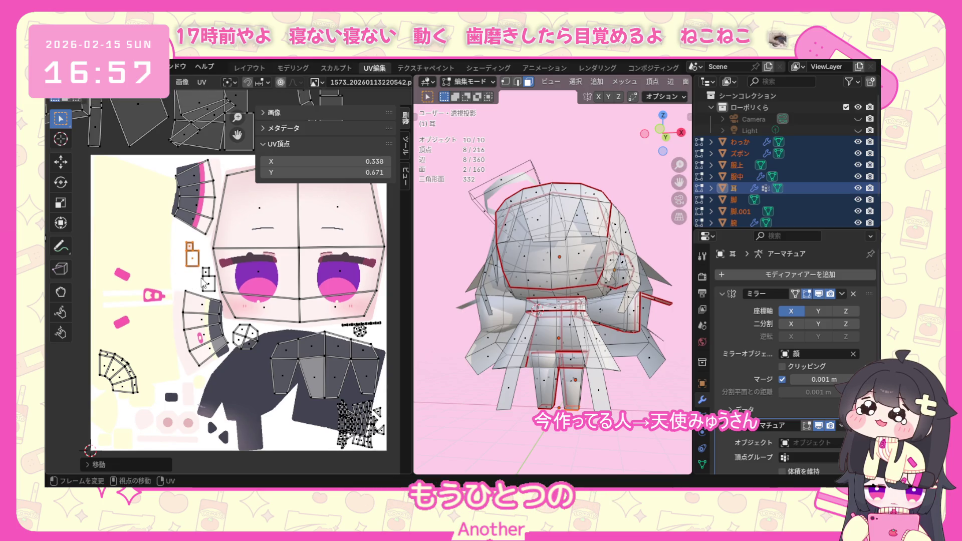
scroll(205, 280, up, 1)
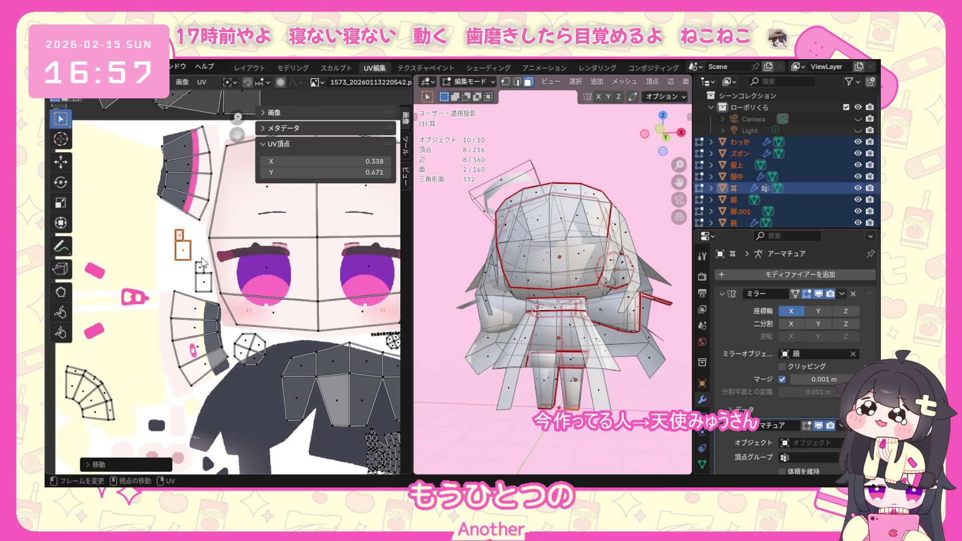
Nudge the small sole squares into place and check them against the model's feet.
click(199, 267)
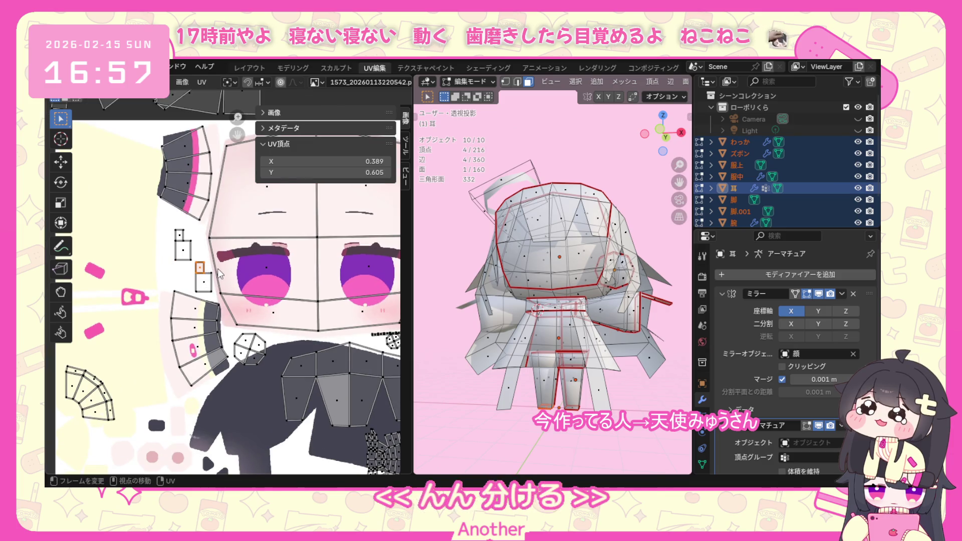
key(g)
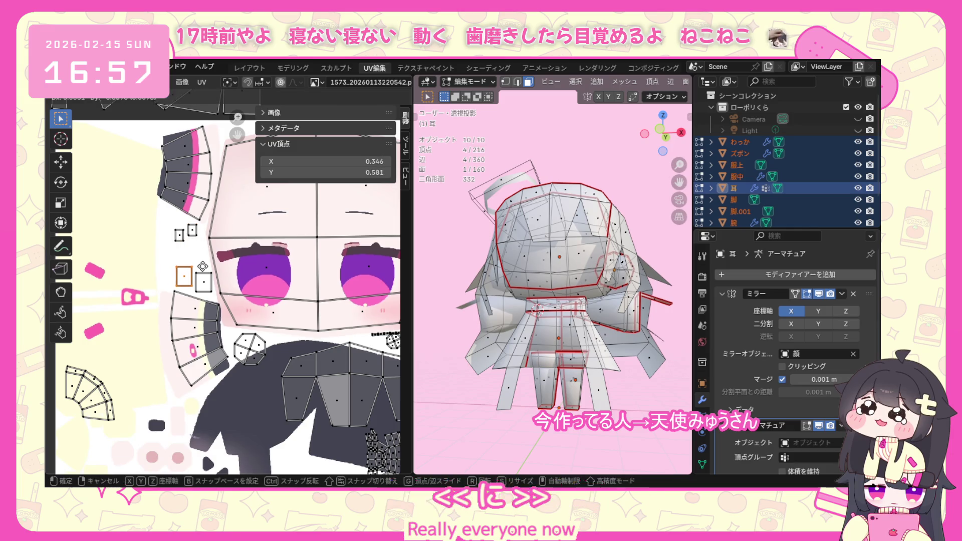
click(184, 273)
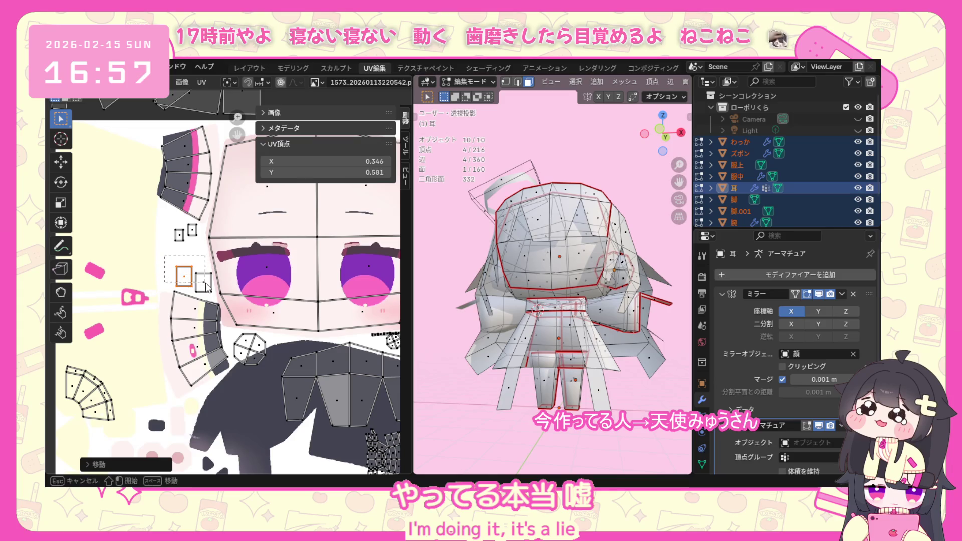
drag(206, 285, 208, 286)
mouse_move(541, 316)
middle_down()
mouse_move(512, 372)
mouse_move(526, 361)
mouse_move(500, 432)
middle_up()
click(499, 433)
drag(172, 264, 215, 295)
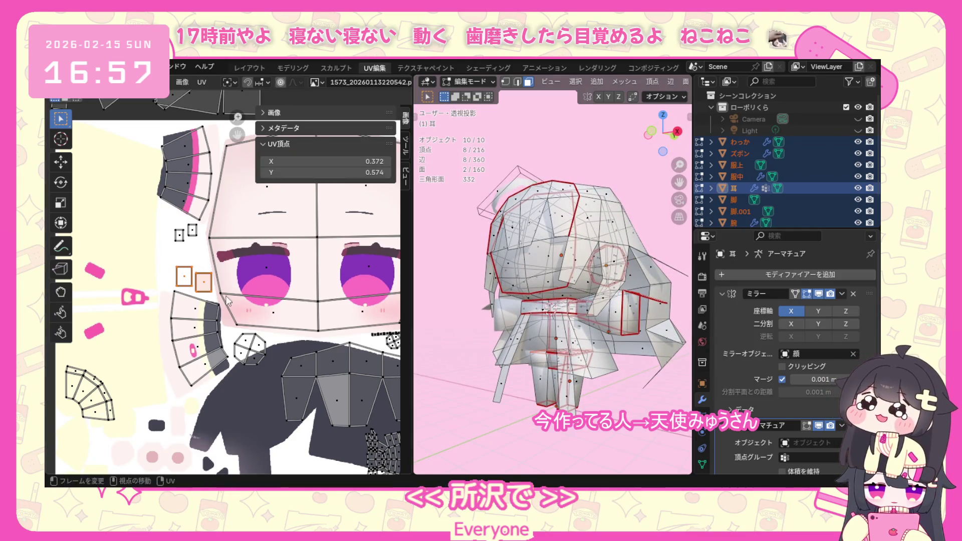
middle_drag(526, 338, 541, 444)
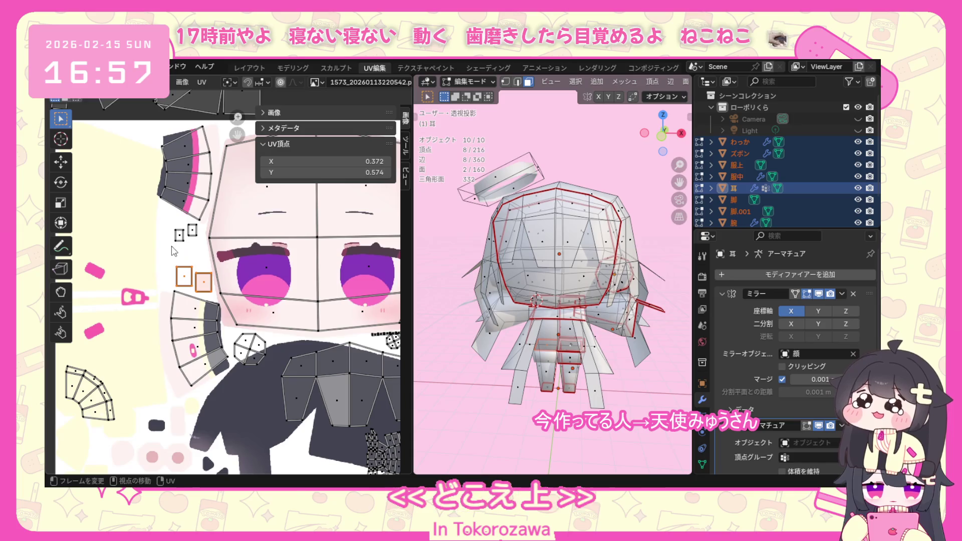
drag(170, 223, 200, 244)
middle_drag(558, 388, 526, 370)
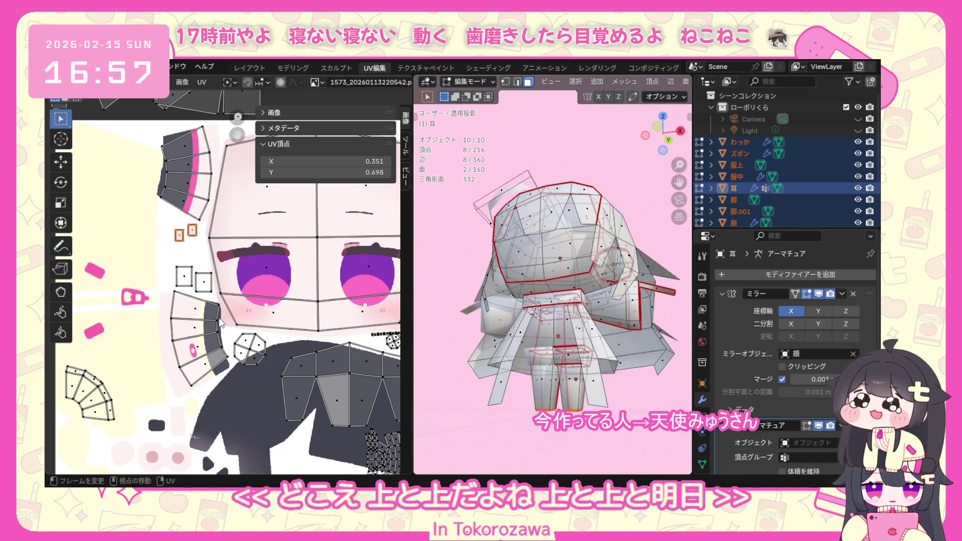
scroll(222, 325, down, 2)
scroll(138, 397, down, 1)
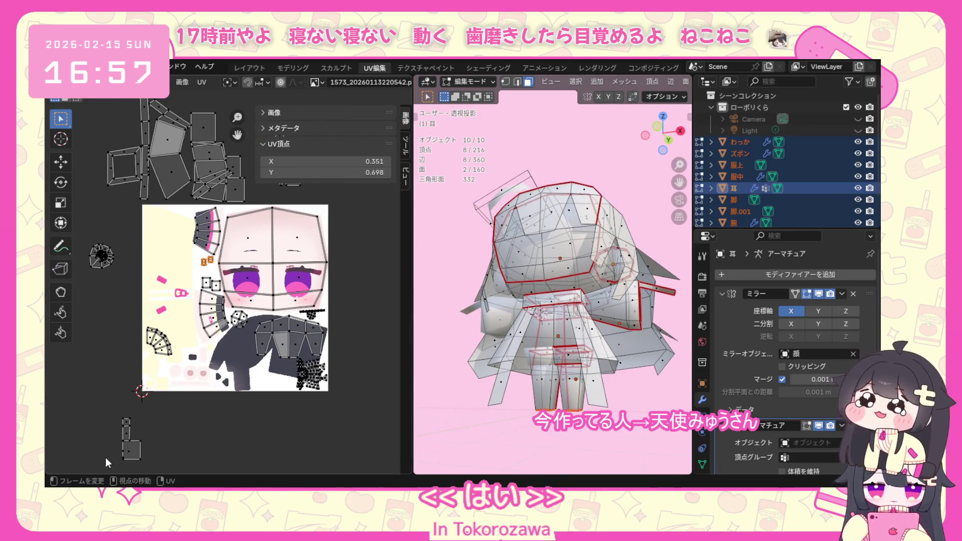
drag(111, 427, 147, 472)
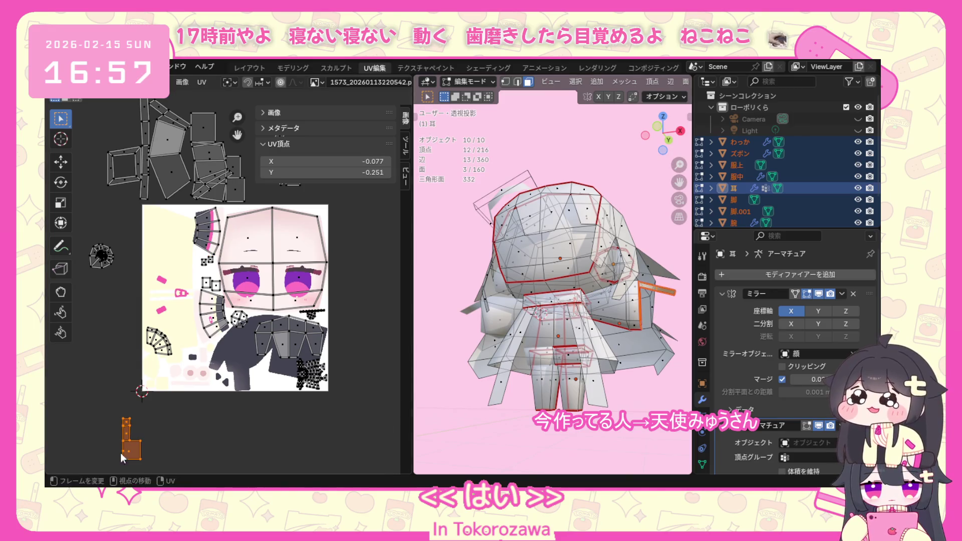
Scale the L-shaped island down and drop it onto the texture beside the lower fan islands.
mouse_move(637, 353)
middle_down()
mouse_move(487, 393)
mouse_move(524, 395)
mouse_move(583, 381)
middle_up()
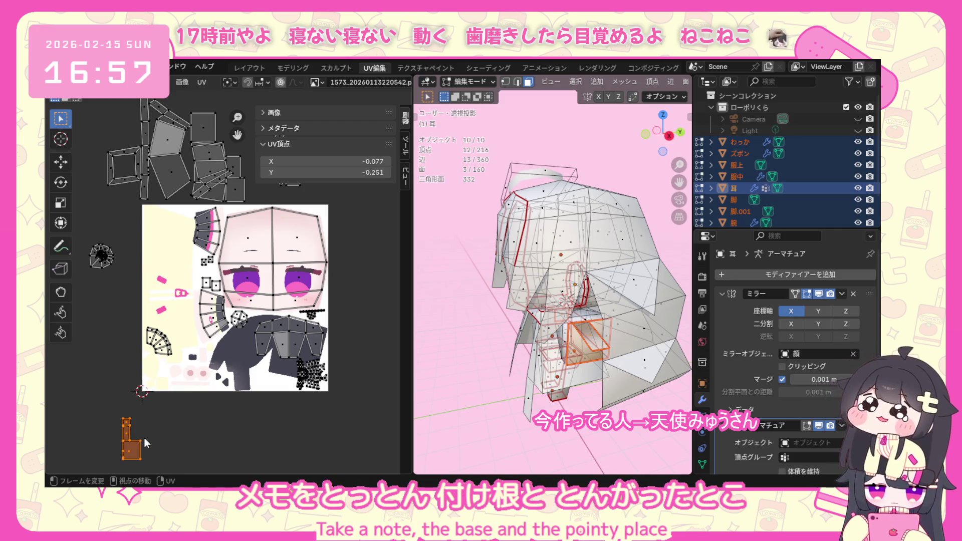
key(s)
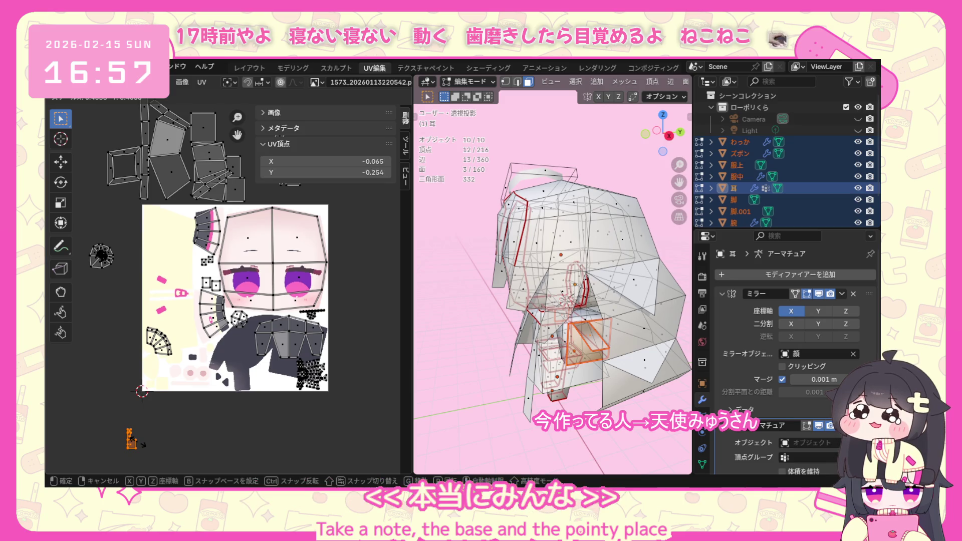
click(137, 444)
key(g)
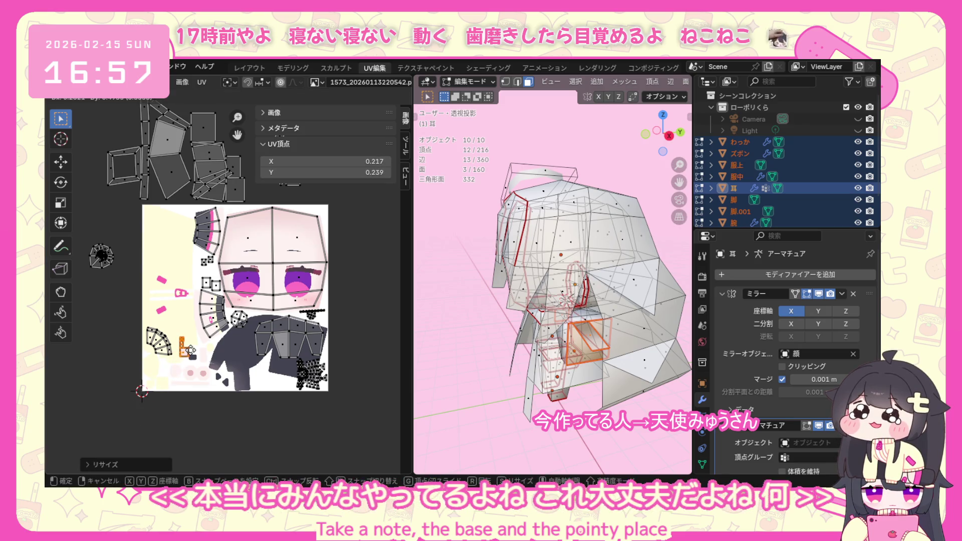
click(184, 347)
scroll(183, 348, up, 1)
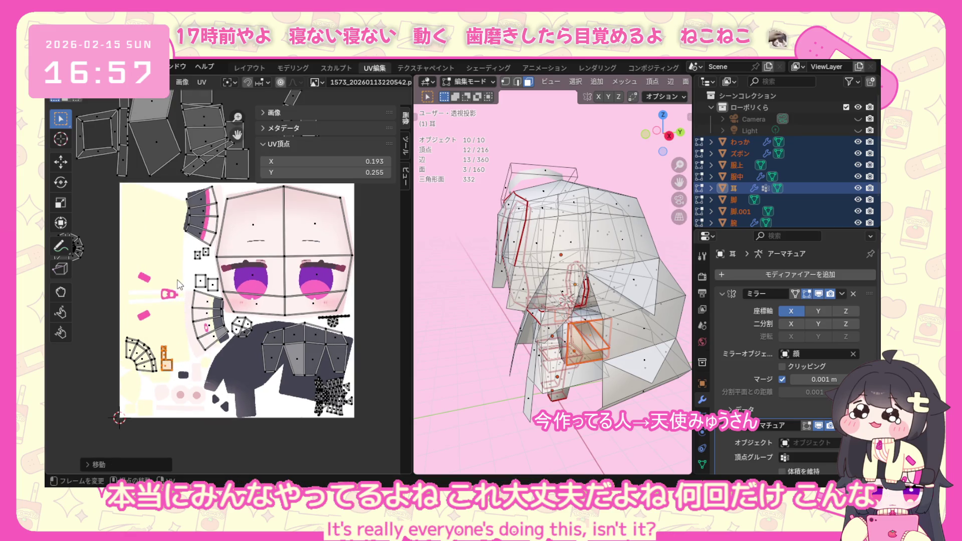
middle_drag(178, 284, 221, 370)
drag(137, 307, 90, 364)
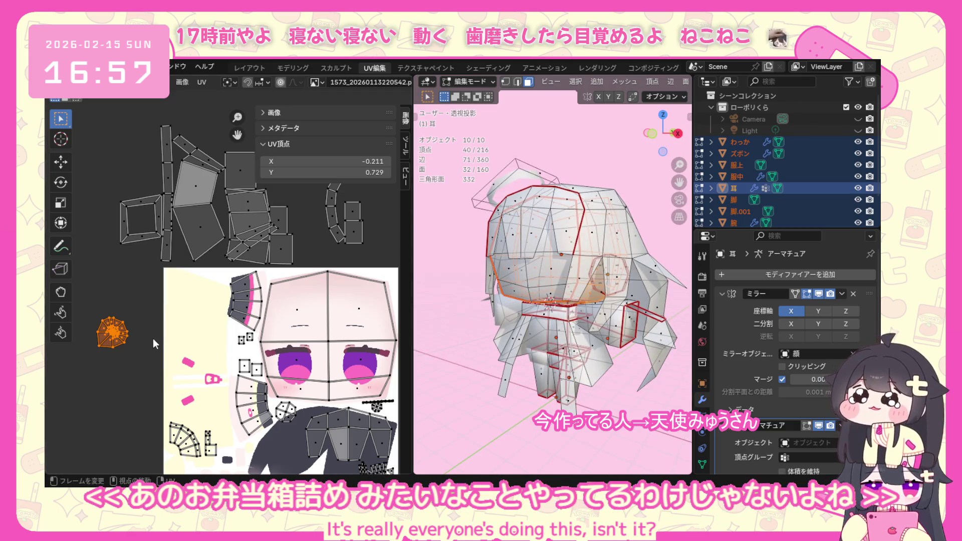
scroll(158, 336, down, 2)
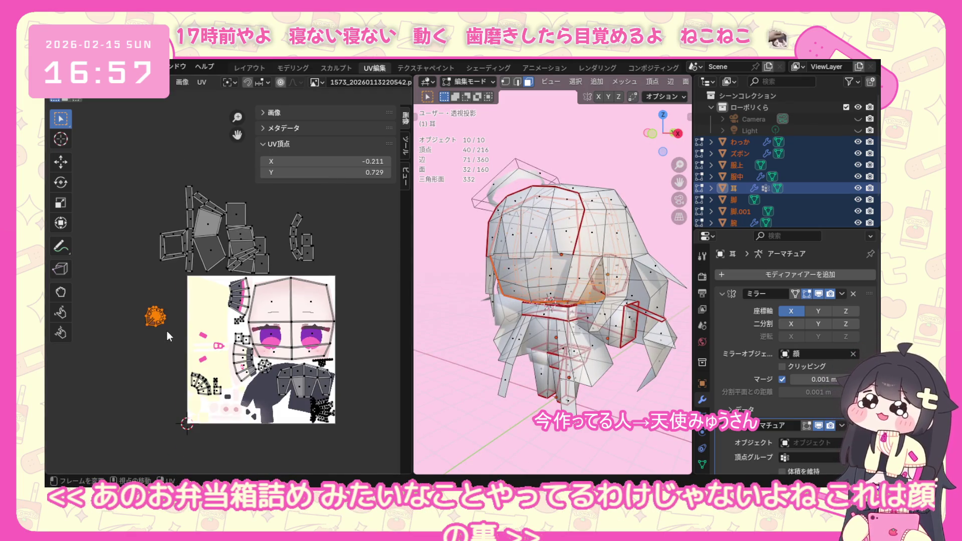
Scale the round spiky island down and settle it on the dark clothing just below the face.
key(s)
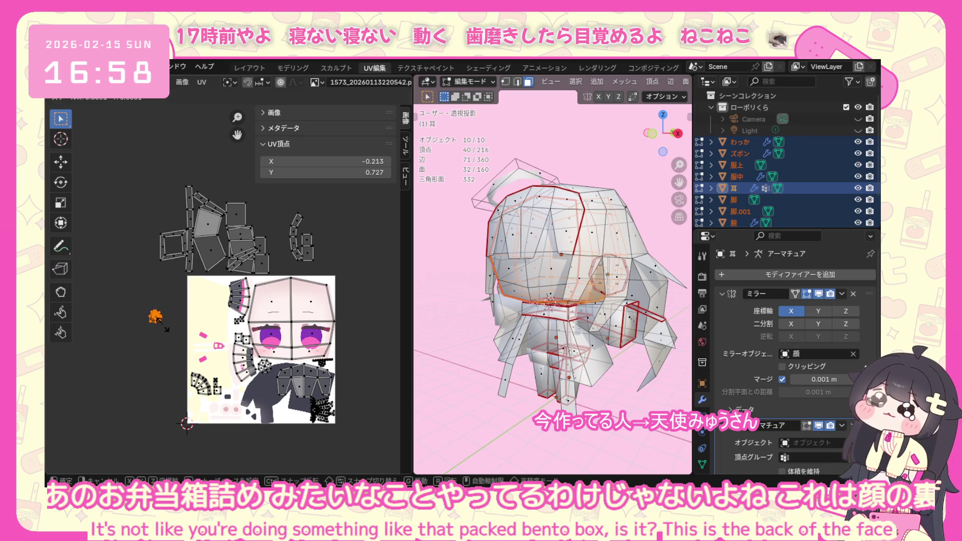
click(159, 323)
key(g)
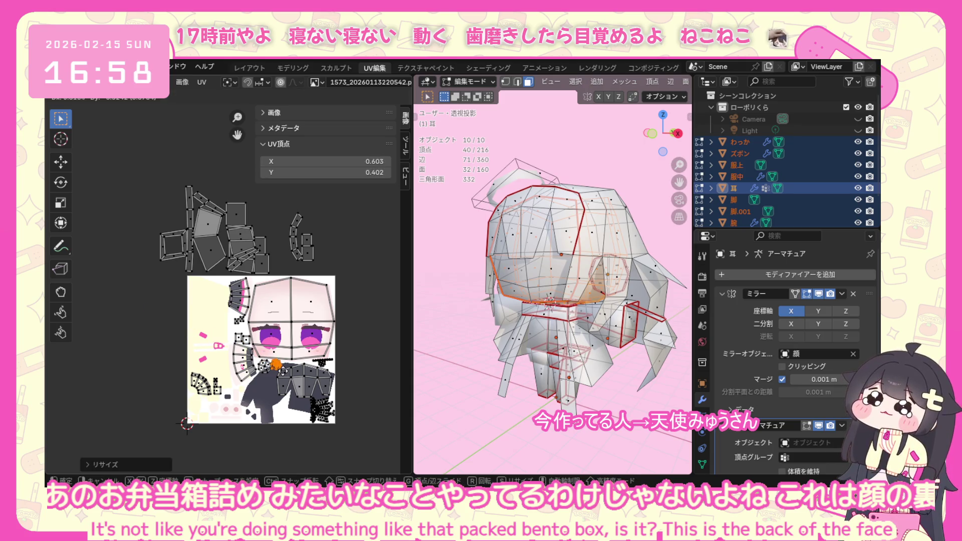
click(287, 376)
scroll(286, 376, up, 3)
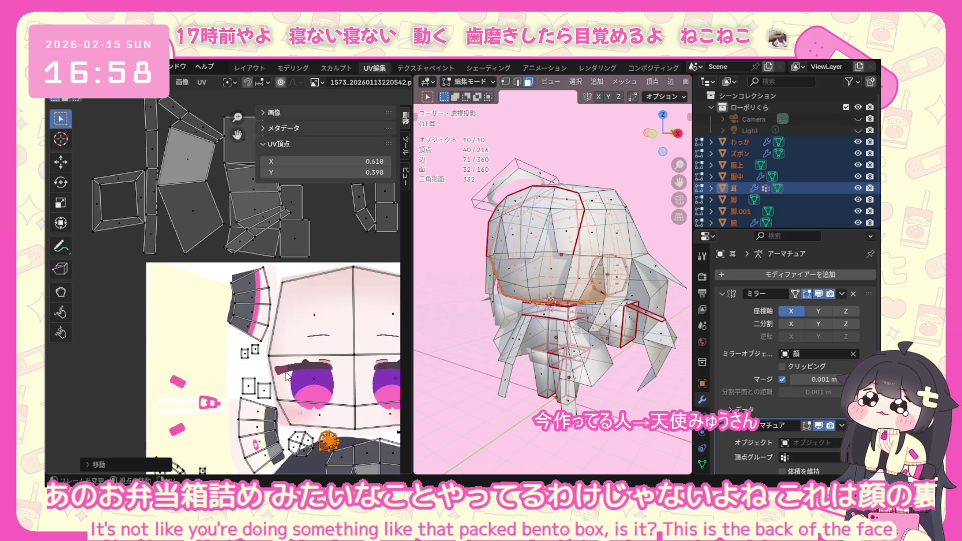
scroll(309, 395, up, 2)
scroll(312, 376, up, 2)
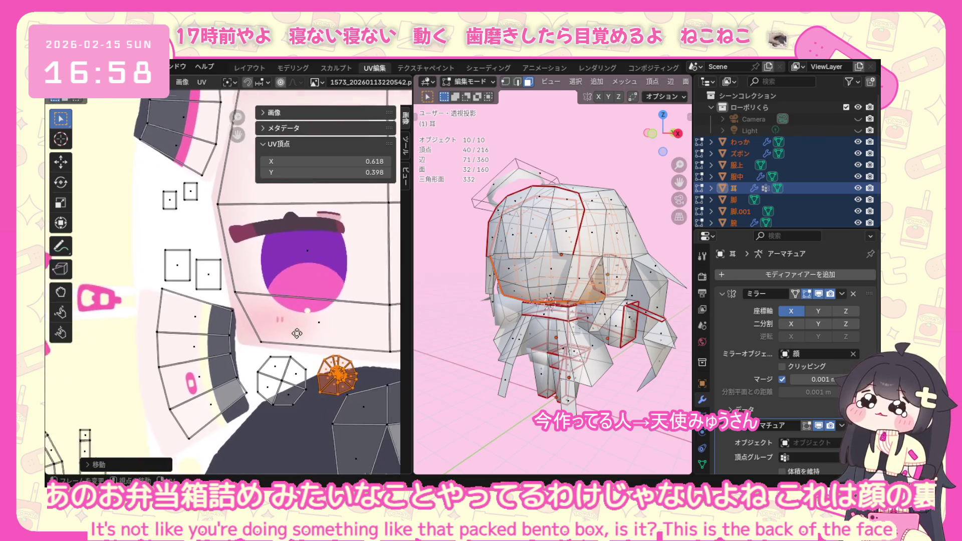
key(g)
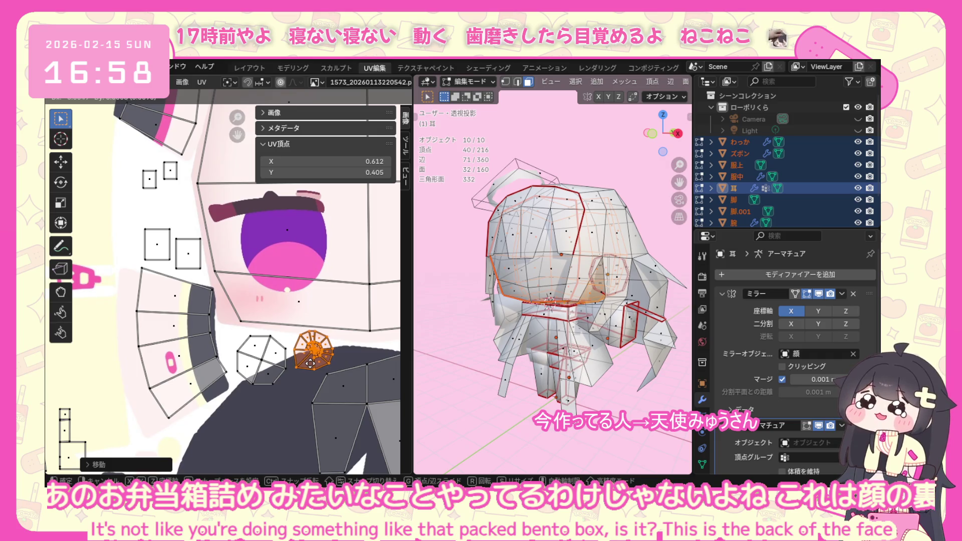
click(310, 362)
scroll(296, 356, down, 2)
scroll(169, 260, down, 2)
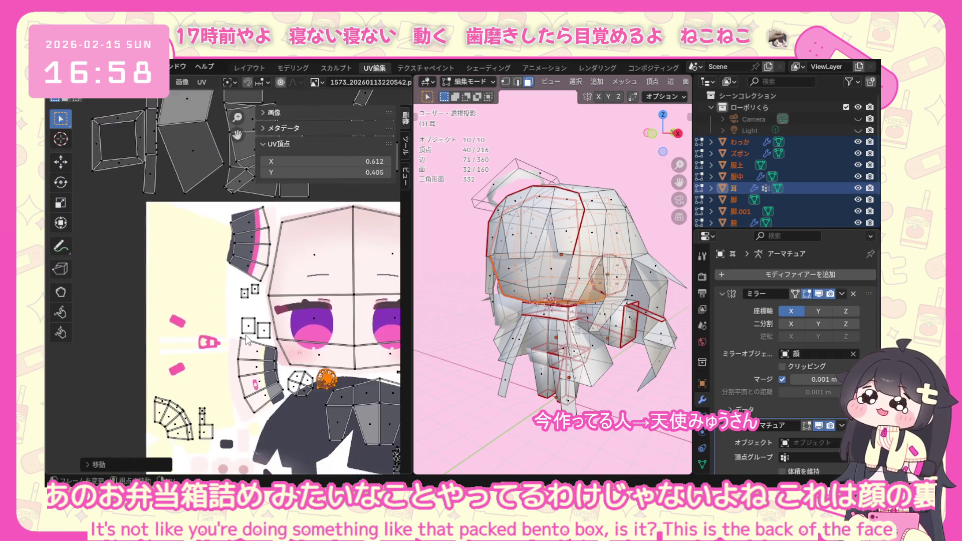
scroll(167, 183, down, 1)
scroll(157, 322, down, 1)
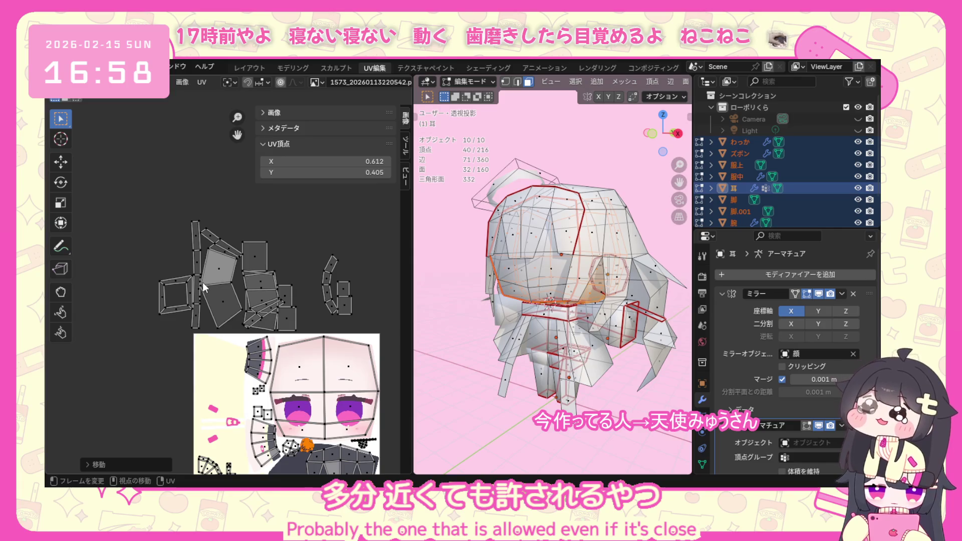
key(l)
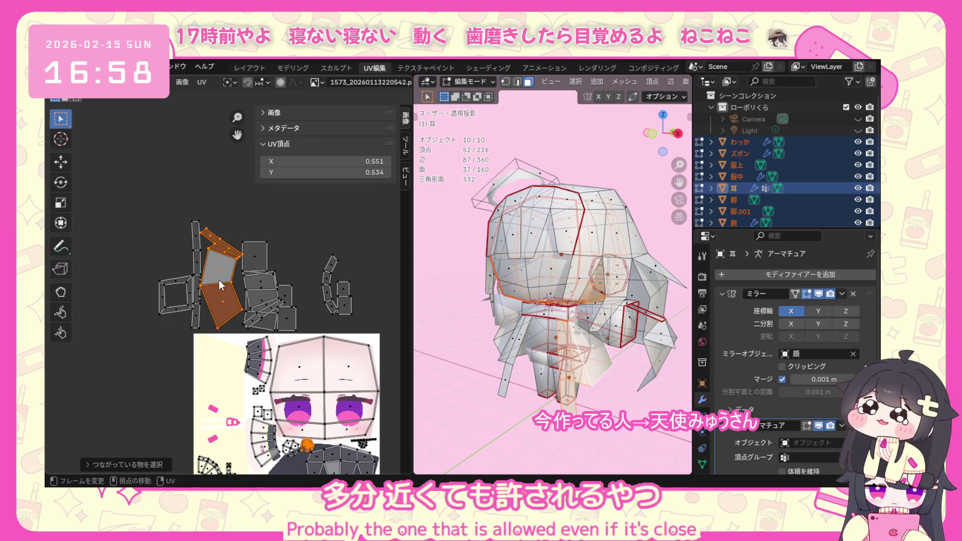
Move the hook island onto the texture's upper left.
key(shift+l)
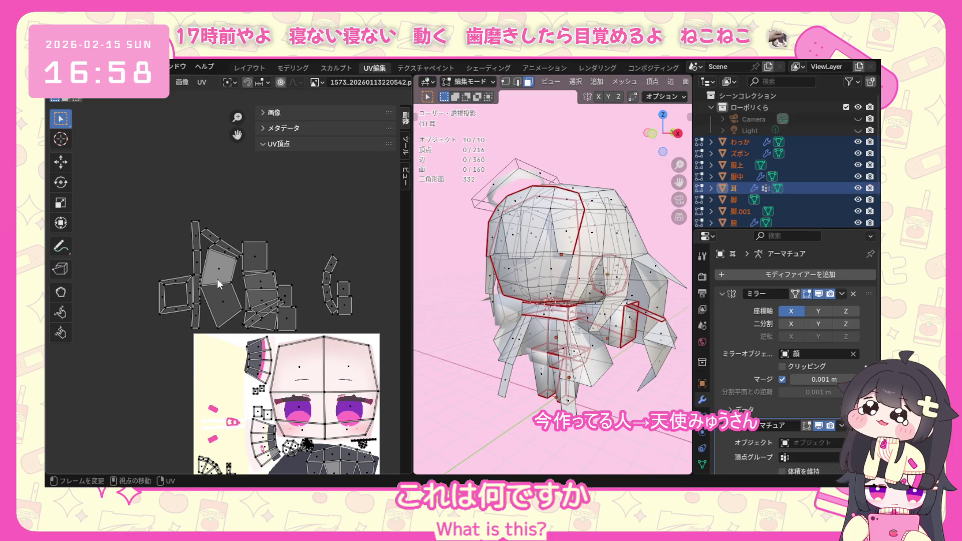
key(l)
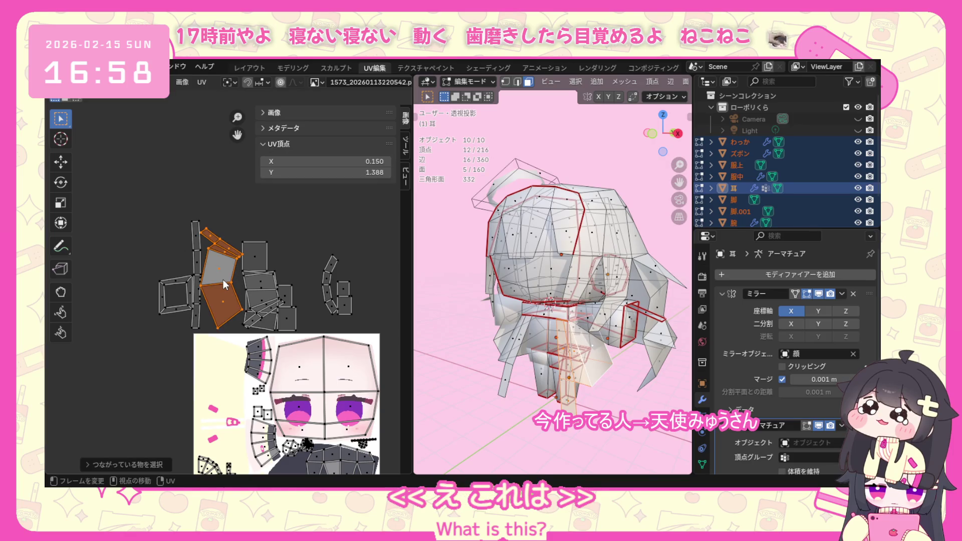
mouse_move(483, 324)
middle_down()
mouse_move(420, 344)
mouse_move(322, 319)
middle_up()
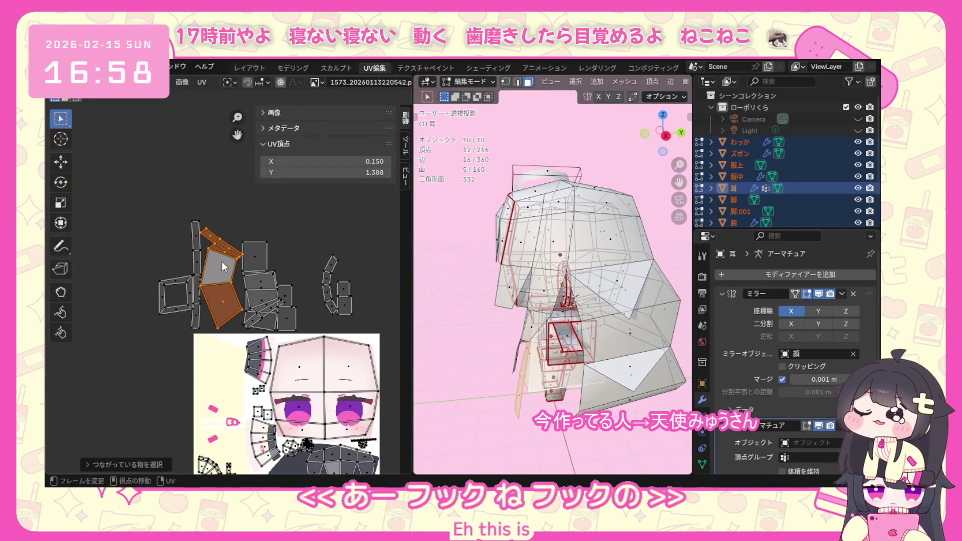
key(g)
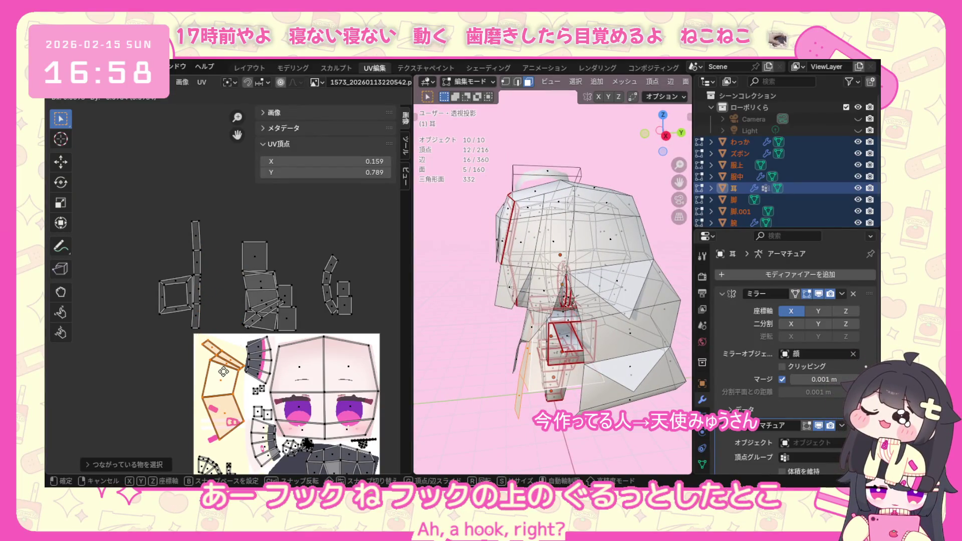
click(220, 351)
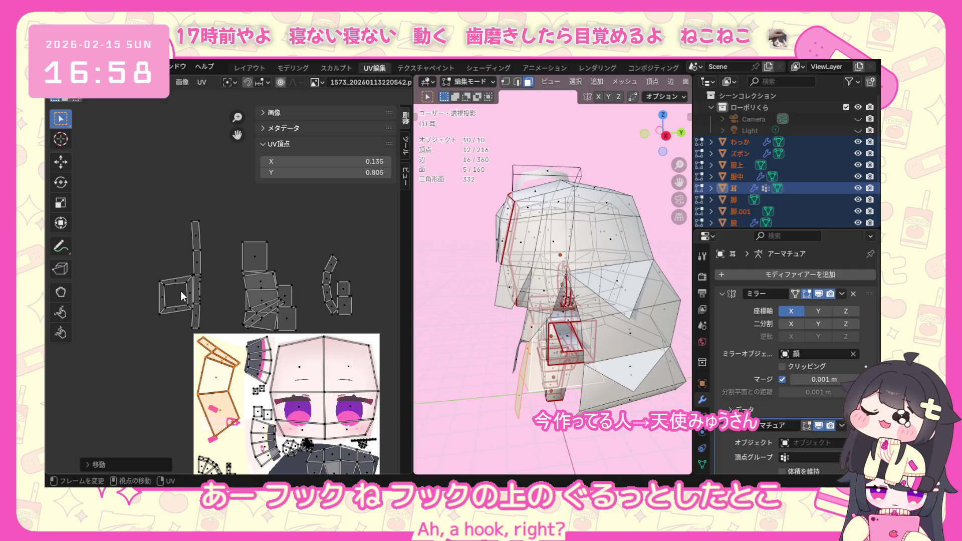
Shrink and rotate the halo-ring island, then place it near the face's lower left.
drag(223, 209, 151, 334)
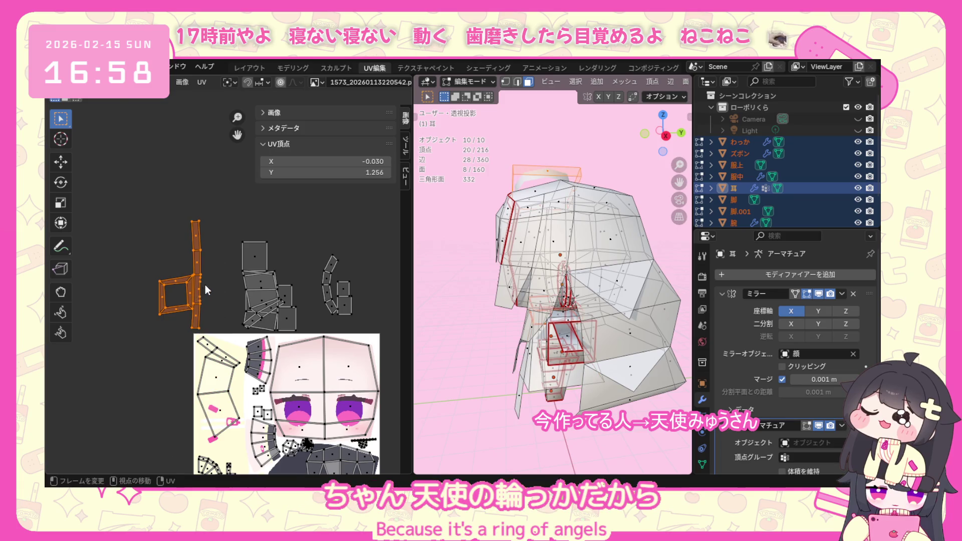
key(s)
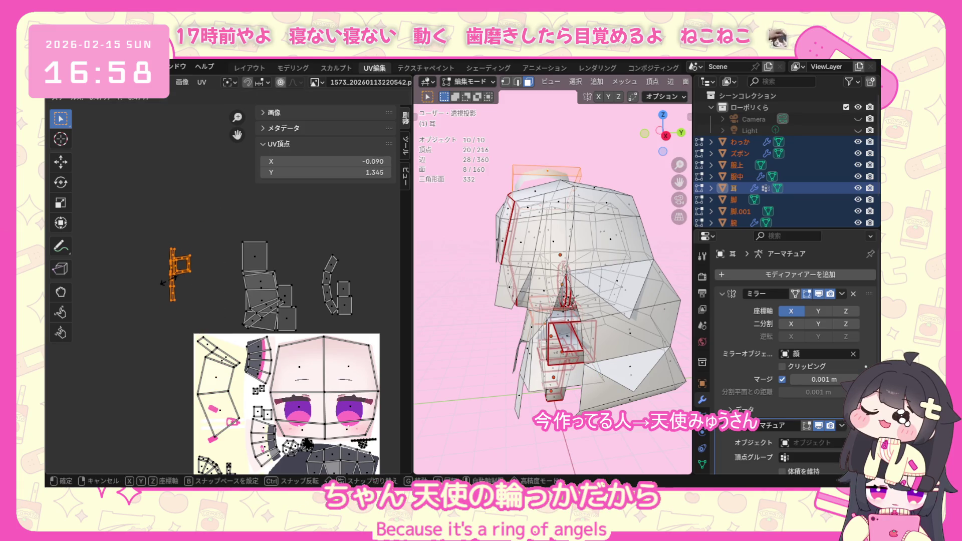
click(168, 281)
key(r)
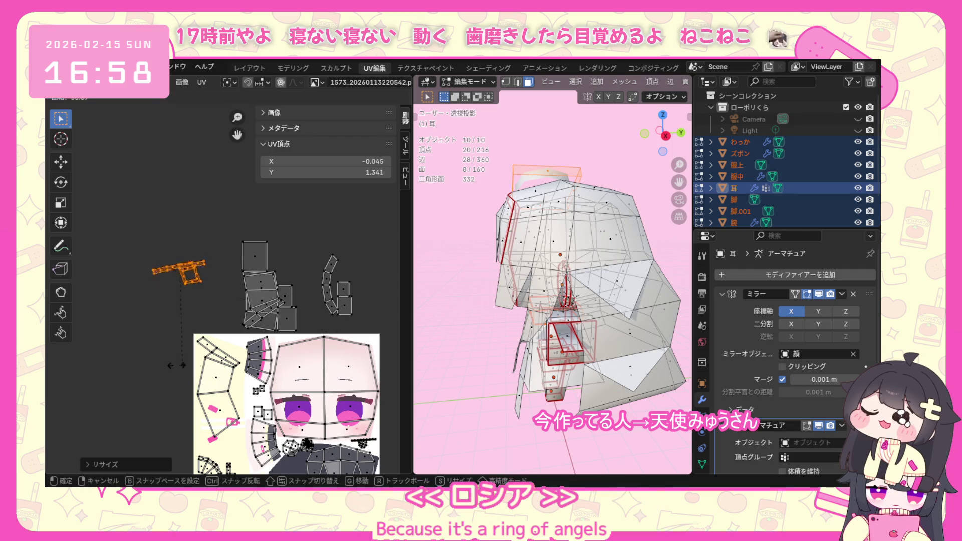
click(69, 259)
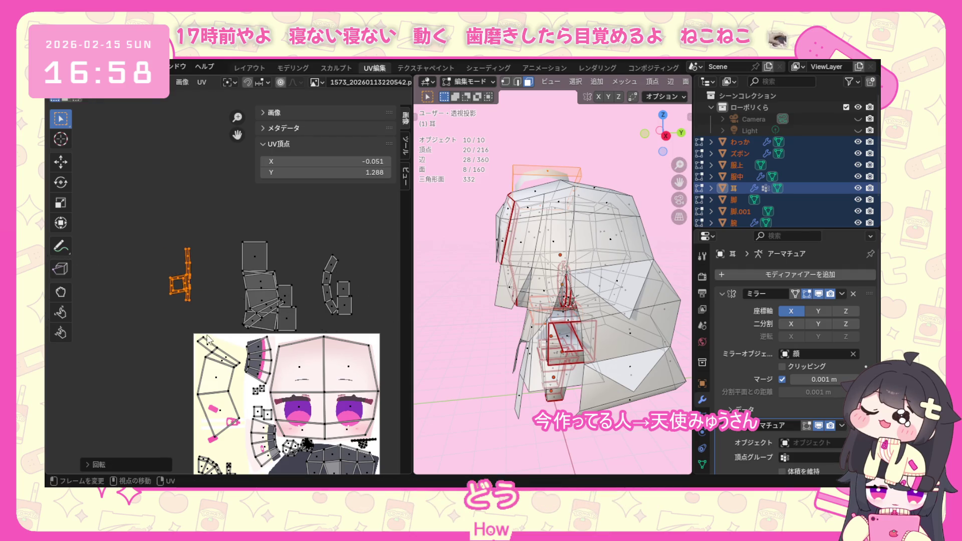
key(g)
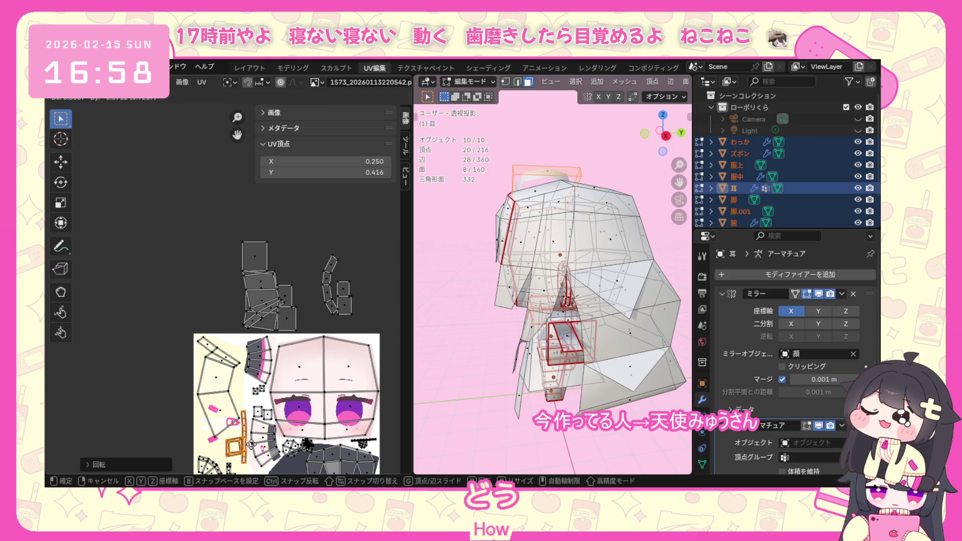
click(251, 445)
key(l)
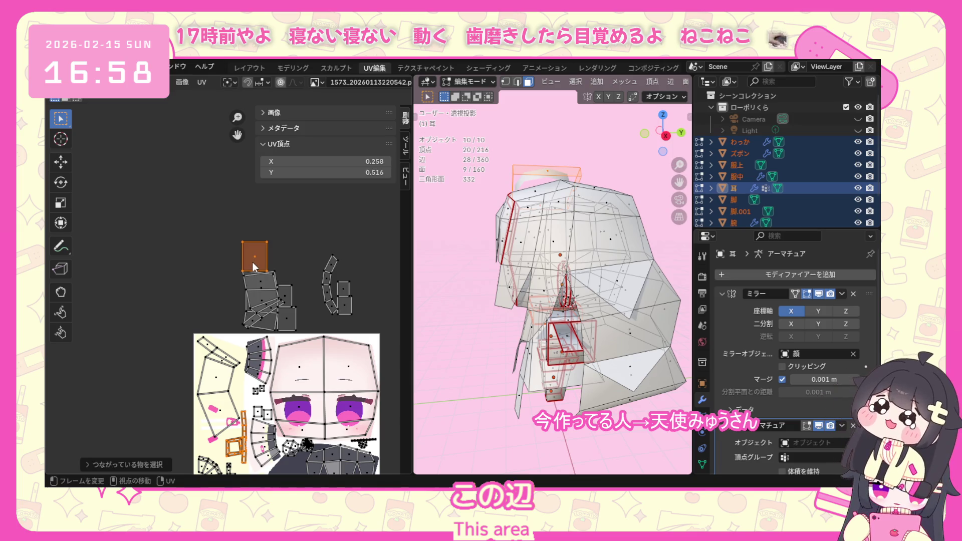
scroll(488, 352, down, 3)
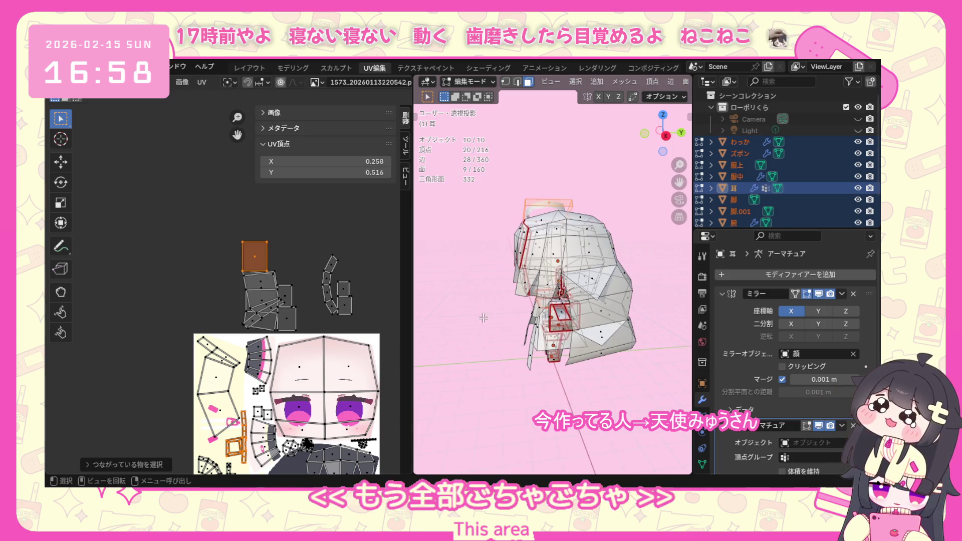
Move the square island down onto the texture and shrink it at the upper left.
click(487, 351)
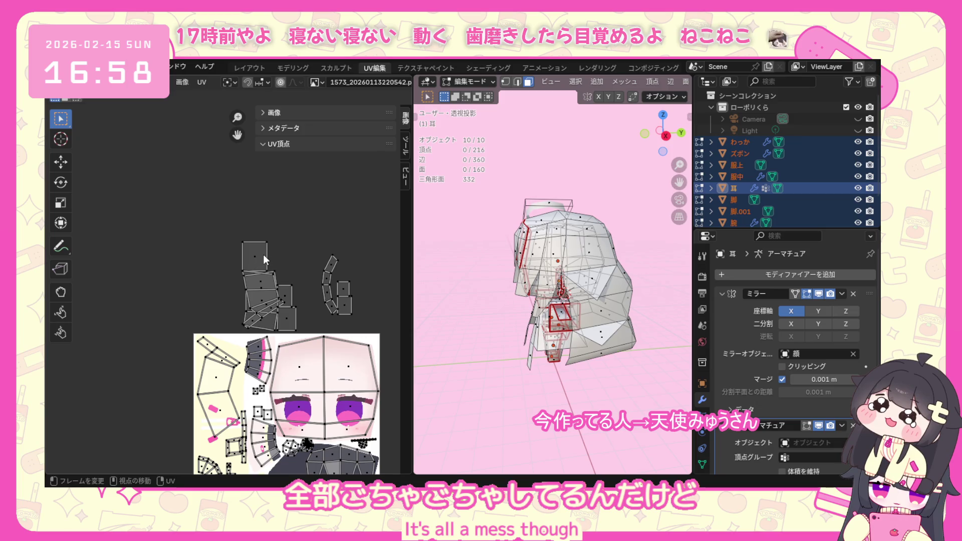
key(l)
middle_drag(471, 279, 527, 285)
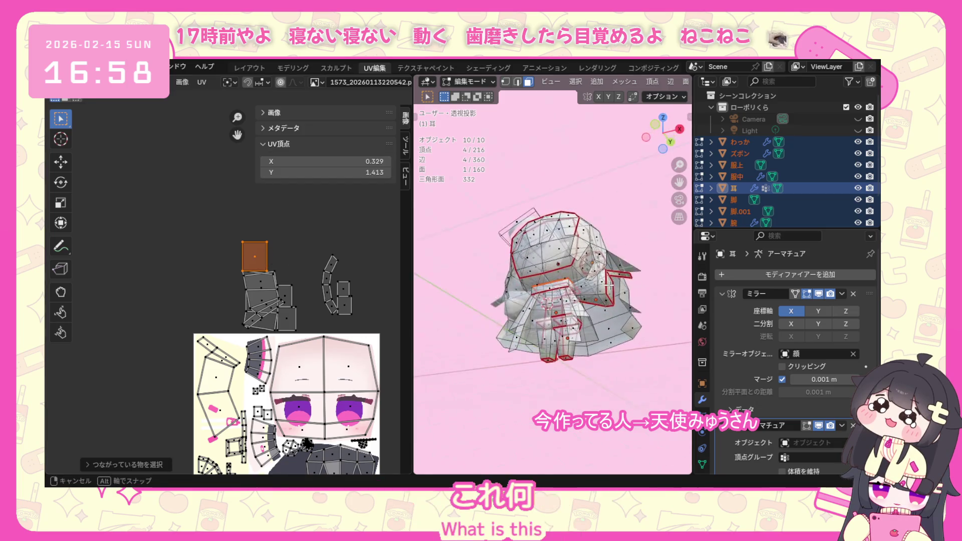
scroll(253, 281, up, 2)
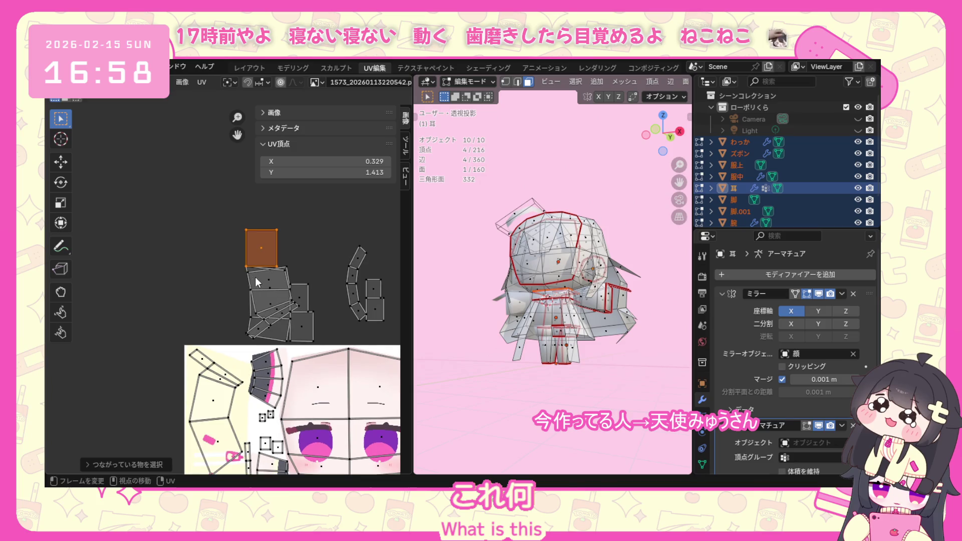
key(g)
click(246, 404)
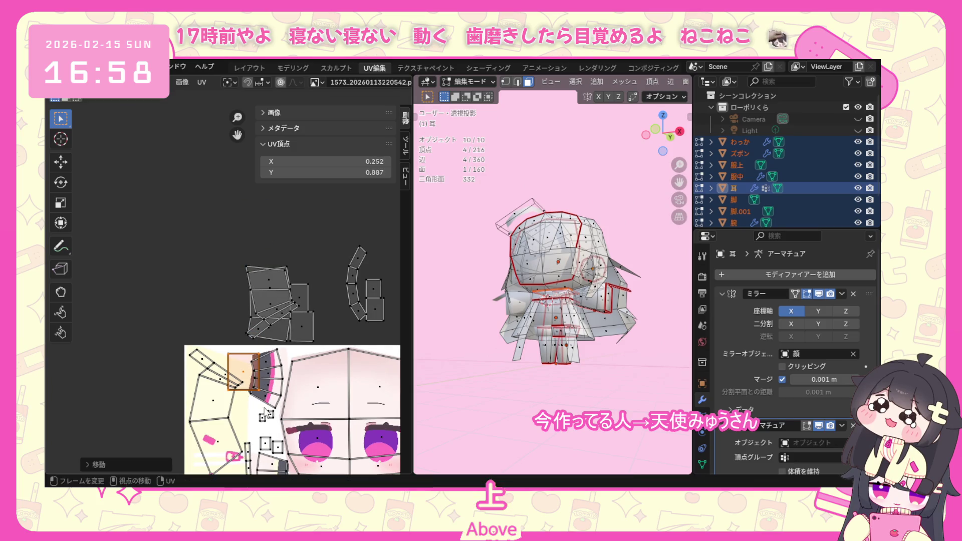
key(s)
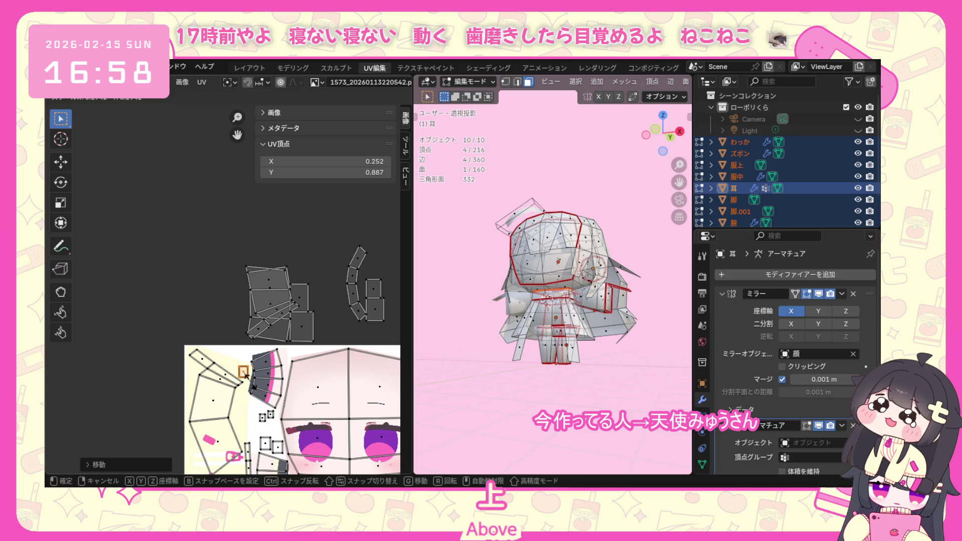
click(225, 312)
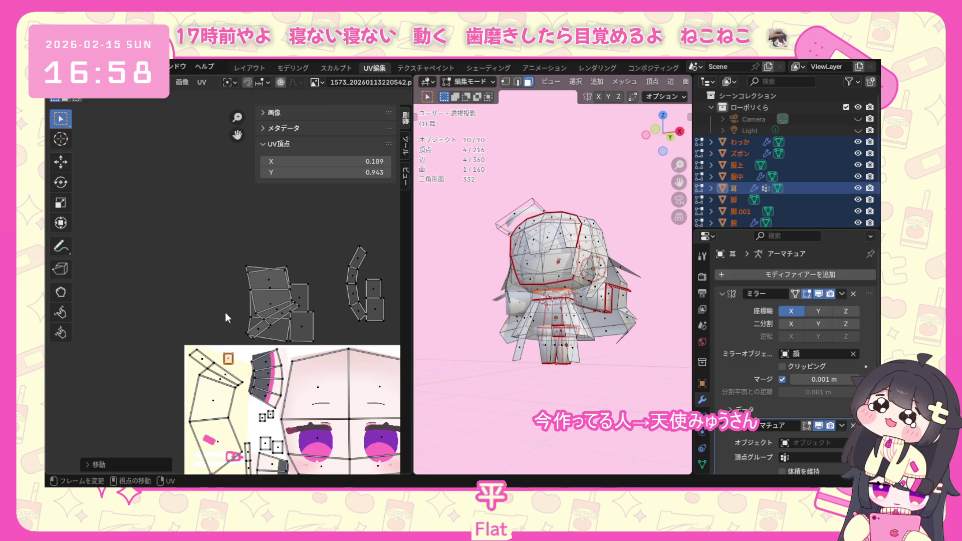
Shift its whole connected island up and left and tidy a stray UV vertex.
key(ctrl+l)
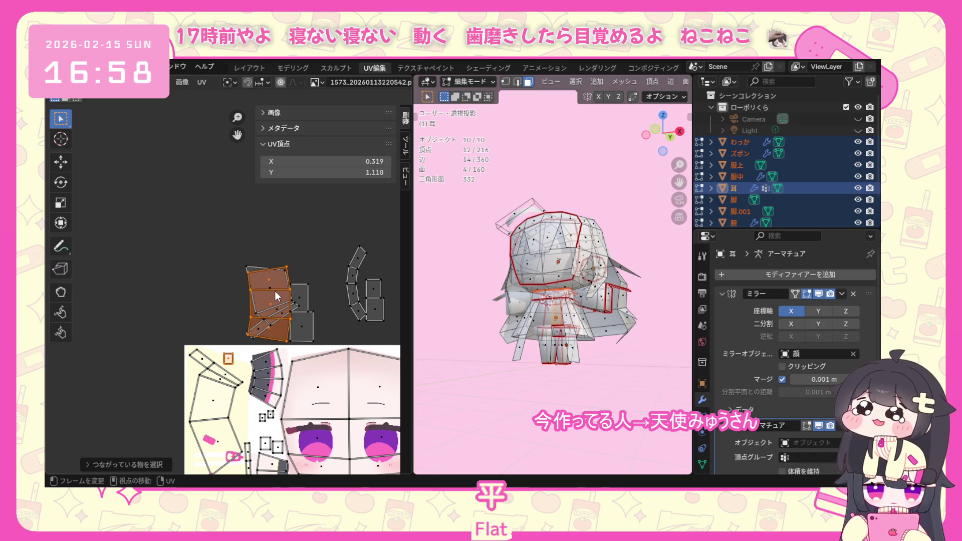
key(g)
click(208, 246)
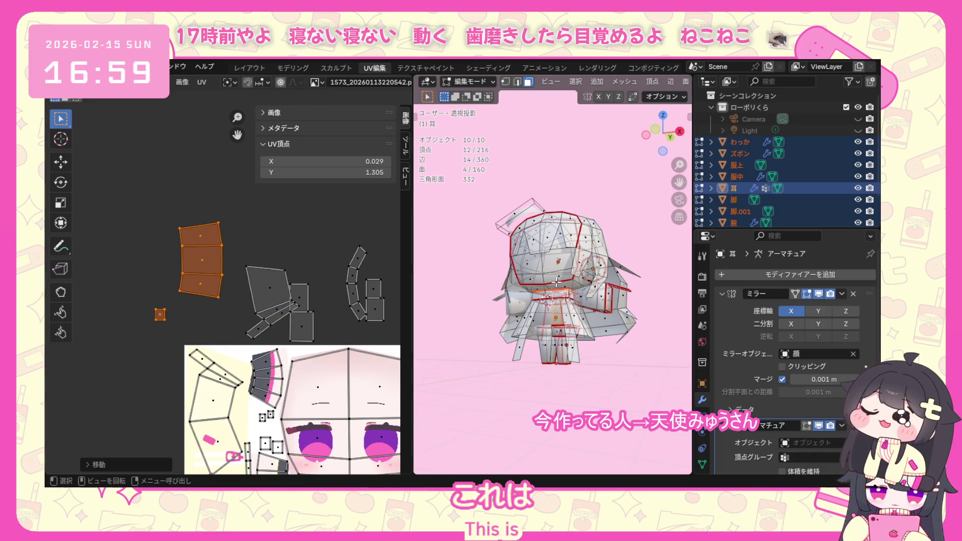
scroll(558, 350, down, 1)
middle_drag(559, 350, 616, 319)
click(193, 299)
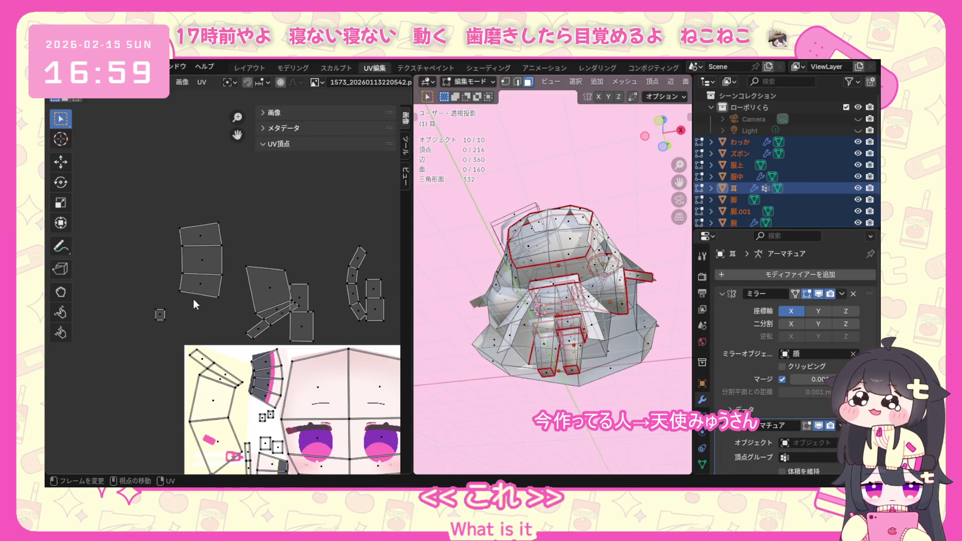
click(160, 314)
key(g)
click(238, 333)
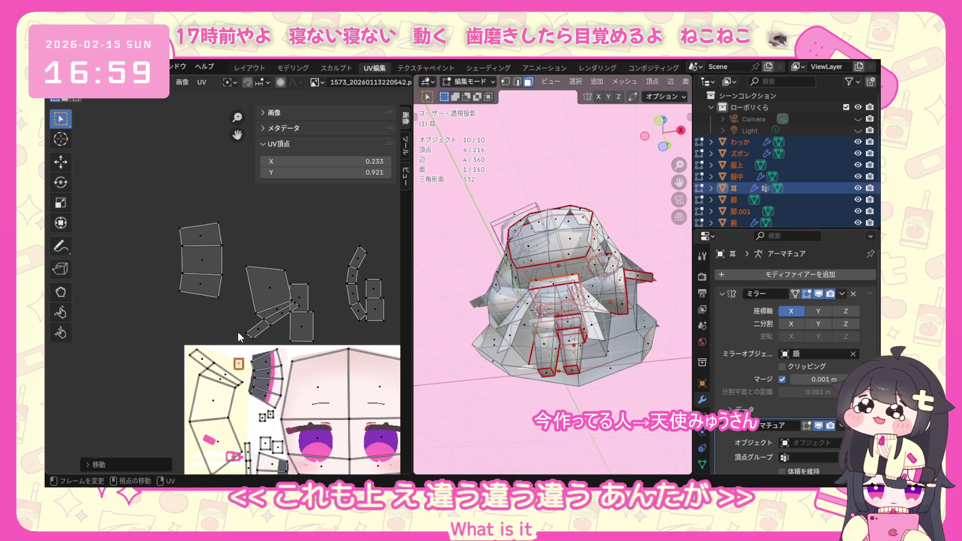
Shrink the column-shaped three-face island and place it on the texture beside the fan islands.
key(l)
middle_drag(467, 284, 435, 271)
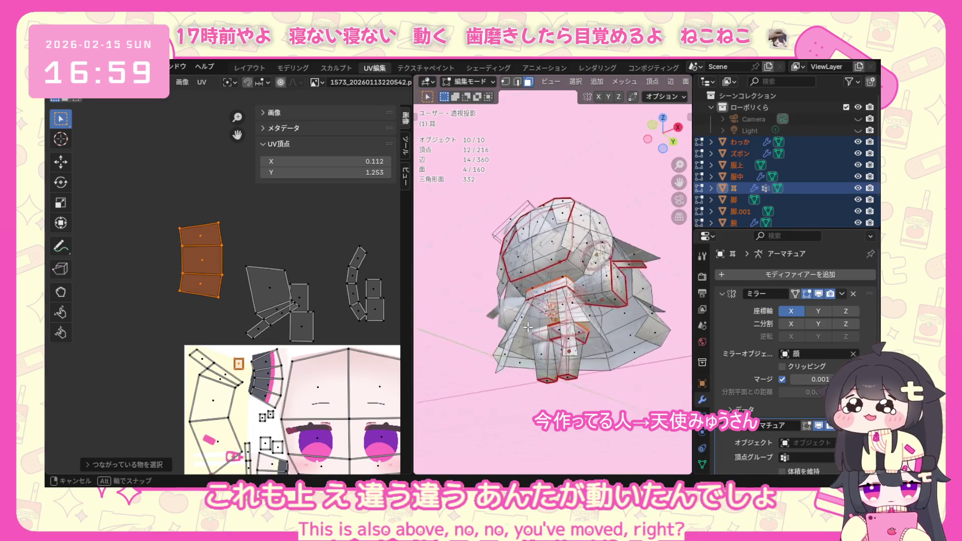
key(s)
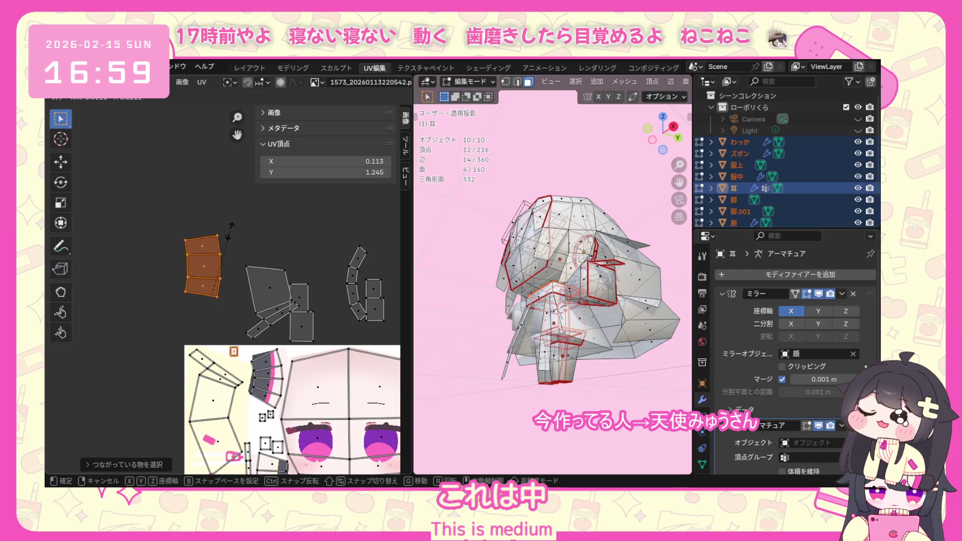
click(202, 259)
key(ctrl+z)
key(s)
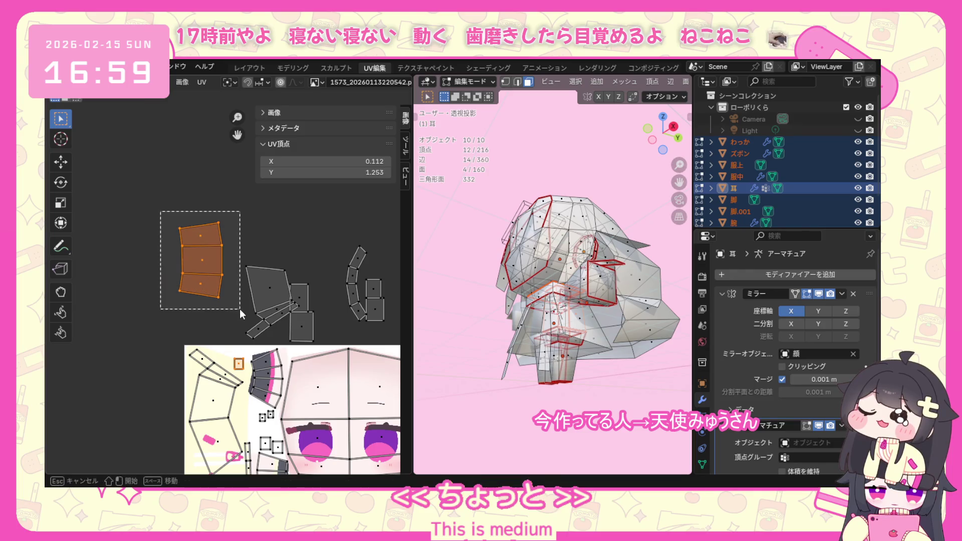
key(Escape)
key(s)
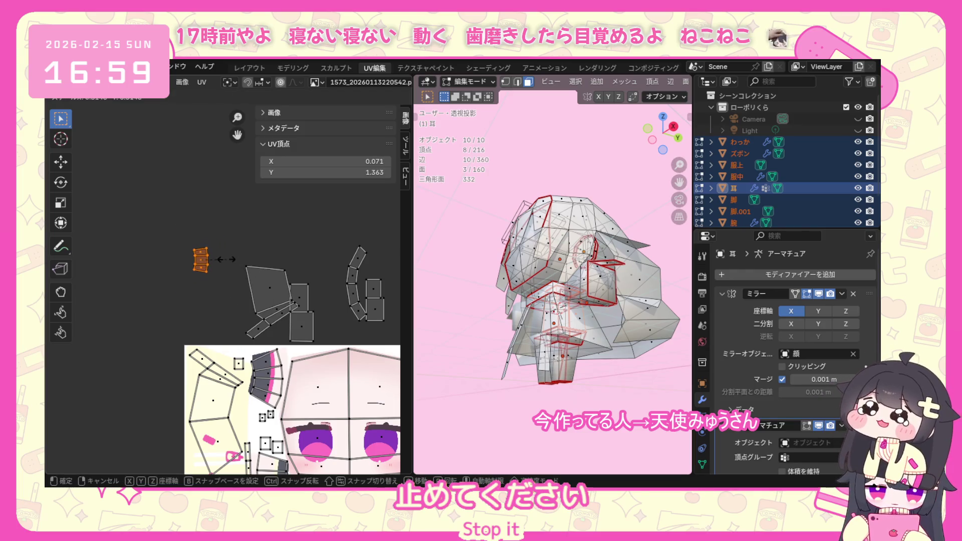
click(223, 257)
key(g)
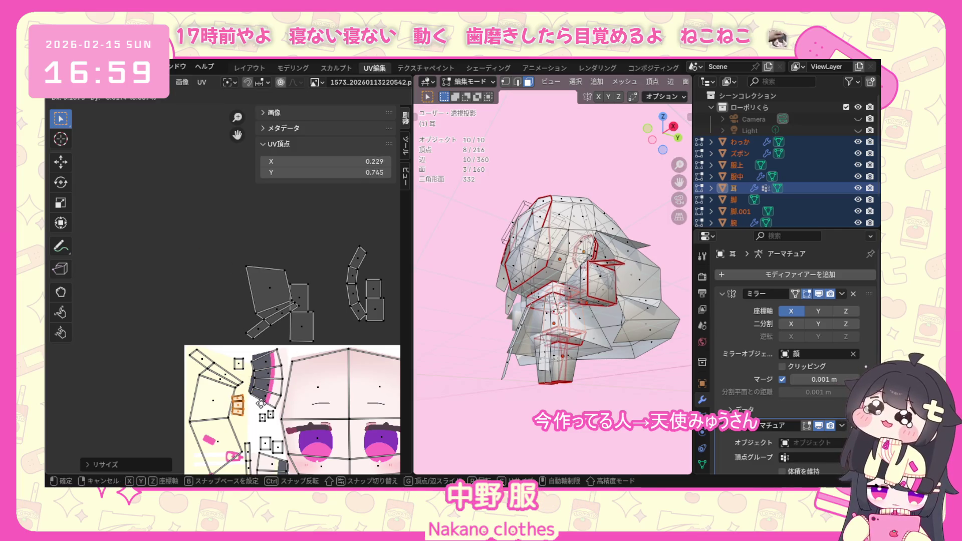
click(264, 408)
scroll(263, 409, up, 2)
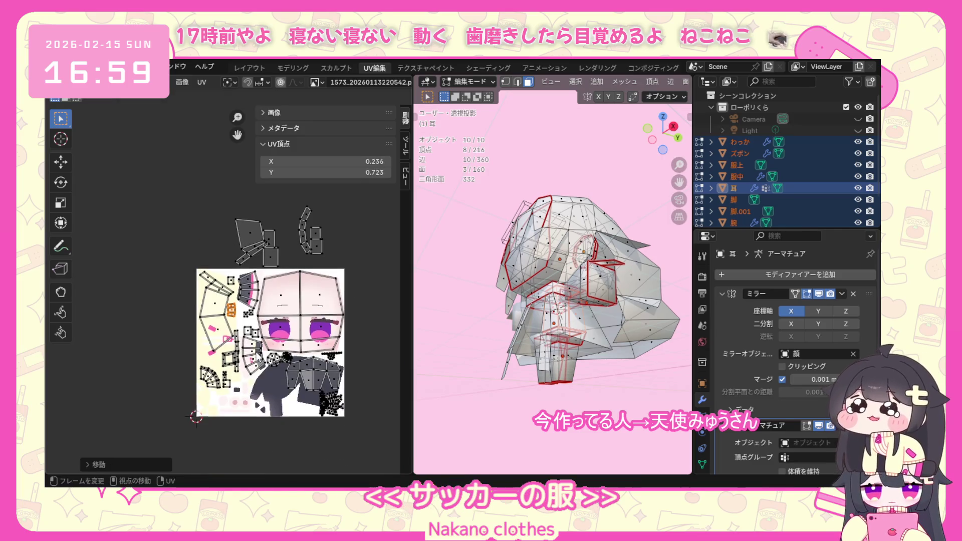
Enlarge the selected UV island and slide it further down the texture.
middle_drag(263, 408, 242, 326)
key(s)
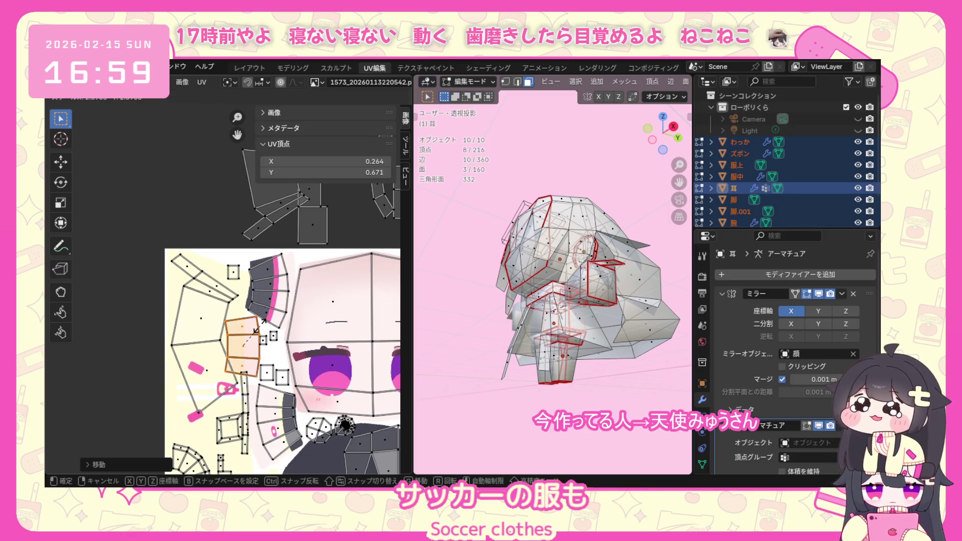
click(263, 328)
scroll(263, 328, down, 1)
scroll(261, 330, down, 1)
scroll(261, 332, up, 1)
scroll(259, 333, down, 1)
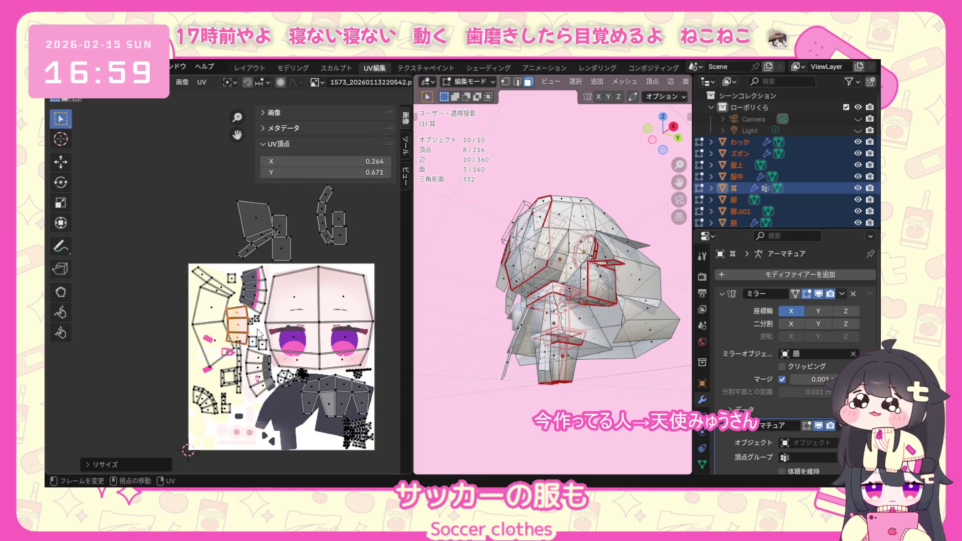
key(g)
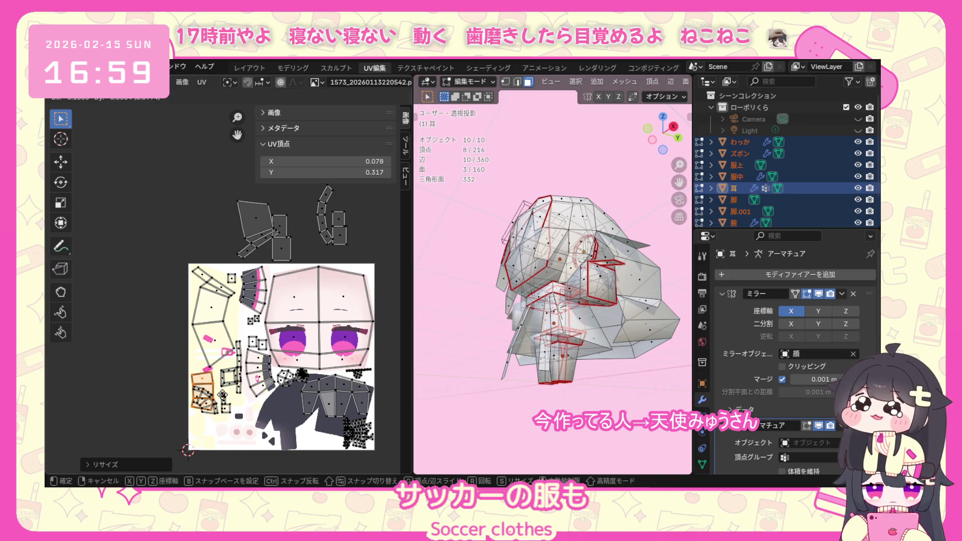
key(Escape)
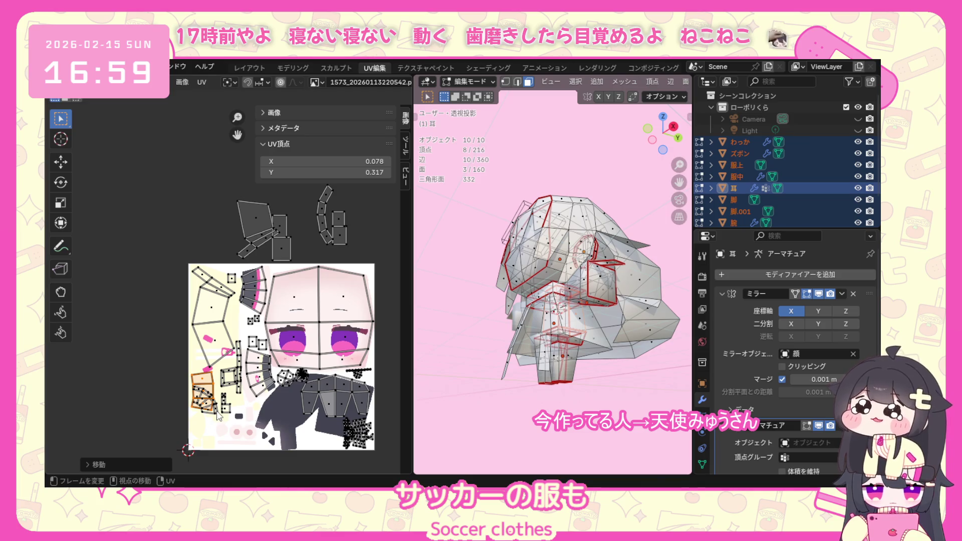
Select the curved fan-shaped strip island and fit it into the texture's lower-left corner.
key(ctrl+l)
click(216, 415)
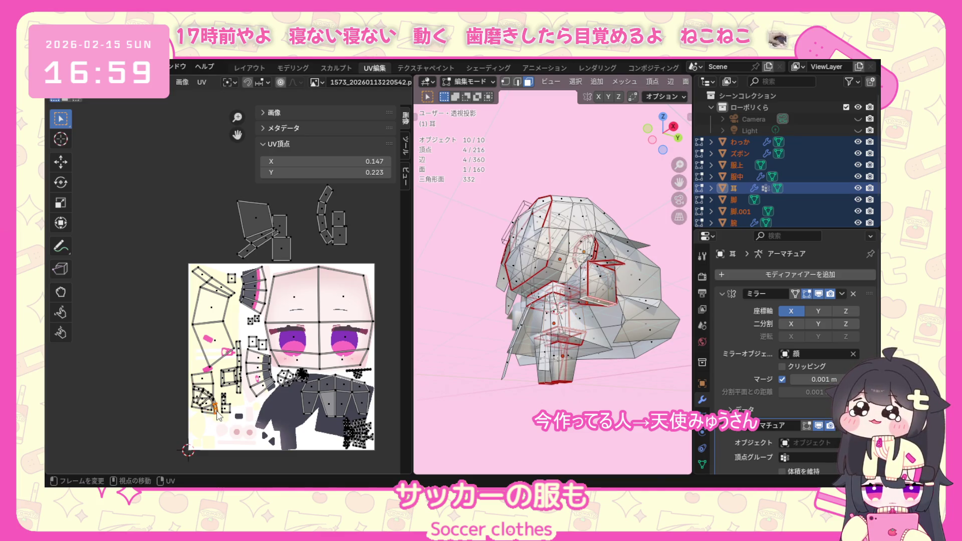
key(ctrl+l)
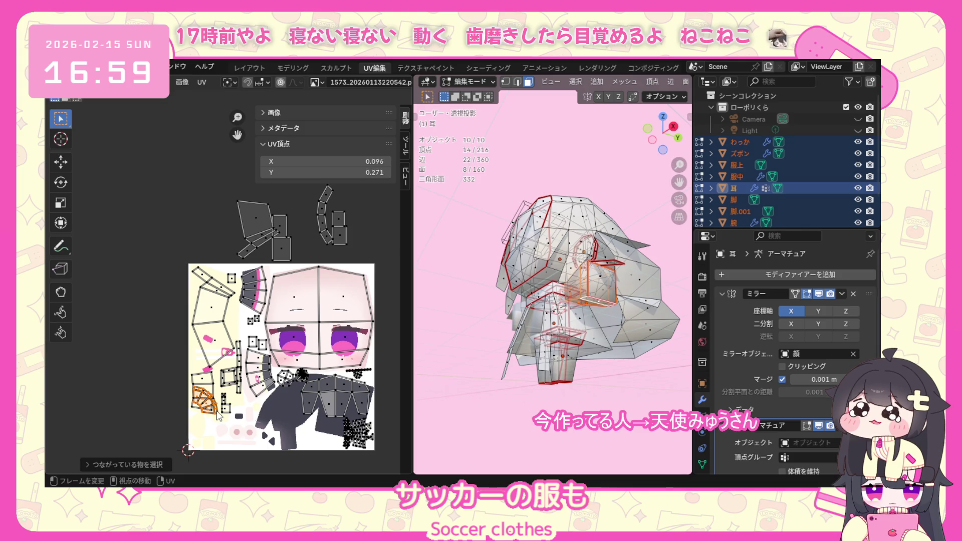
key(g)
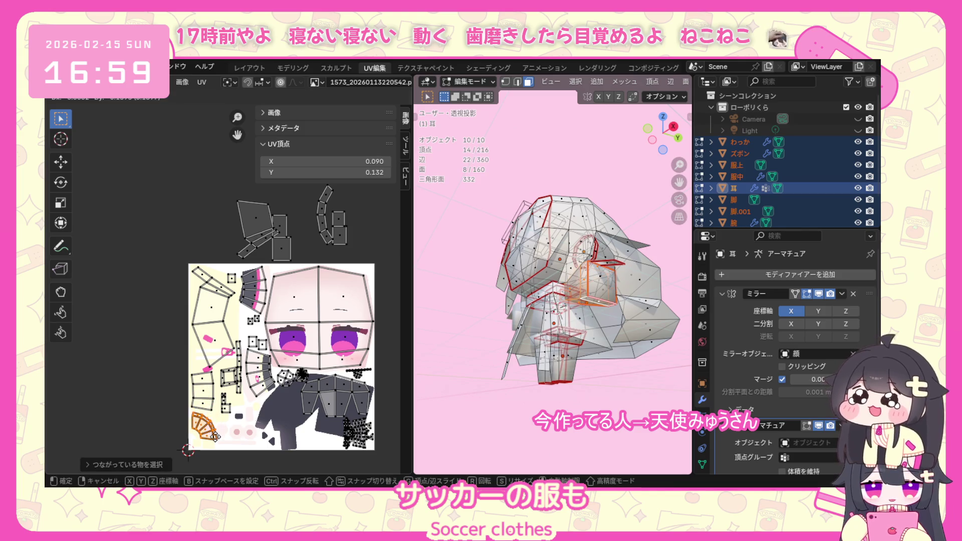
click(219, 438)
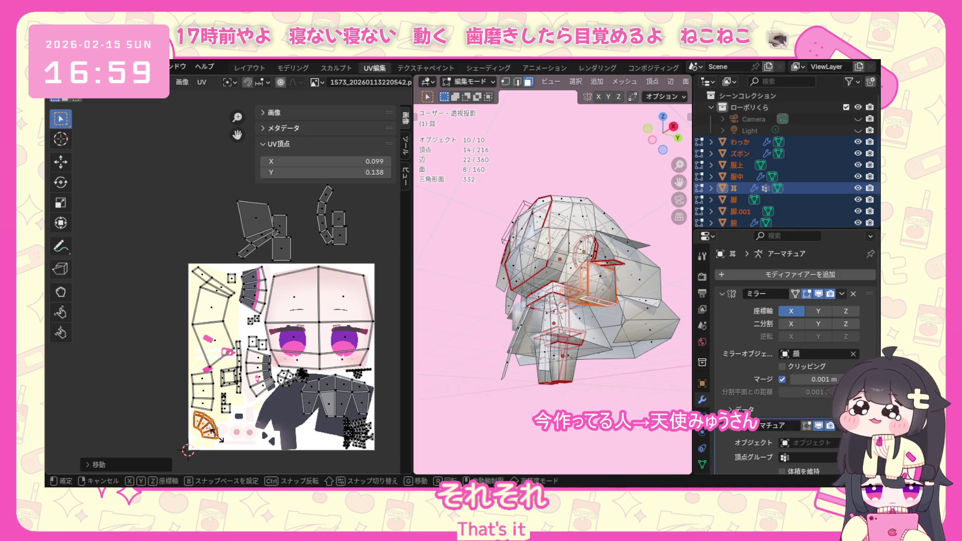
click(223, 444)
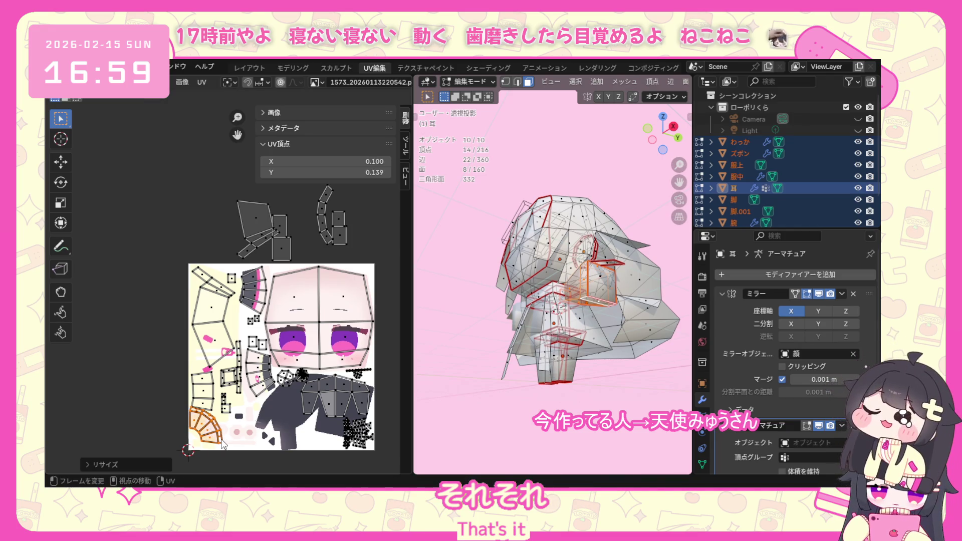
key(g)
click(222, 445)
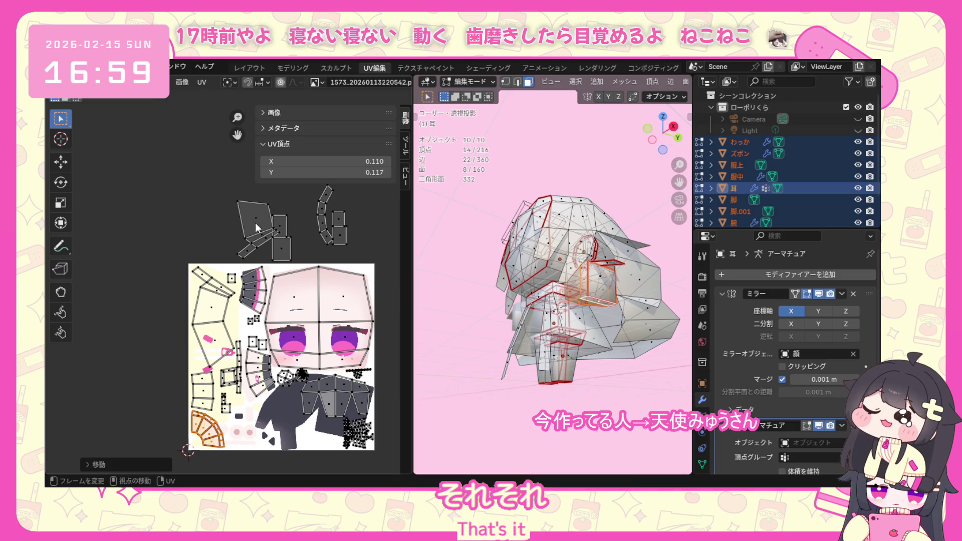
Pick the square island lying above the texture for the next placement.
click(258, 215)
key(l)
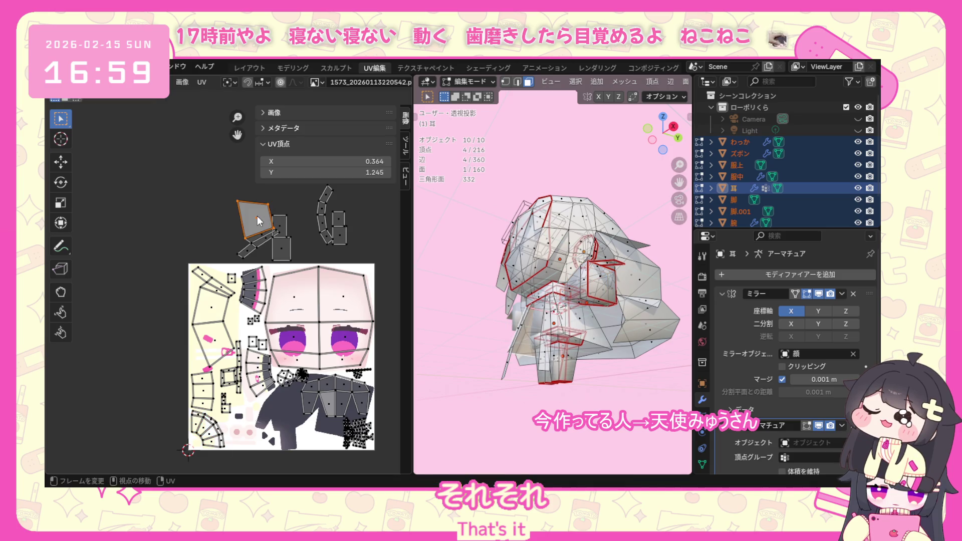
Bring the square island down onto the texture, rotate it and settle it near the lower-left corner.
middle_drag(444, 290, 458, 256)
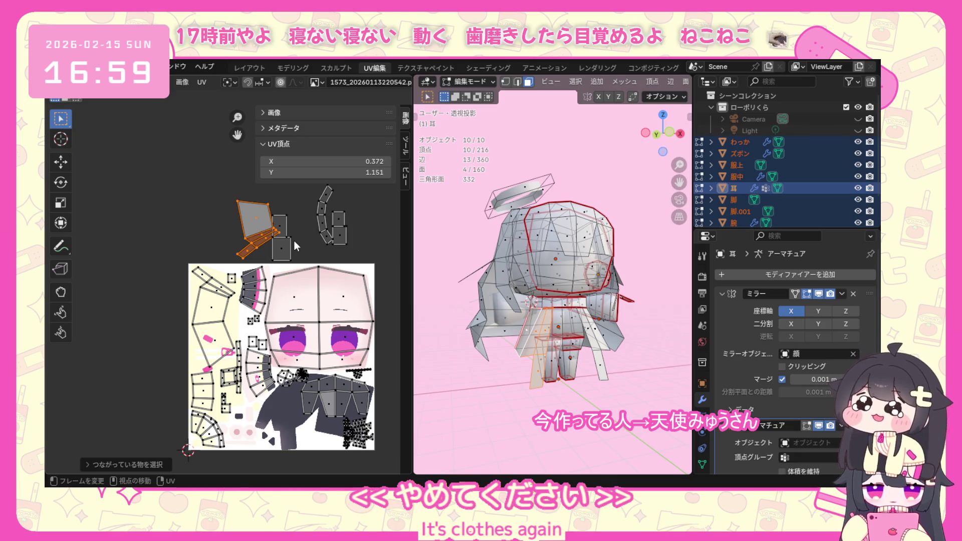
key(g)
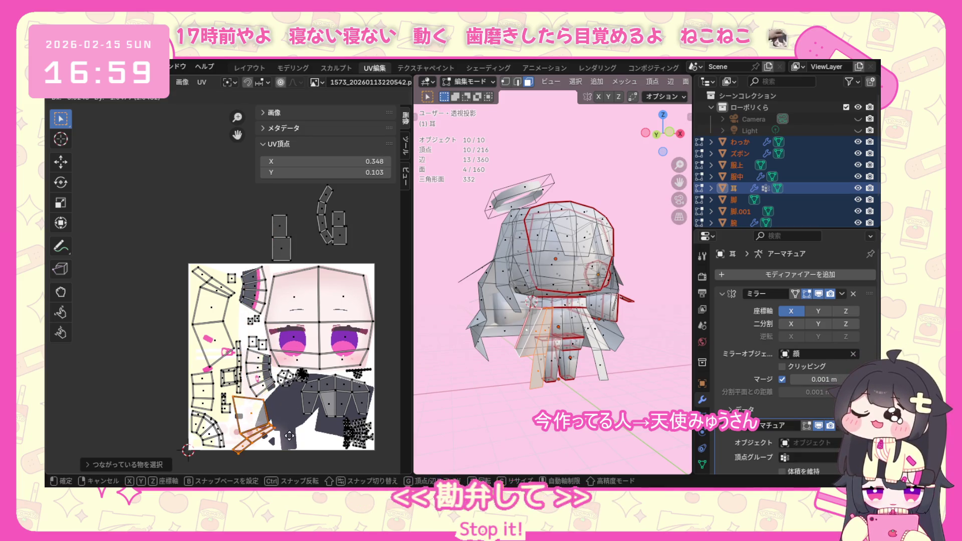
click(304, 434)
key(g)
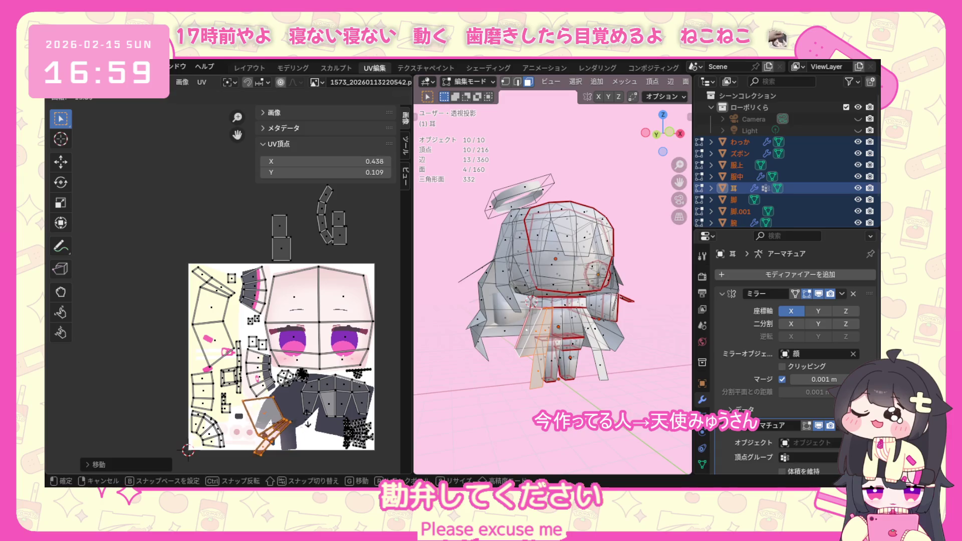
click(282, 388)
key(g)
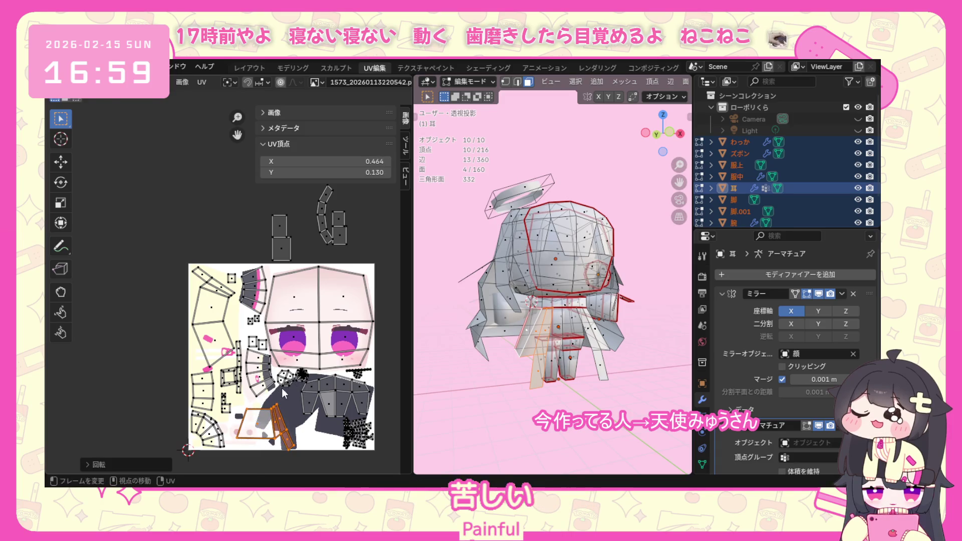
click(274, 417)
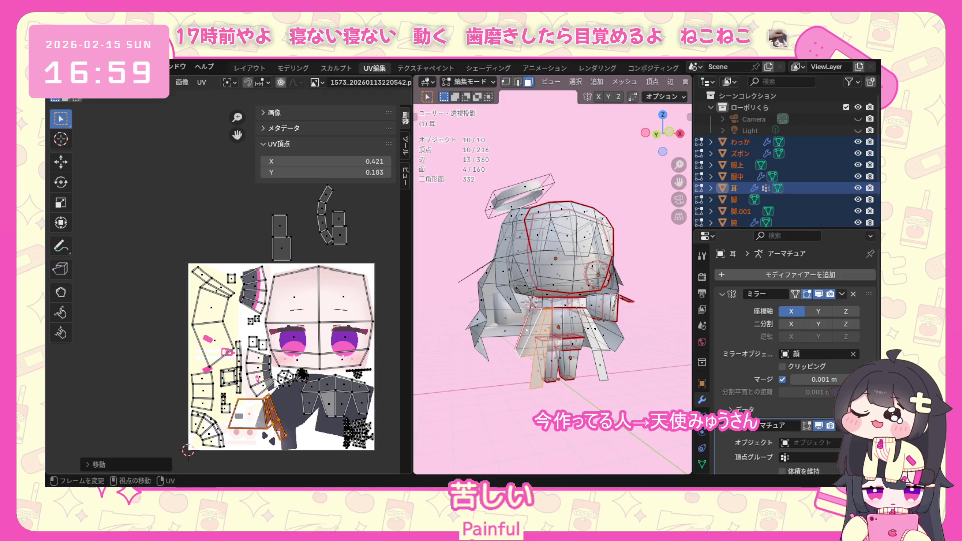
Clear the selection and box-select the two-square column island above the texture.
drag(251, 184, 299, 268)
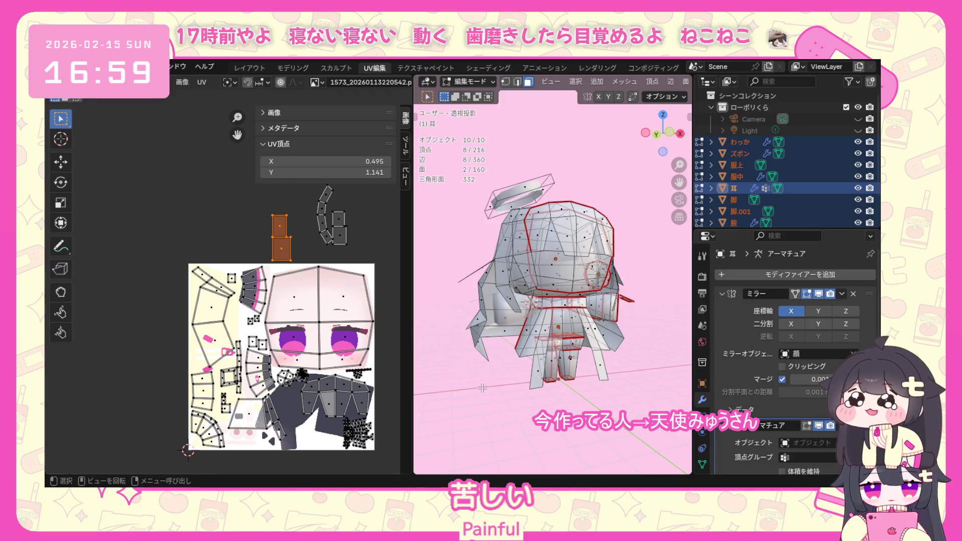
click(247, 208)
drag(246, 208, 299, 268)
mouse_move(601, 354)
middle_down()
mouse_move(674, 381)
mouse_move(647, 316)
middle_up()
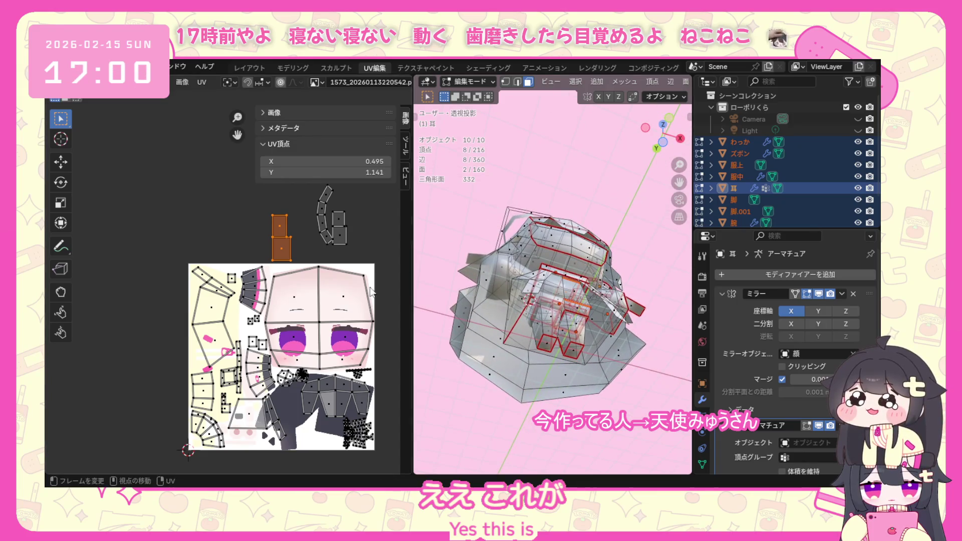
scroll(301, 244, up, 5)
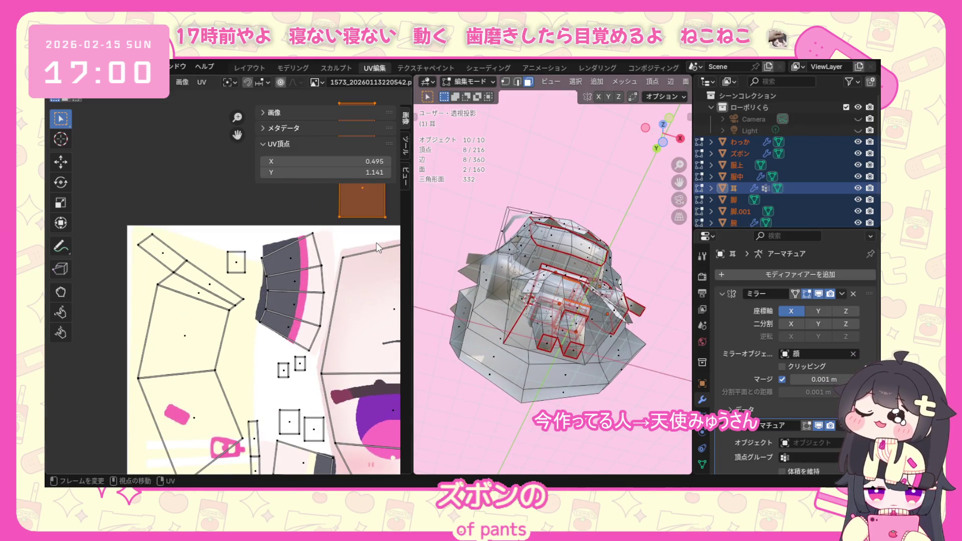
Move and resize the small selected islands to sit within the texture.
key(g)
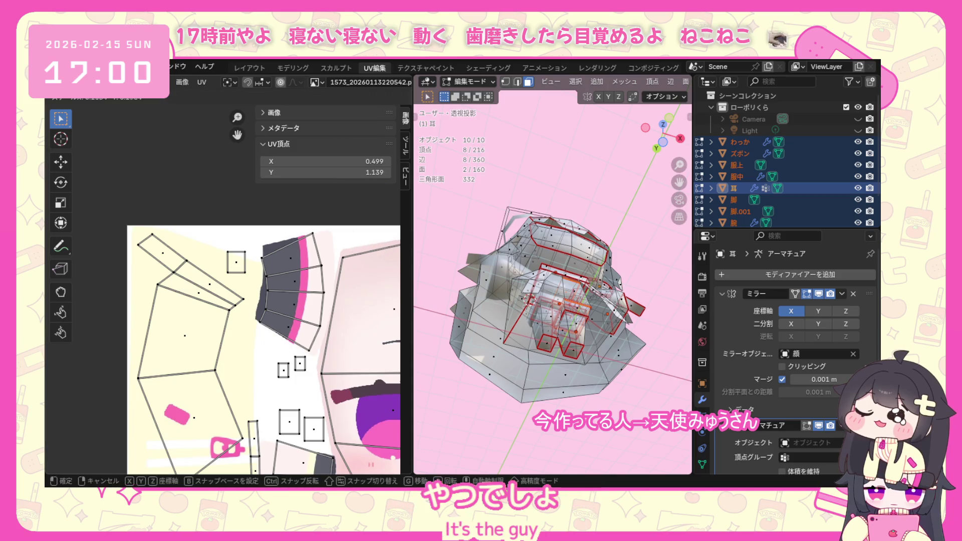
click(359, 152)
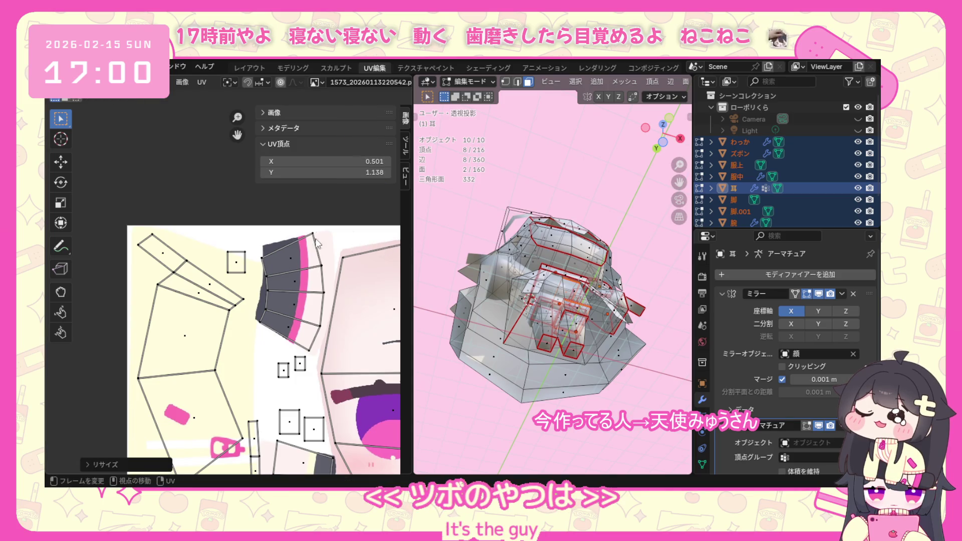
scroll(308, 214, down, 2)
key(g)
click(224, 265)
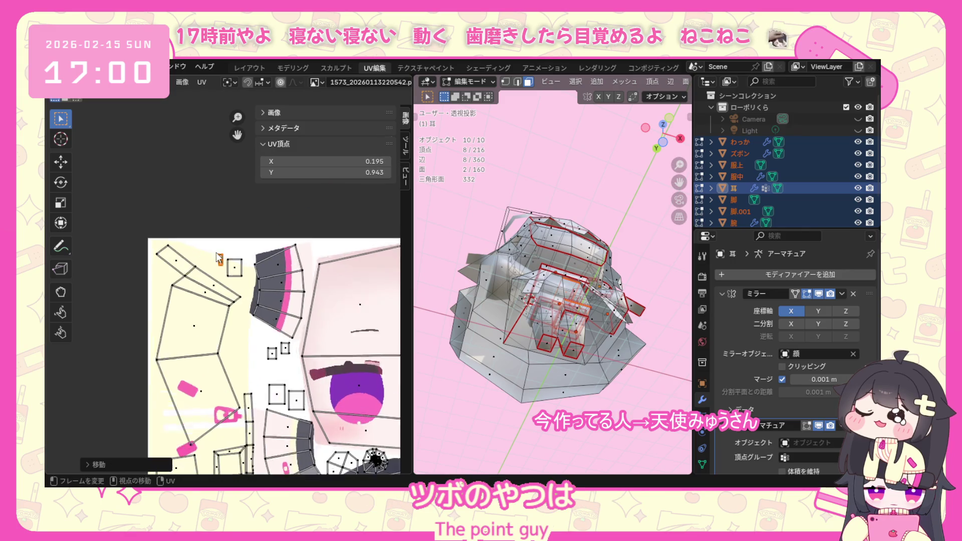
scroll(224, 265, up, 3)
key(s)
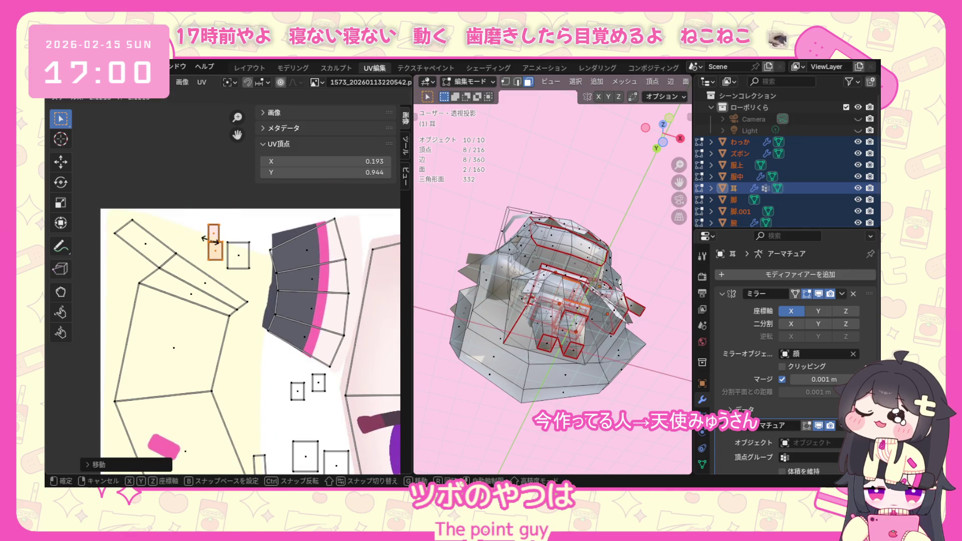
click(225, 239)
scroll(233, 243, down, 5)
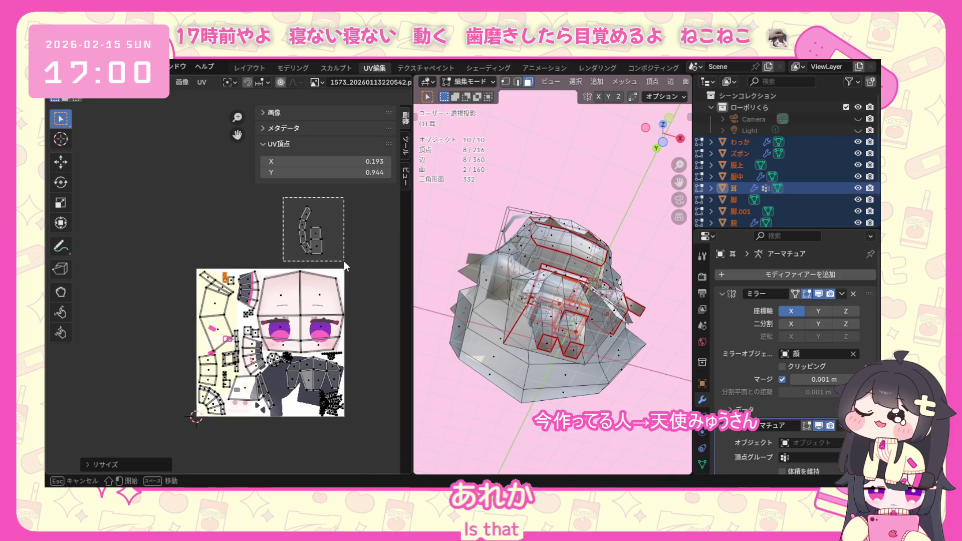
Pull the stray island above the image down to the texture's bottom and rotate it into a strip.
drag(343, 260, 343, 261)
middle_drag(526, 301, 571, 293)
scroll(247, 245, up, 1)
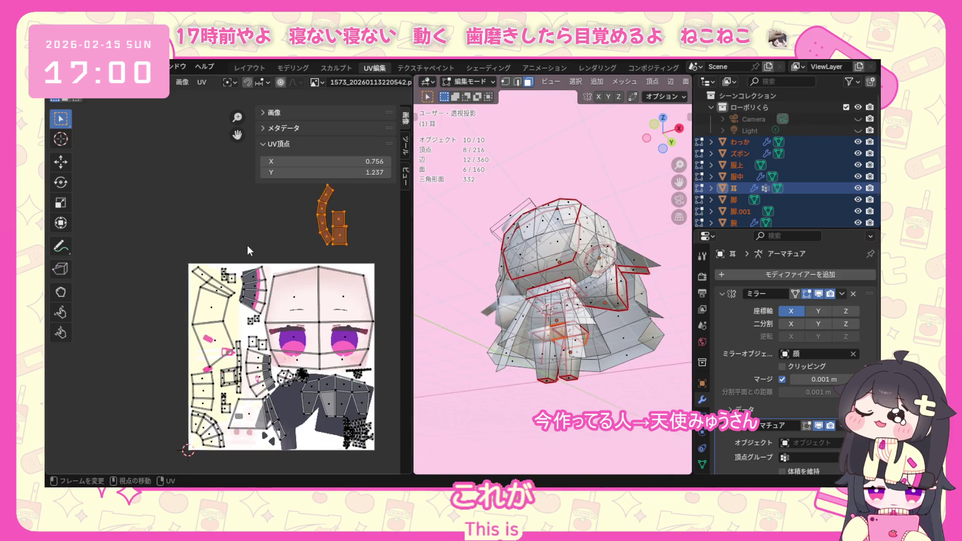
scroll(247, 246, up, 2)
click(235, 272)
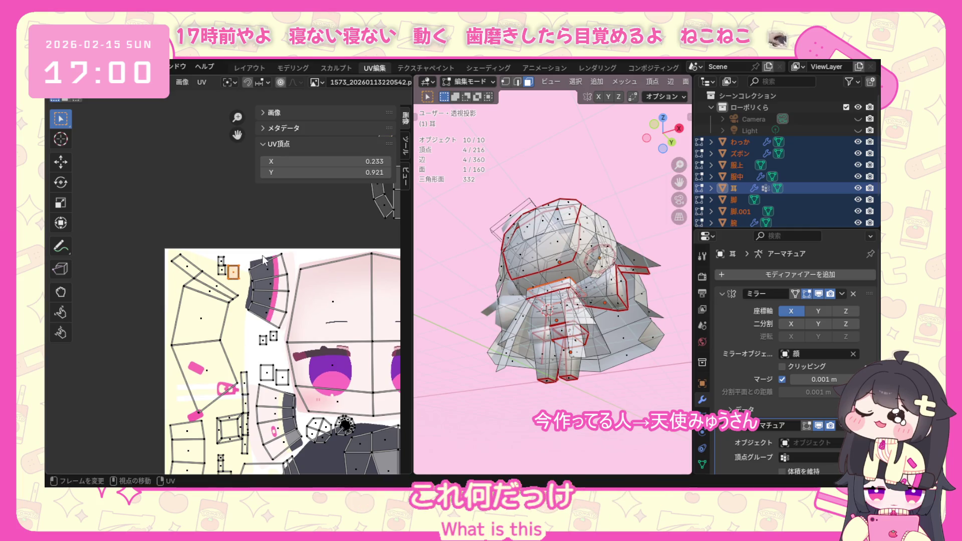
scroll(250, 304, down, 3)
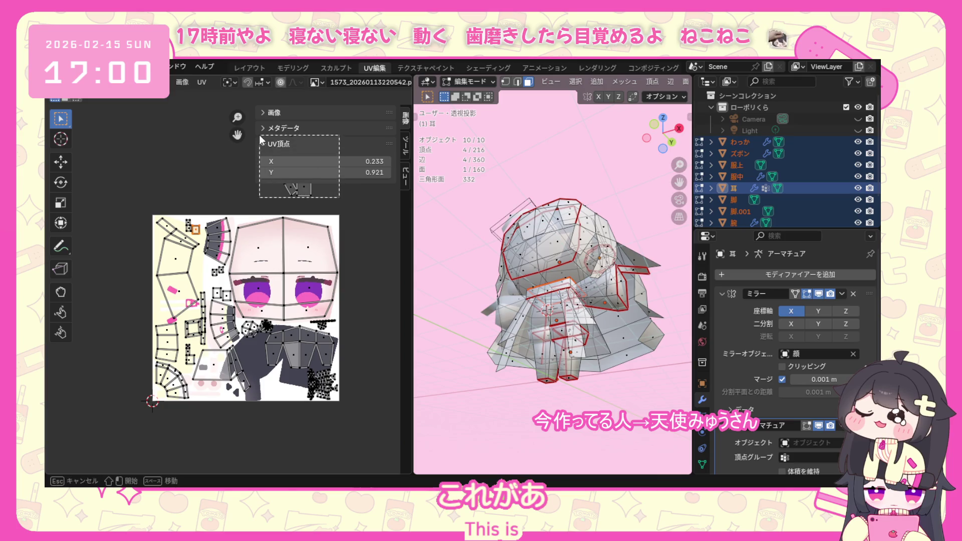
drag(259, 135, 259, 134)
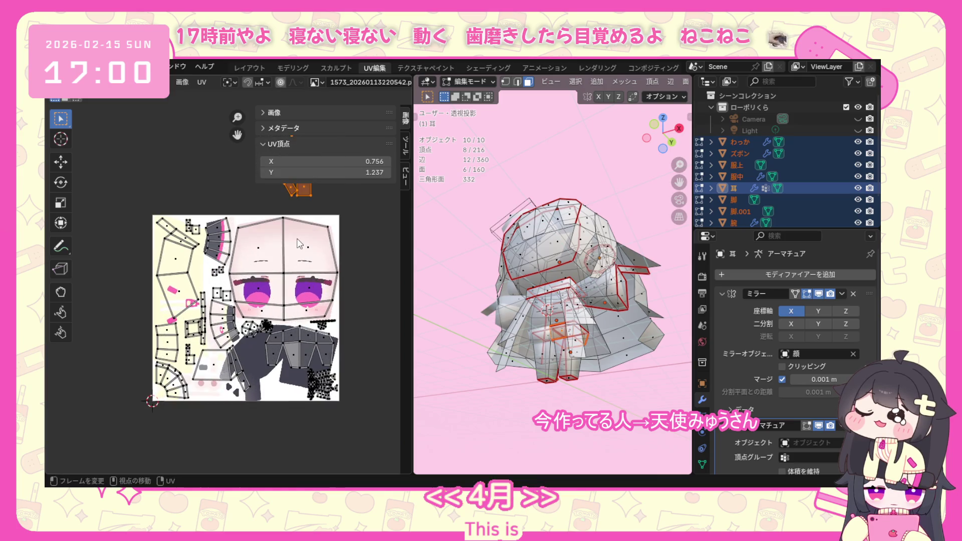
key(g)
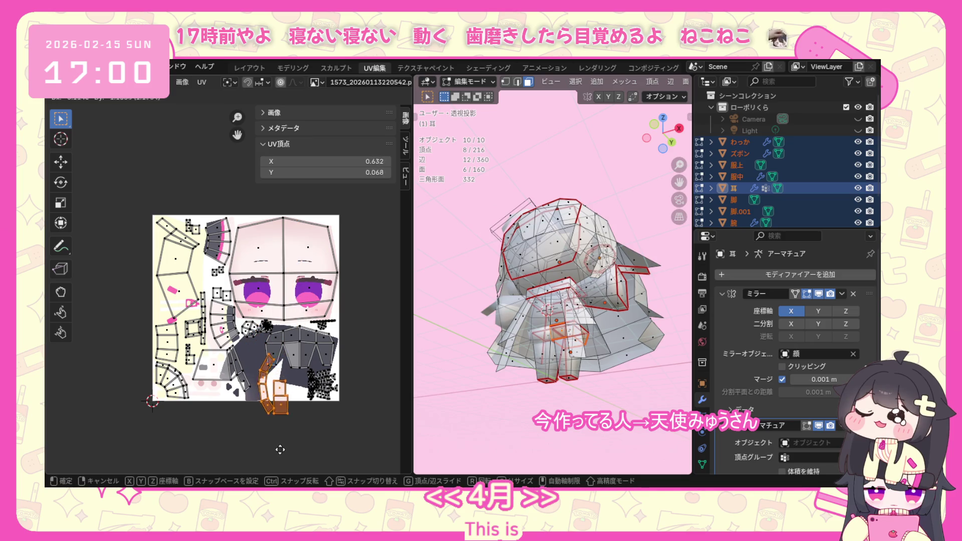
click(280, 450)
key(r)
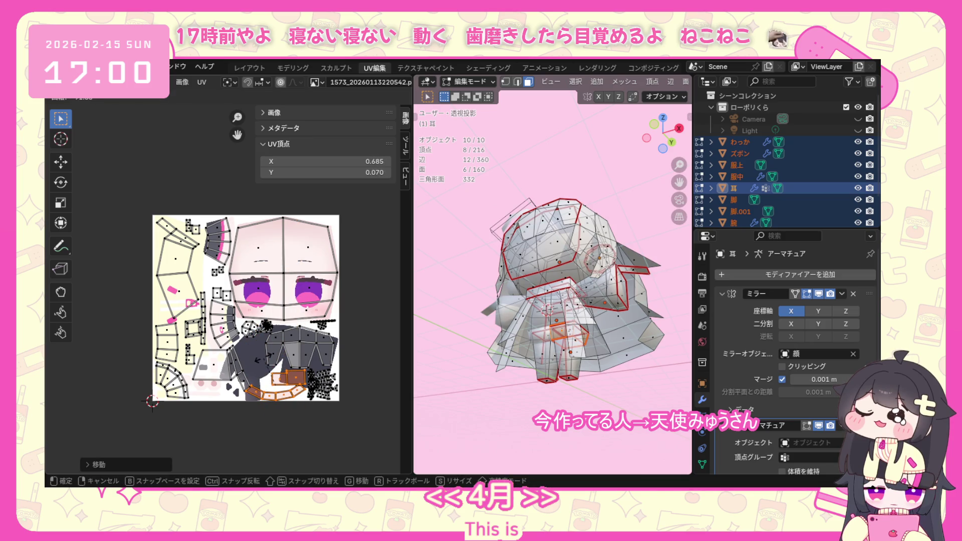
click(264, 358)
scroll(263, 358, up, 2)
scroll(325, 357, up, 1)
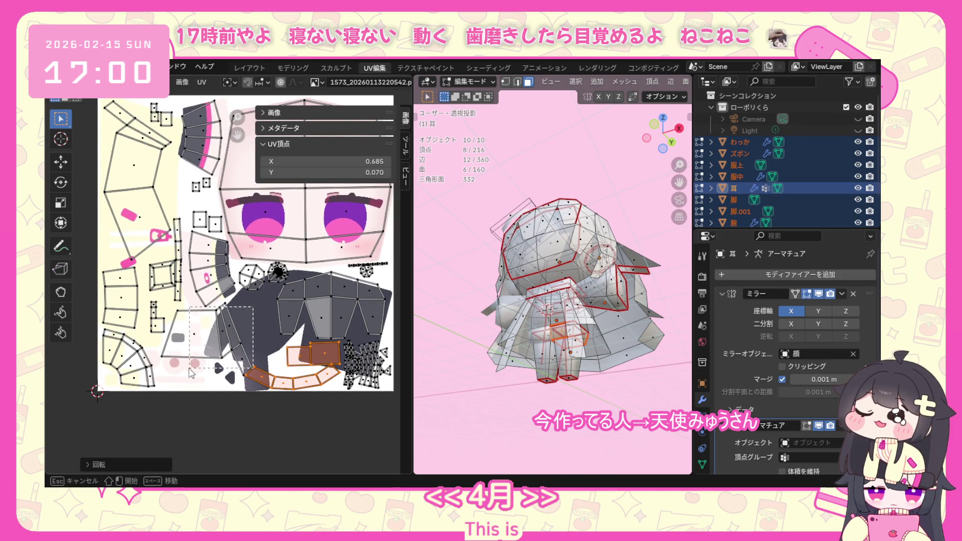
Select the whole connected strip in the texture's lower-left area.
drag(190, 370, 205, 347)
key(ctrl+l)
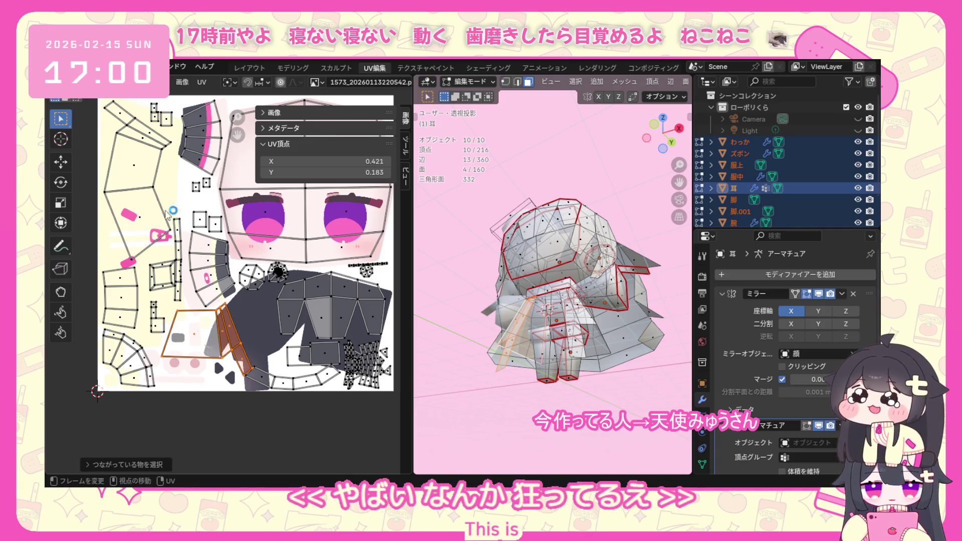
Save the project file.
click(86, 67)
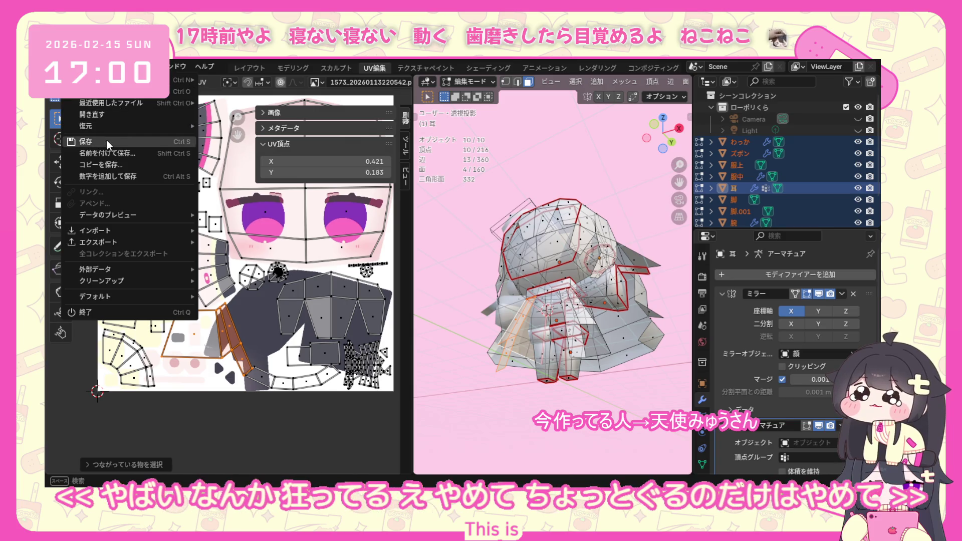
click(98, 162)
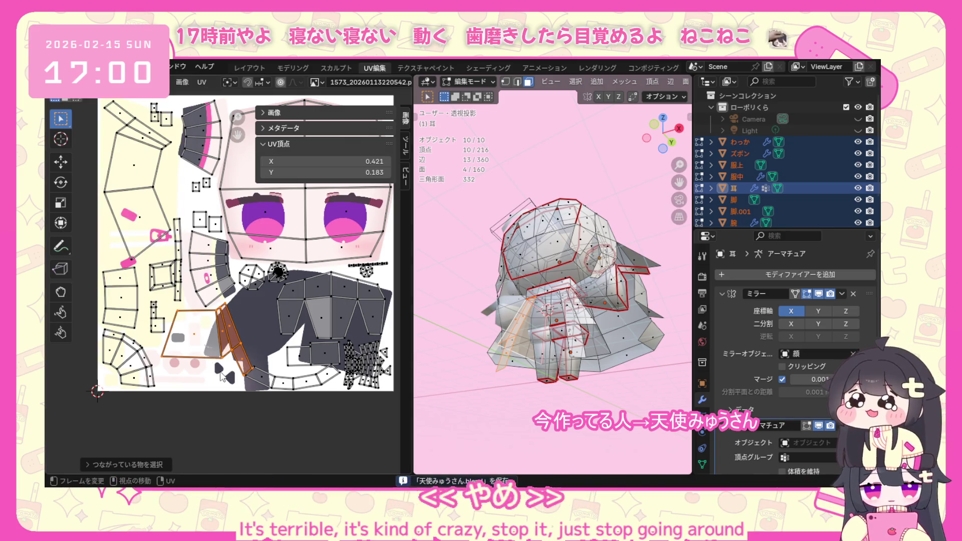
Rotate and nudge the lower-left strip in small turns until it lies along the texture, keeping its size.
key(r)
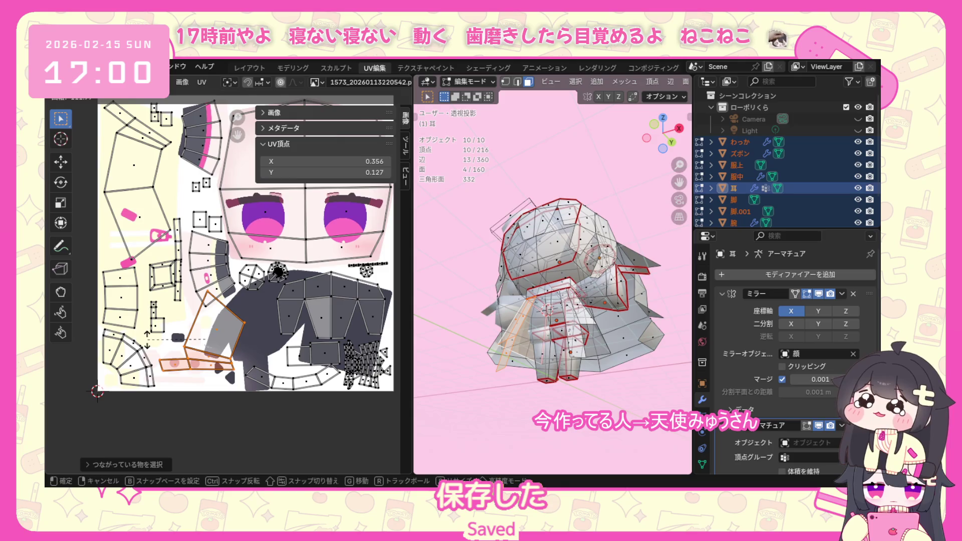
click(205, 361)
key(g)
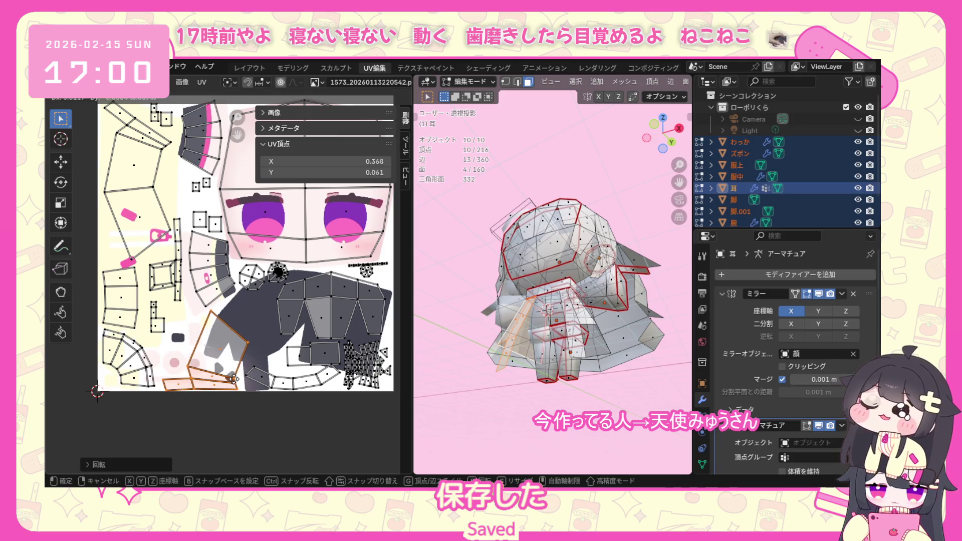
click(235, 376)
key(r)
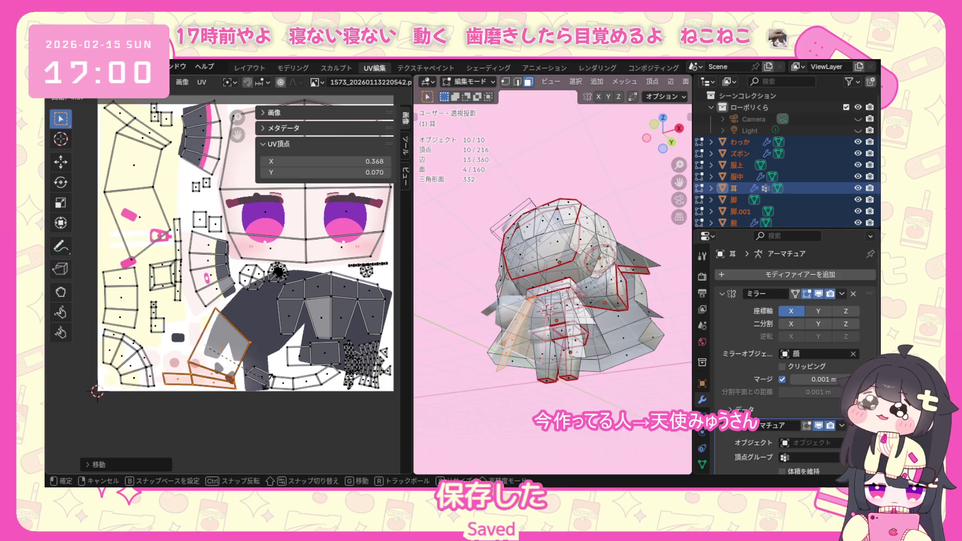
click(226, 380)
key(g)
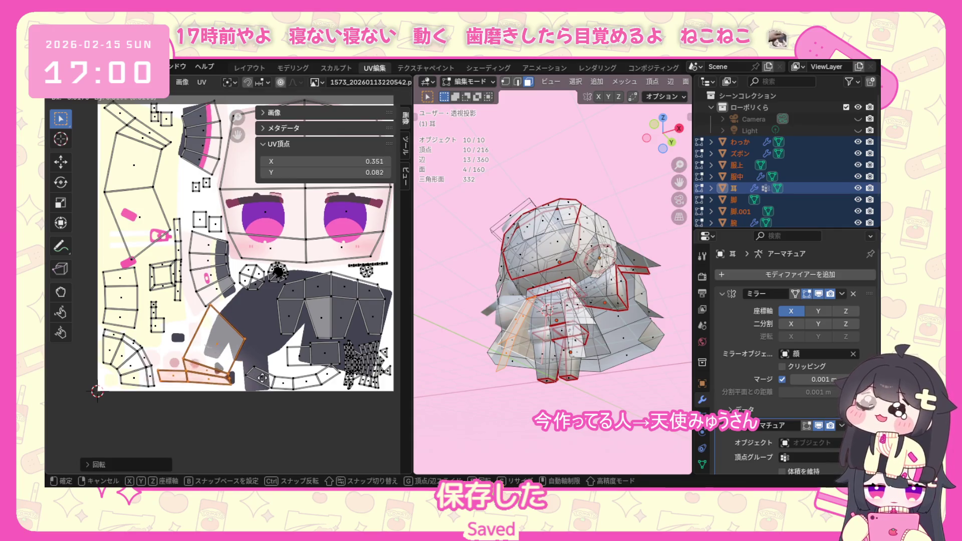
click(260, 381)
key(r)
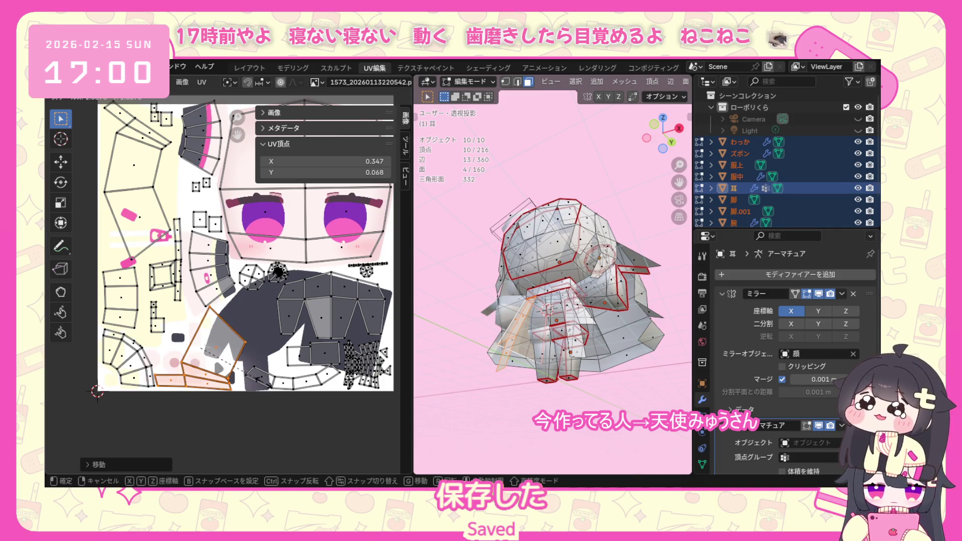
click(265, 387)
key(g)
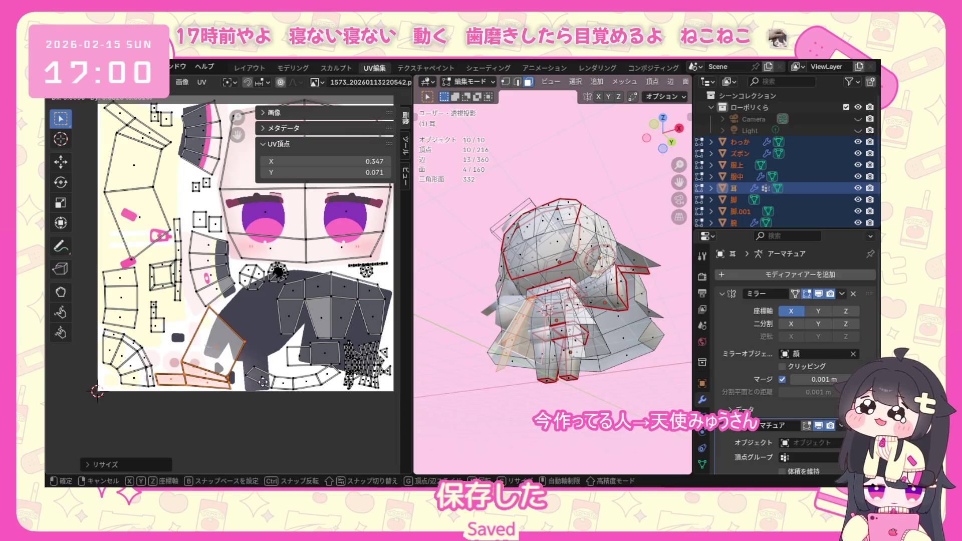
click(283, 373)
scroll(283, 373, down, 3)
scroll(291, 366, down, 2)
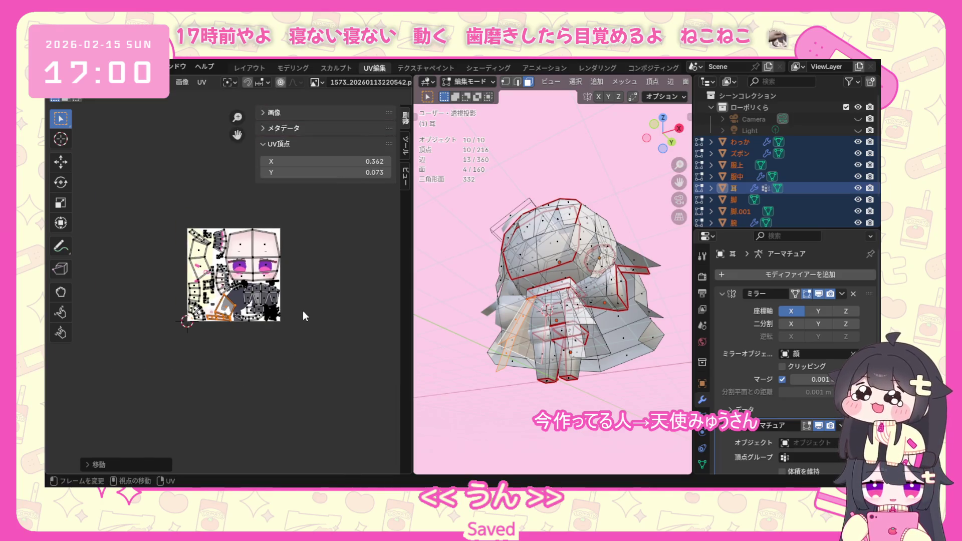
key(s)
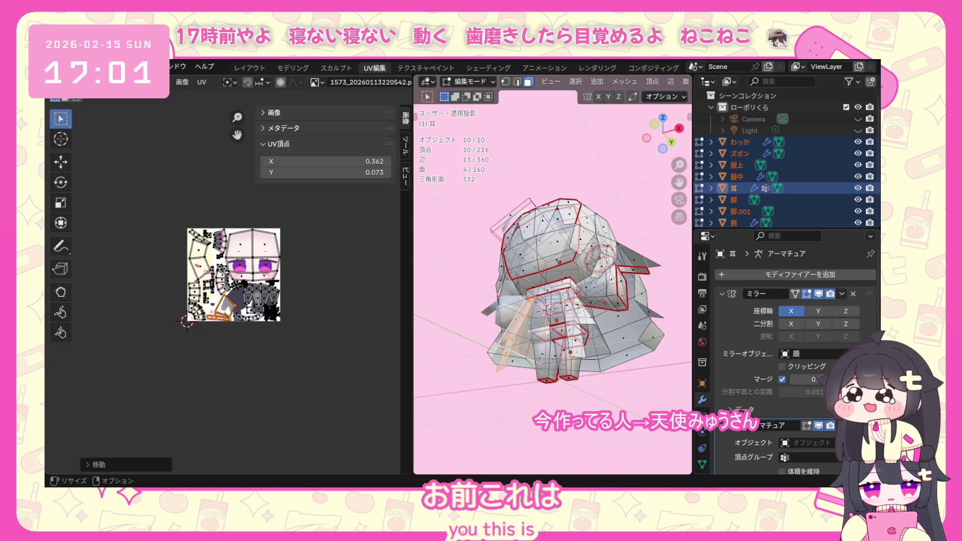
key(Escape)
scroll(256, 288, up, 3)
scroll(256, 288, up, 2)
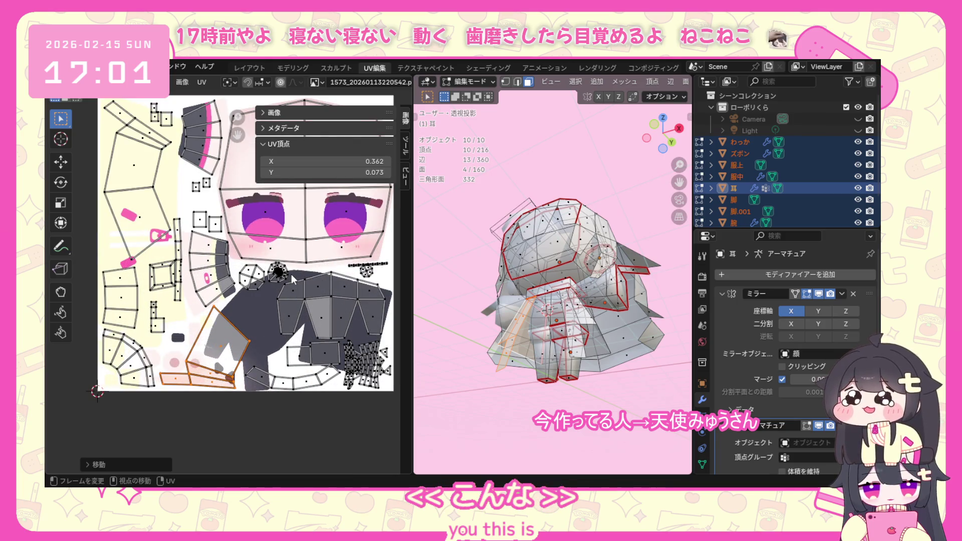
scroll(298, 272, up, 1)
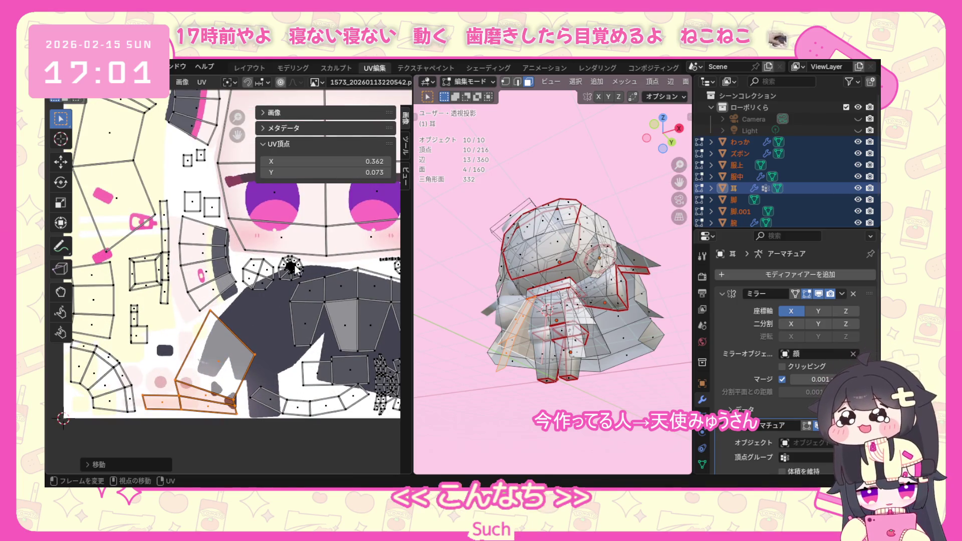
Select the small round island and place it lower on the dark clothing area.
key(l)
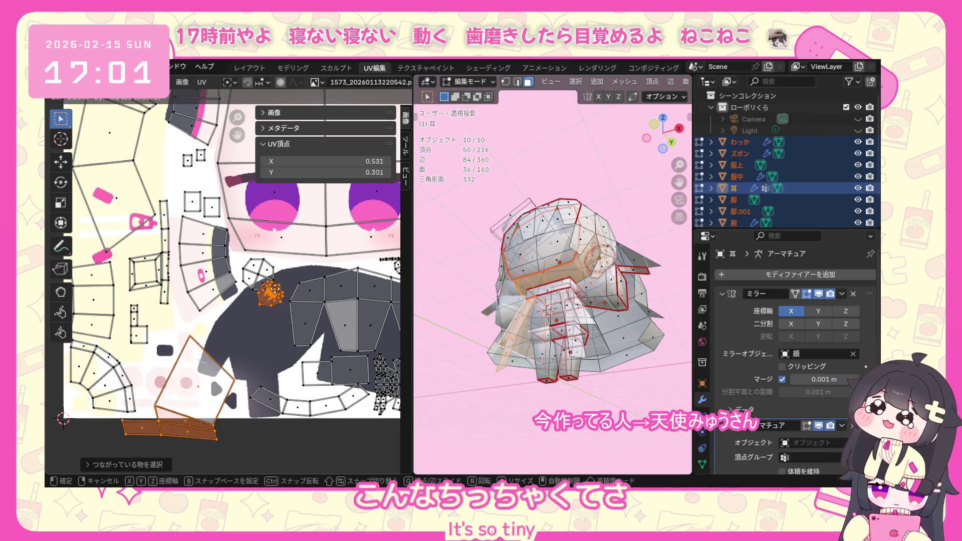
click(302, 323)
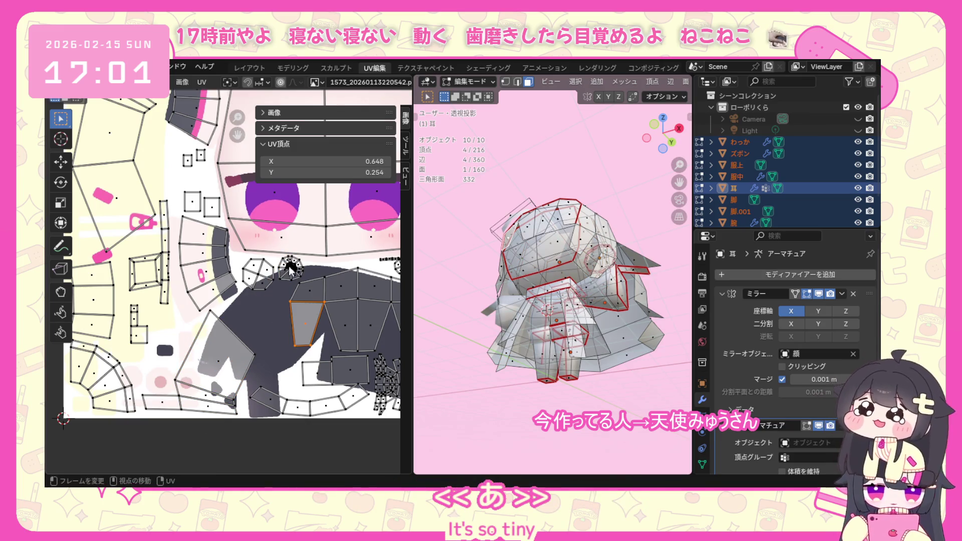
click(287, 252)
key(l)
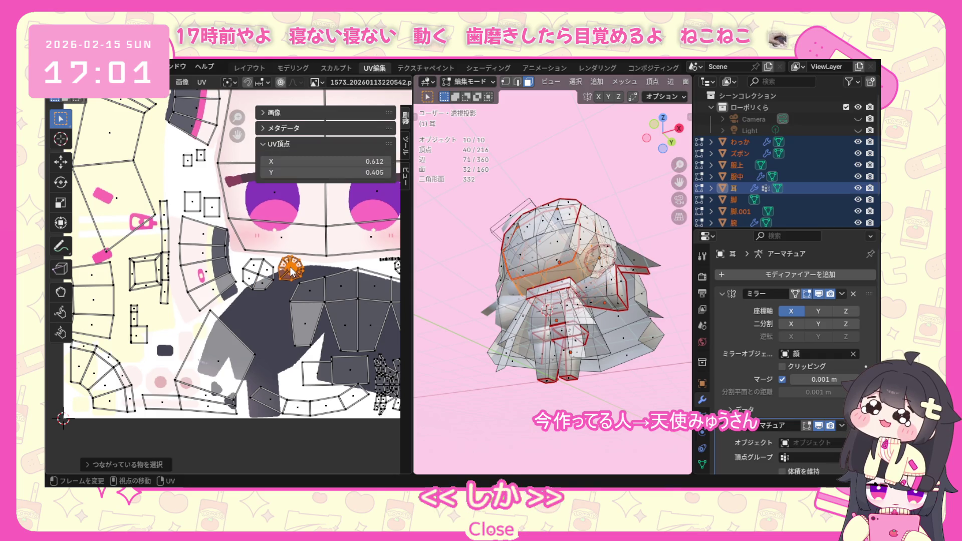
key(g)
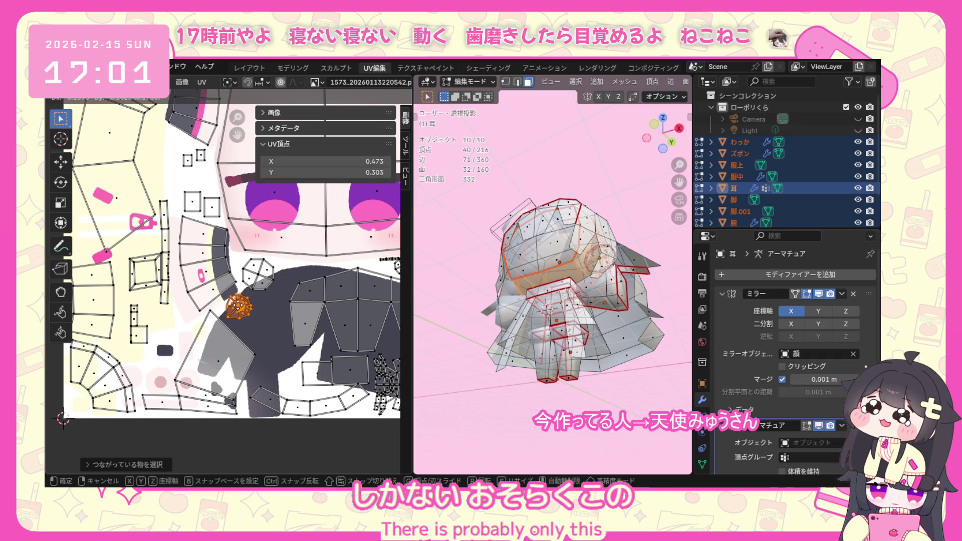
click(247, 304)
scroll(248, 302, down, 1)
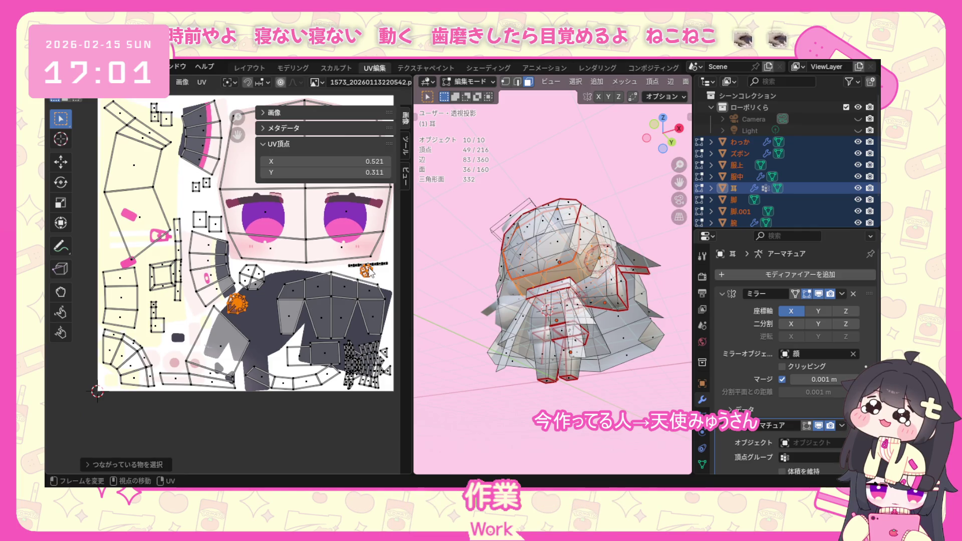
Select the thin strip island beside the face and shift it down onto the dark area.
click(382, 279)
click(336, 264)
scroll(330, 267, up, 1)
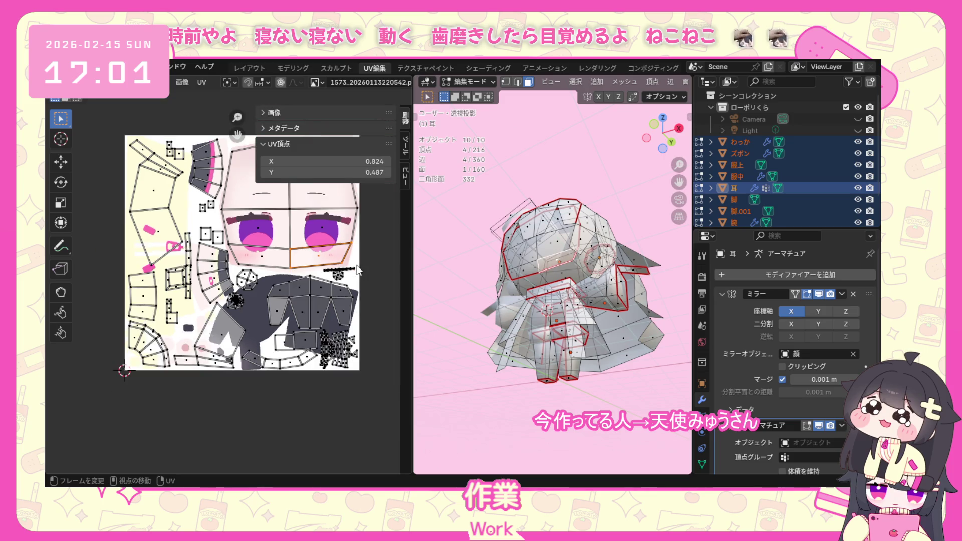
scroll(316, 266, up, 2)
scroll(296, 265, down, 1)
scroll(278, 265, down, 1)
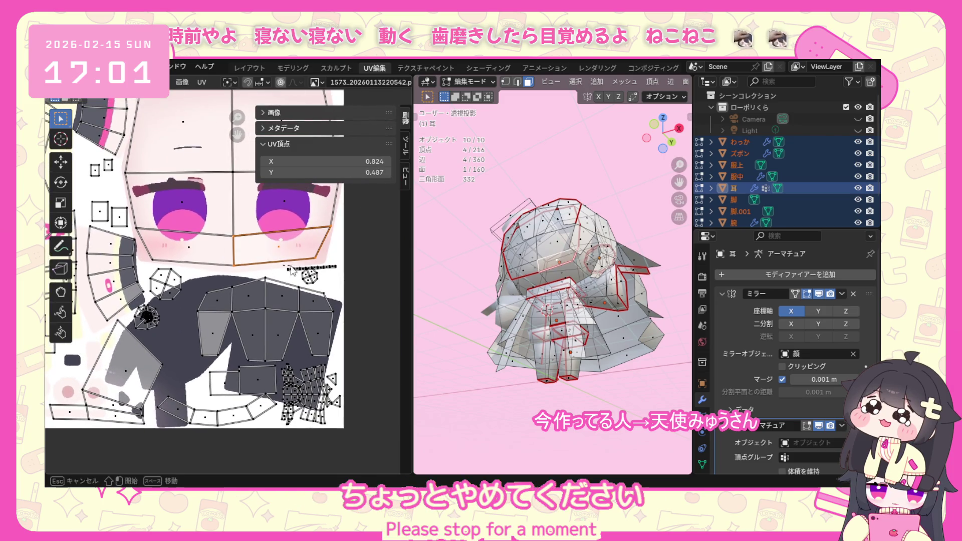
drag(293, 262, 352, 284)
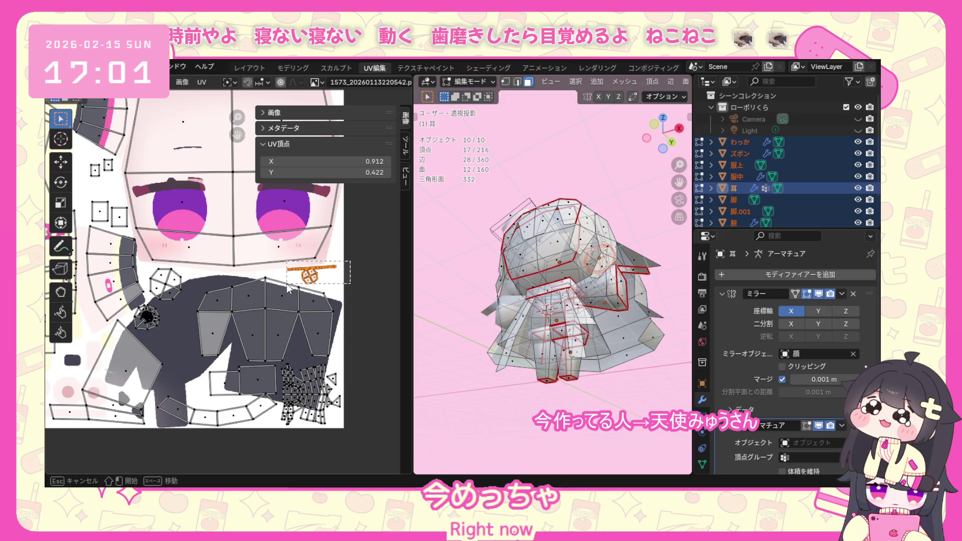
drag(287, 283, 283, 285)
key(ctrl+l)
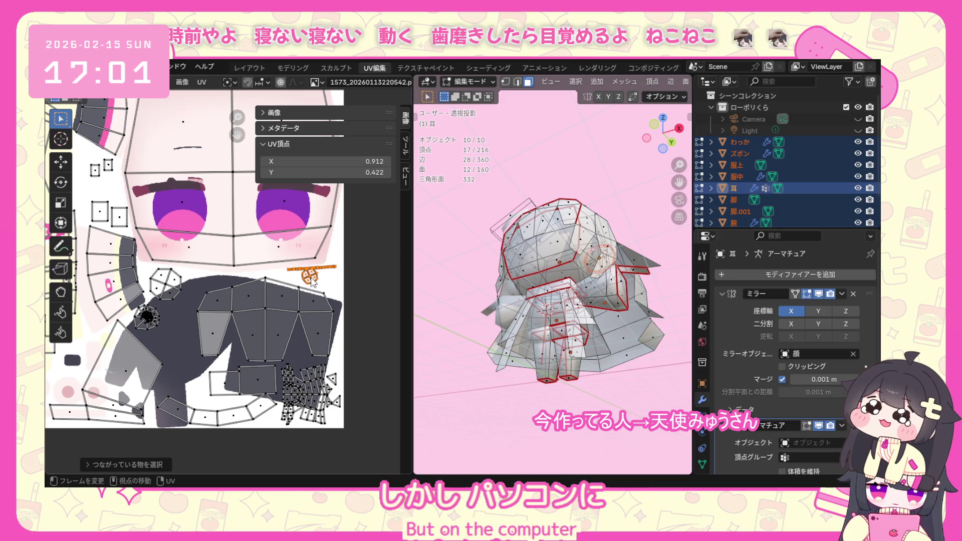
key(g)
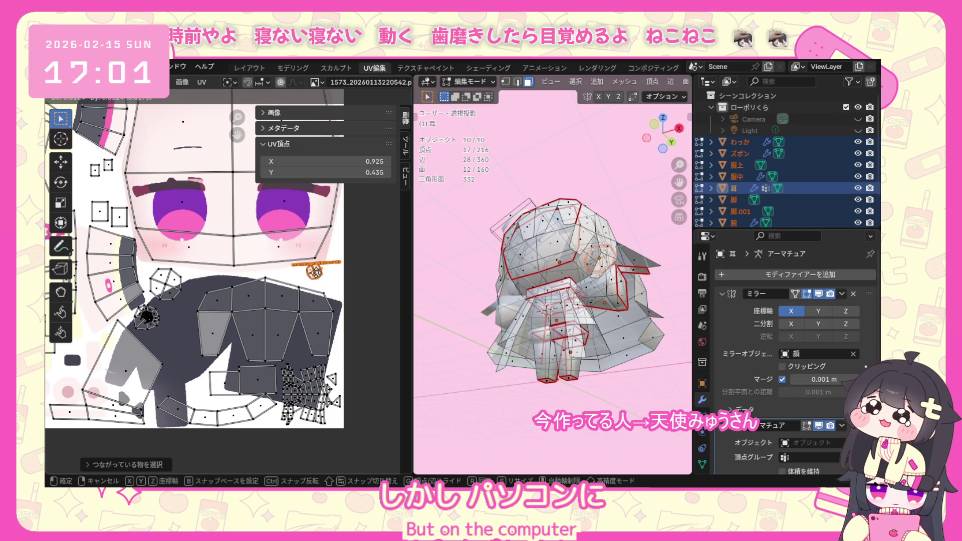
click(309, 324)
scroll(232, 301, up, 1)
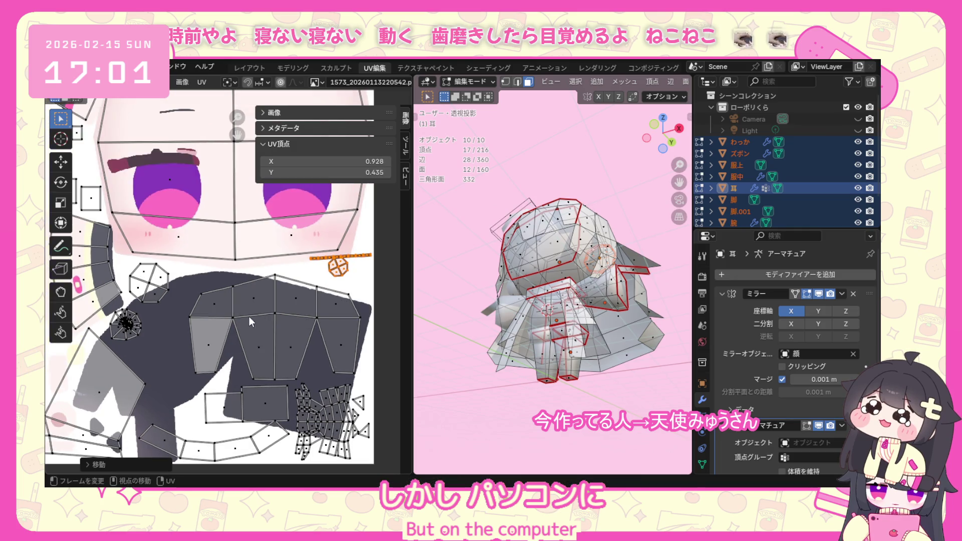
Widen the clothing island and move it up over the dark outfit artwork, then show all UVs.
click(249, 317)
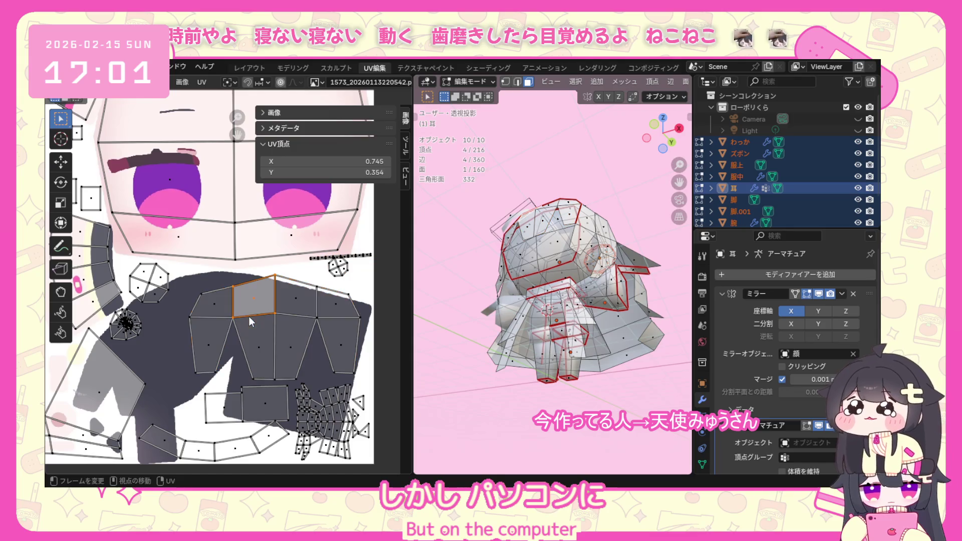
key(ctrl+l)
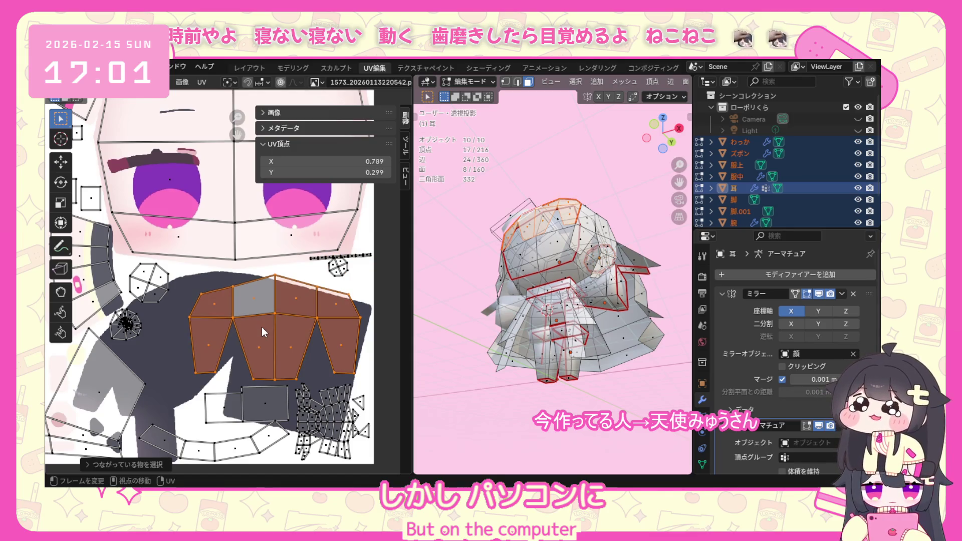
key(s)
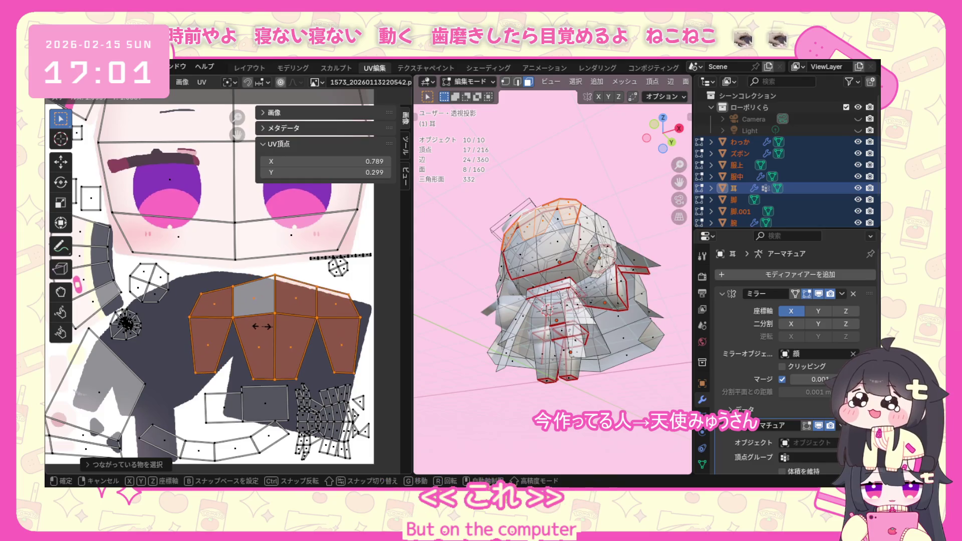
click(260, 327)
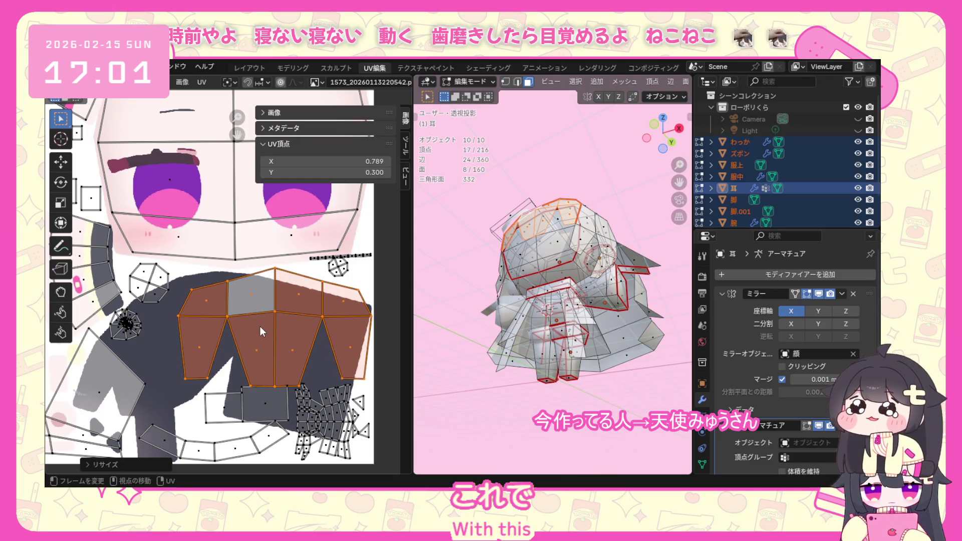
key(g)
click(260, 320)
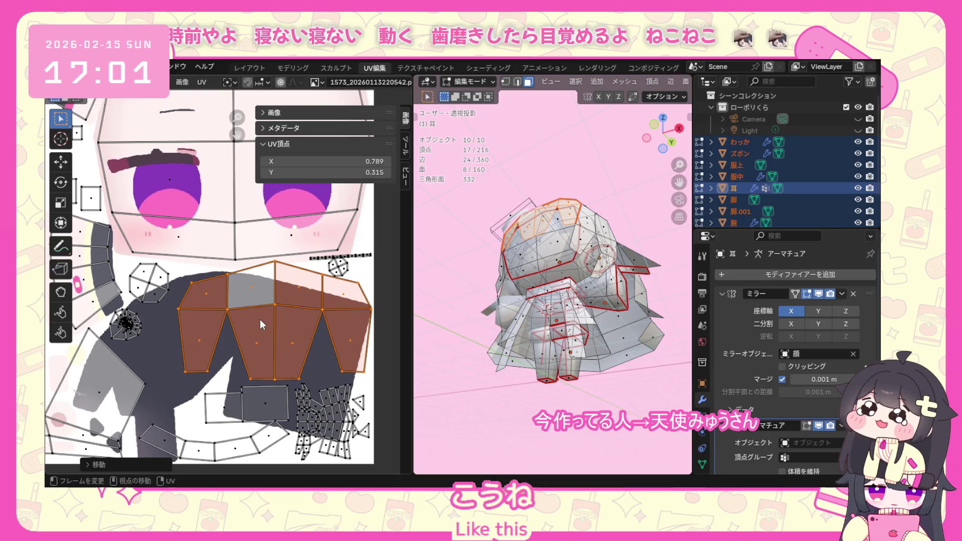
scroll(261, 319, down, 5)
scroll(268, 322, down, 3)
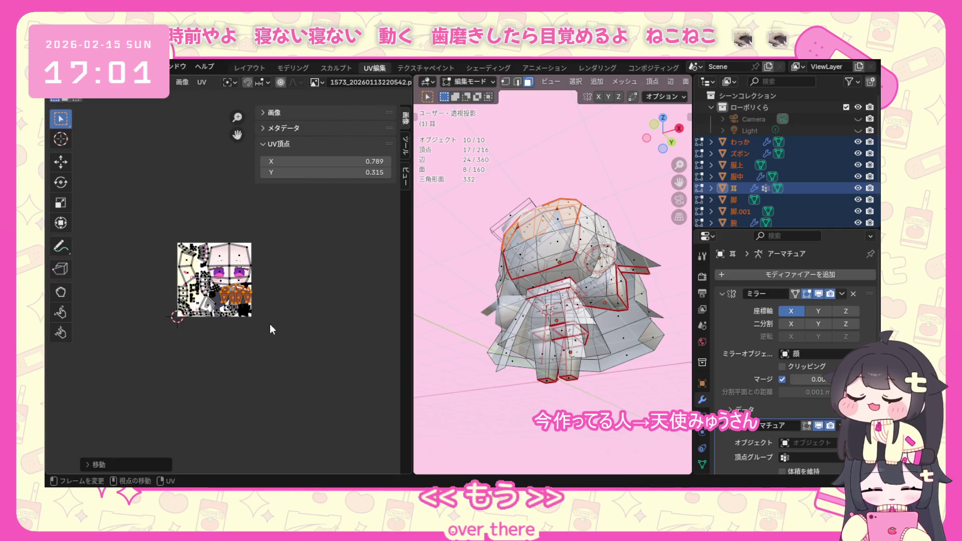
click(312, 315)
scroll(418, 367, down, 2)
mouse_move(418, 367)
middle_down()
mouse_move(451, 354)
mouse_move(485, 361)
middle_up()
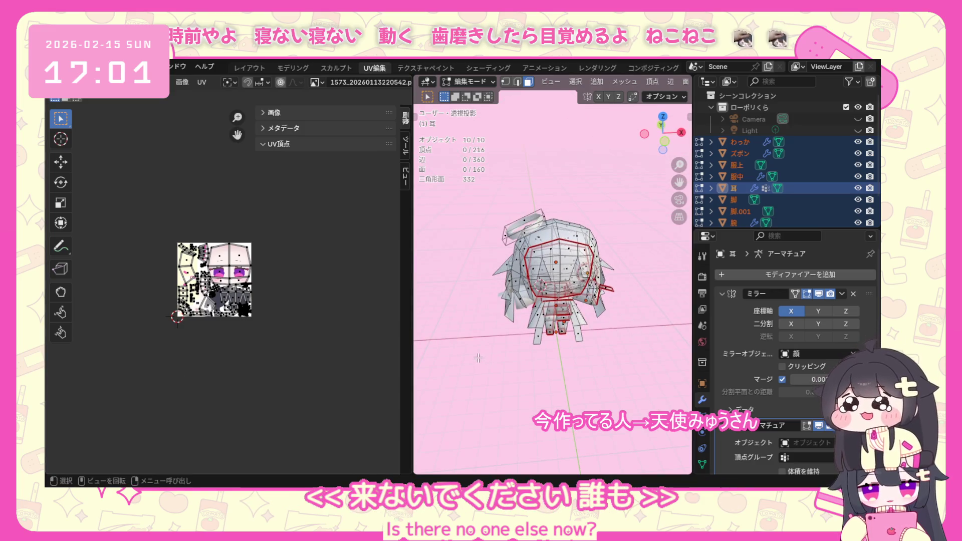
scroll(478, 359, up, 1)
key(a)
scroll(376, 291, up, 3)
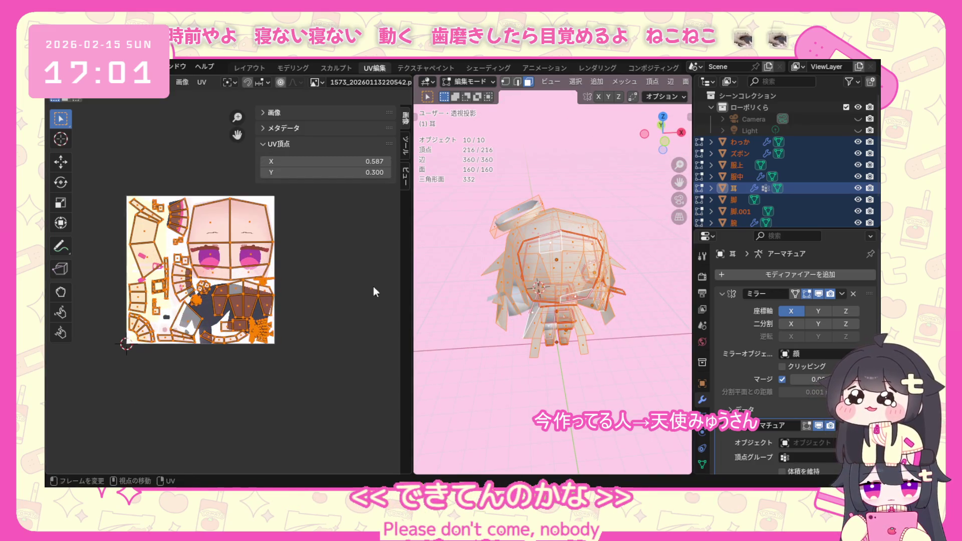
Pick a face on 服上, then switch the character from Edit Mode back to Object Mode.
click(556, 305)
mouse_move(557, 305)
middle_down()
mouse_move(598, 359)
mouse_move(595, 349)
mouse_move(633, 332)
mouse_move(631, 361)
middle_up()
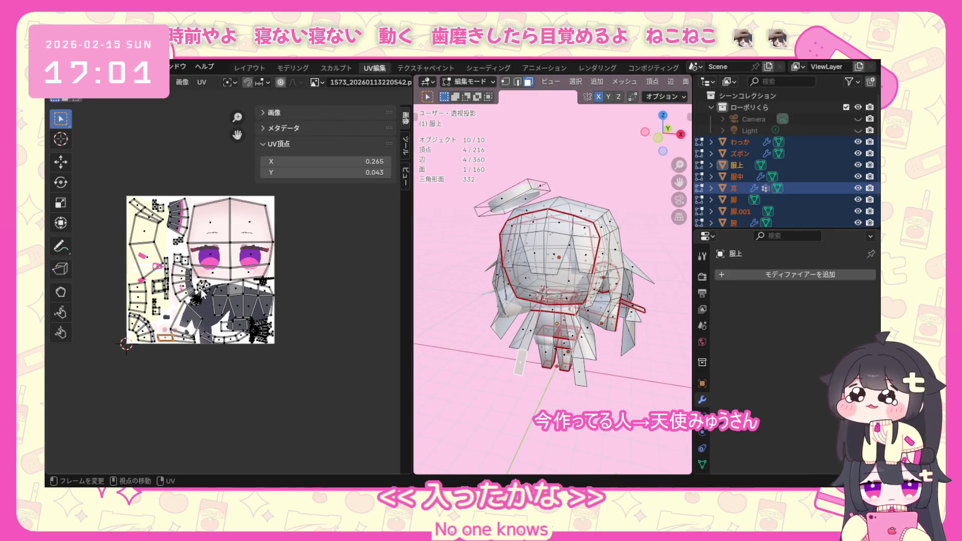
scroll(202, 290, up, 1)
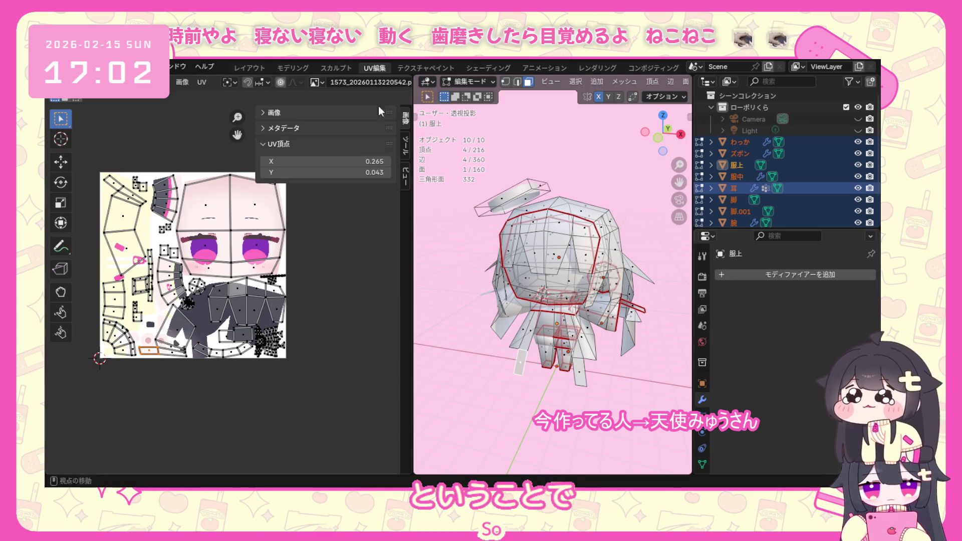
click(466, 82)
click(496, 94)
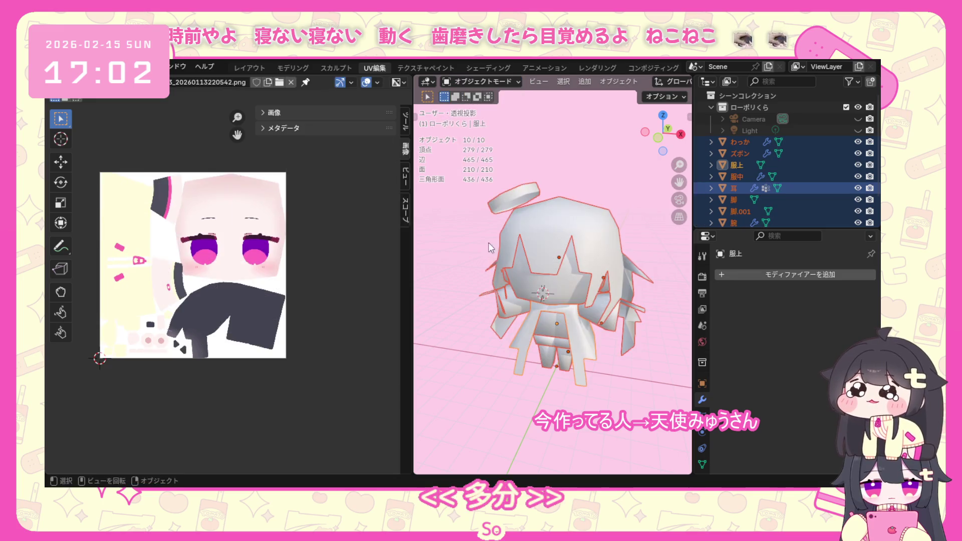
Delete the Armature modifier from 顔 and check the modifiers on 耳 and the halo わっか.
click(546, 294)
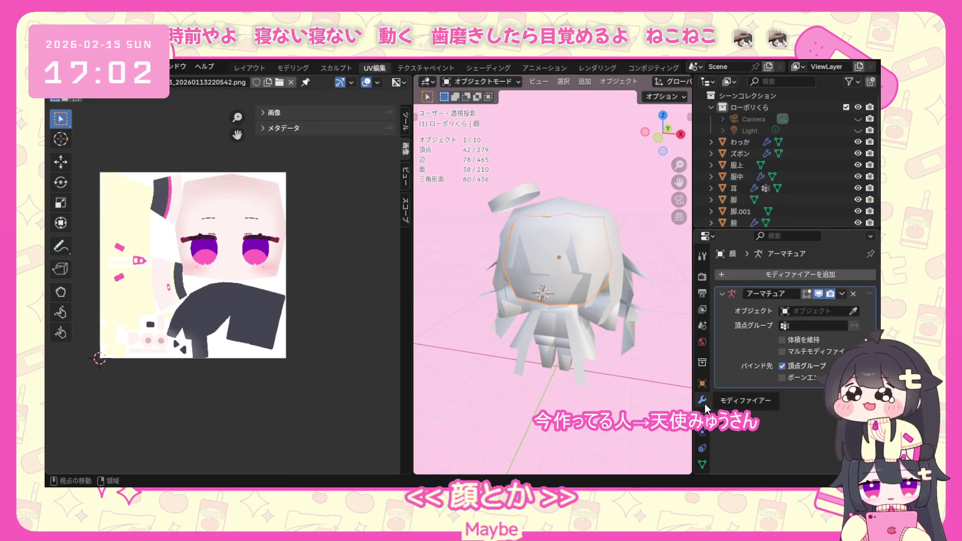
click(855, 293)
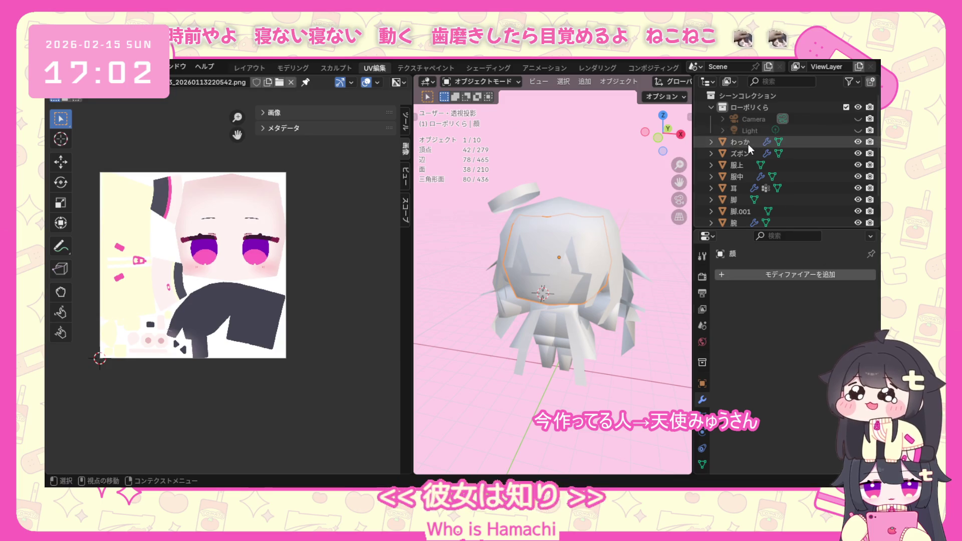
click(739, 188)
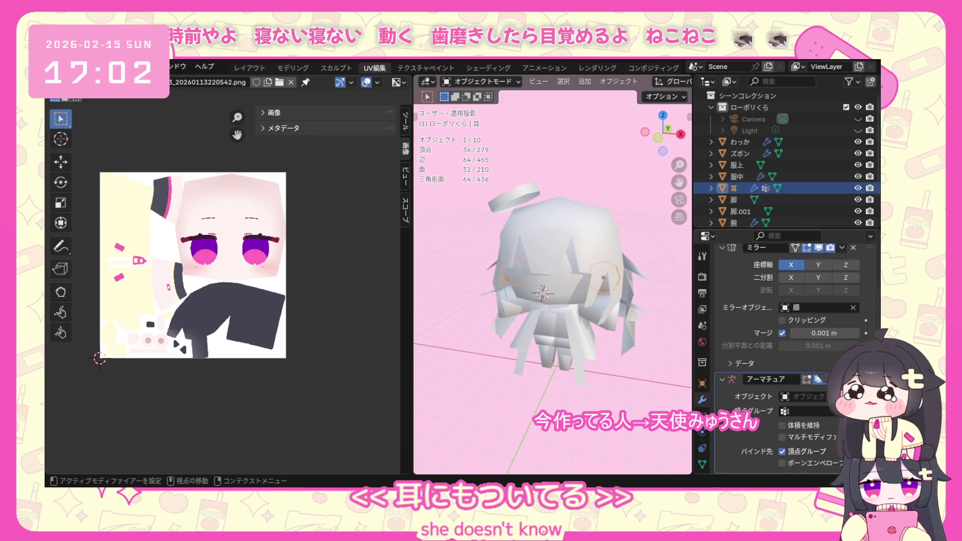
key(Up)
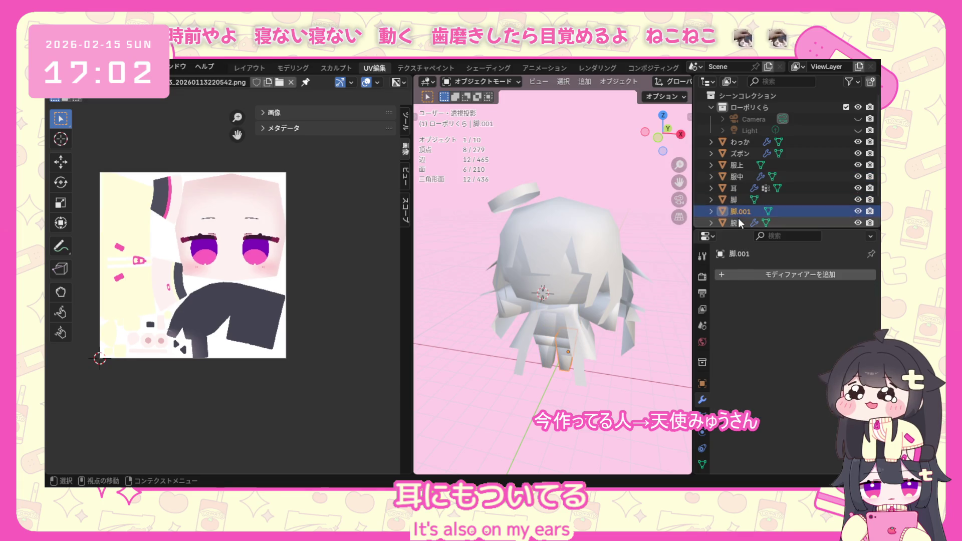
click(728, 177)
click(732, 141)
middle_drag(554, 262, 592, 254)
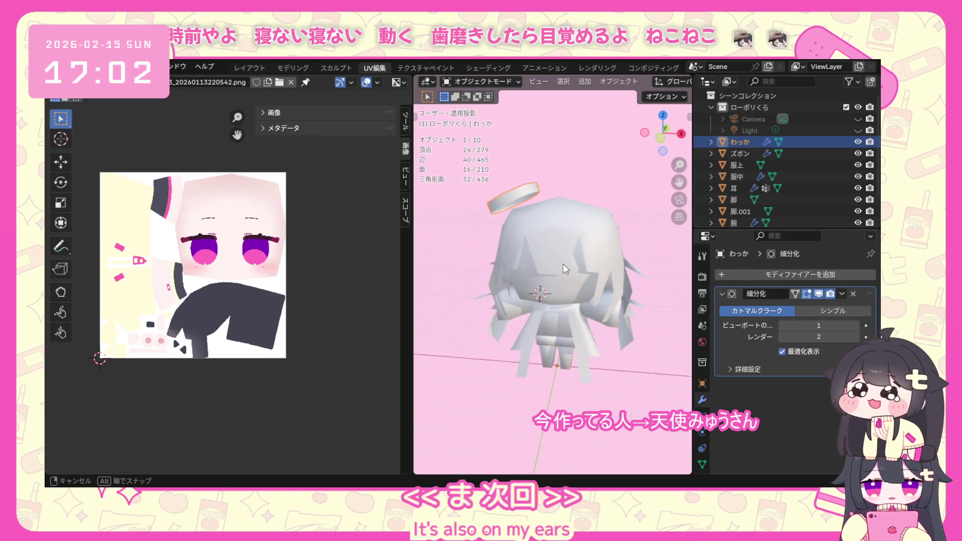
scroll(499, 361, up, 2)
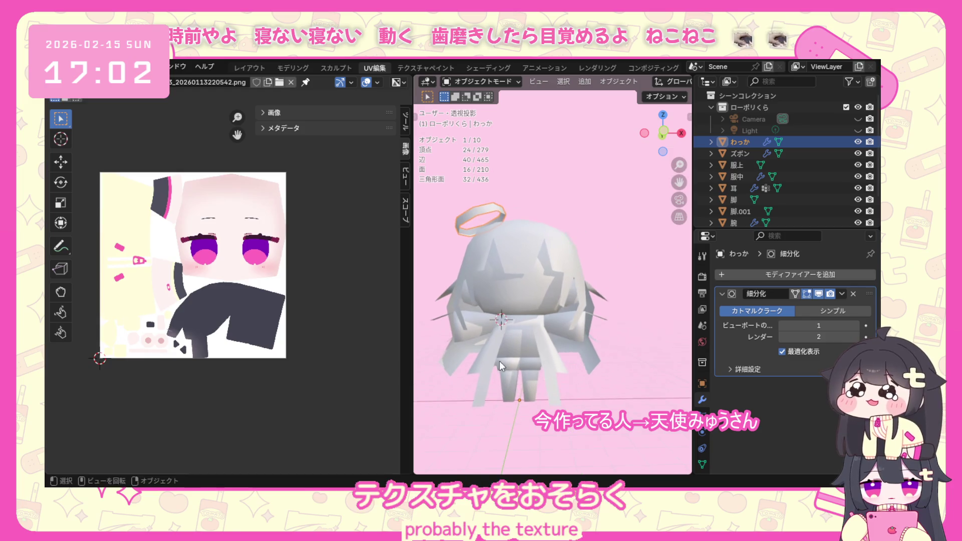
scroll(511, 305, up, 2)
Reselect the face and look through its modifier and vertex-group settings, leaving the stack empty.
click(511, 306)
click(783, 273)
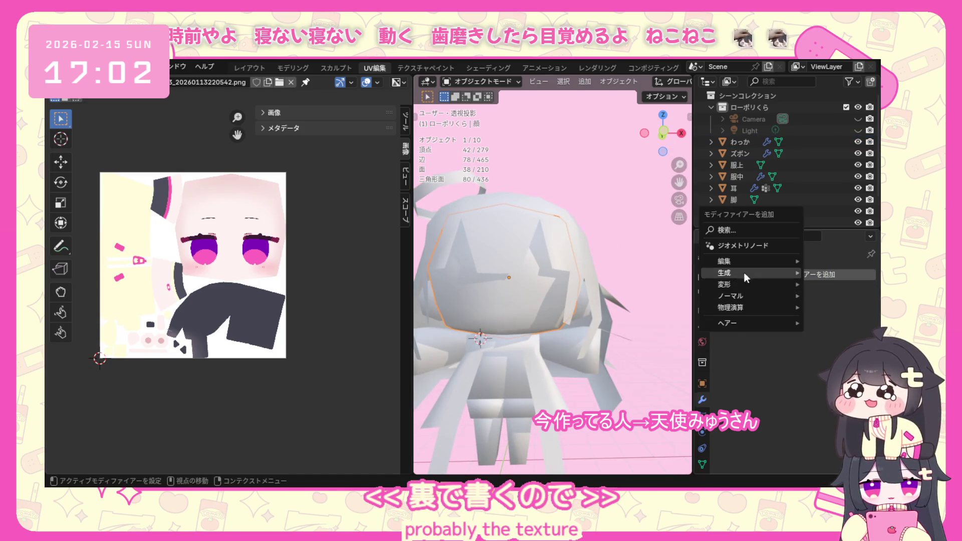
click(702, 463)
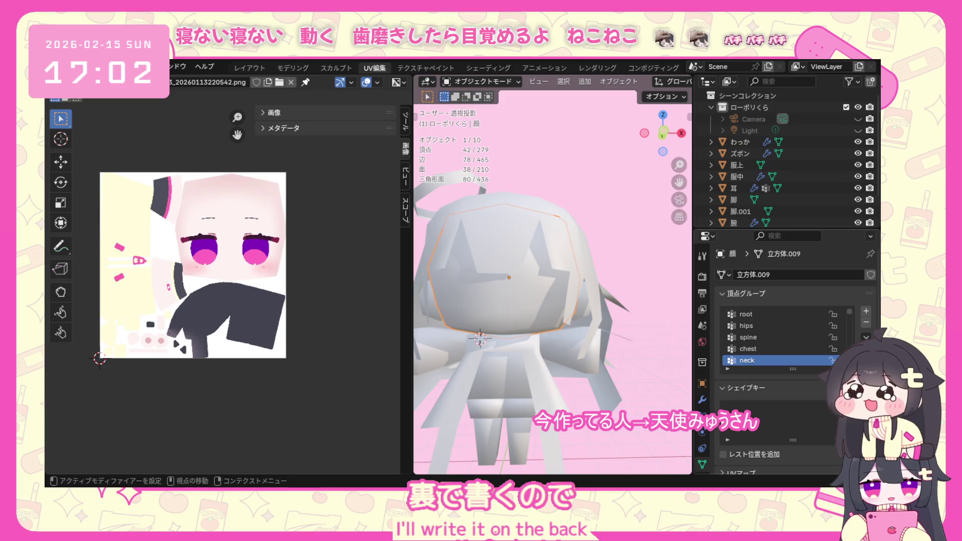
click(701, 399)
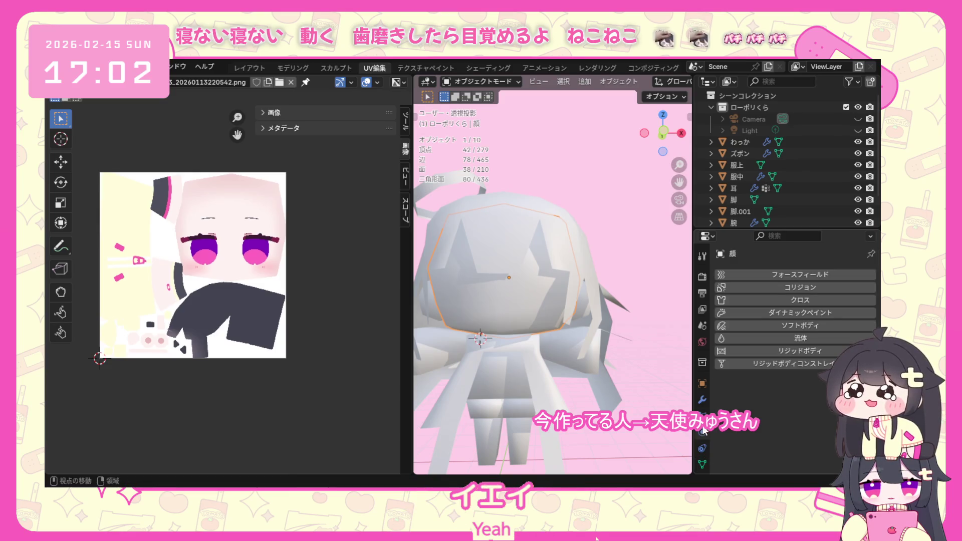
click(703, 399)
click(702, 400)
click(781, 274)
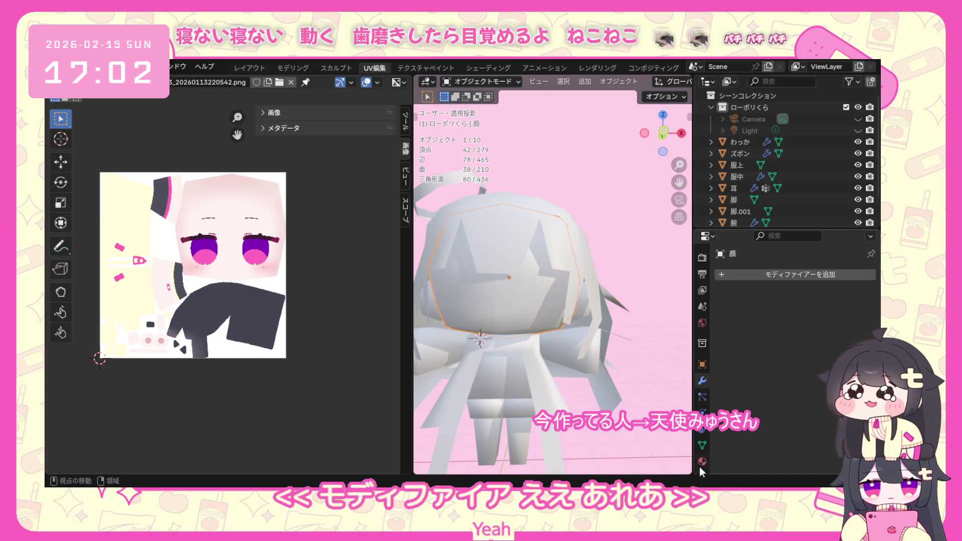
Assign マテリアル.001 to the face and view the textured result in the viewport.
click(701, 464)
click(724, 324)
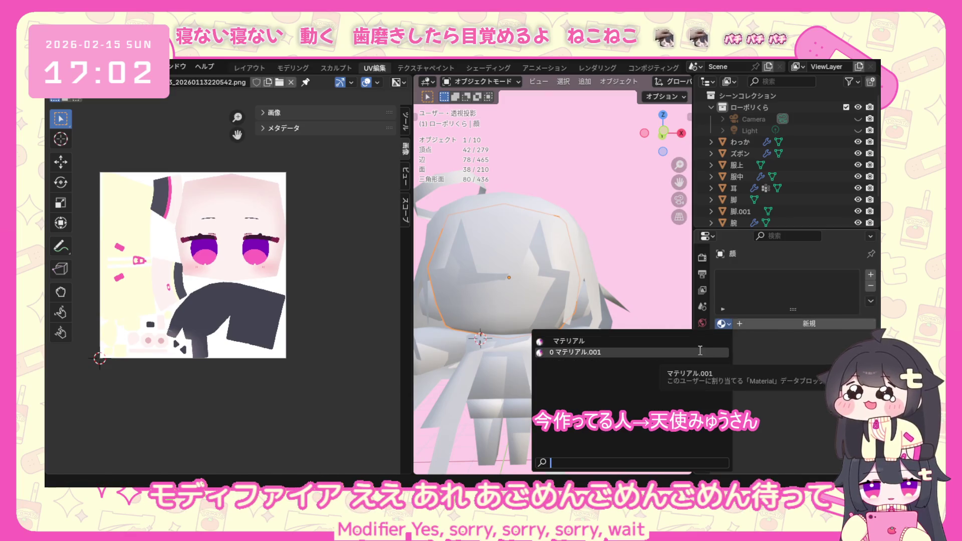
click(700, 351)
mouse_move(562, 333)
middle_down()
mouse_move(559, 343)
mouse_move(511, 277)
middle_up()
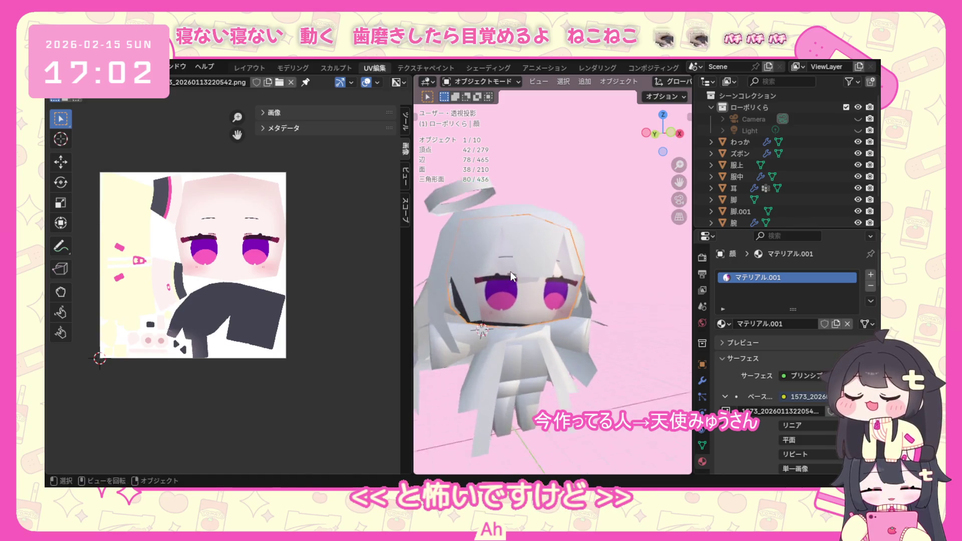
scroll(511, 277, up, 1)
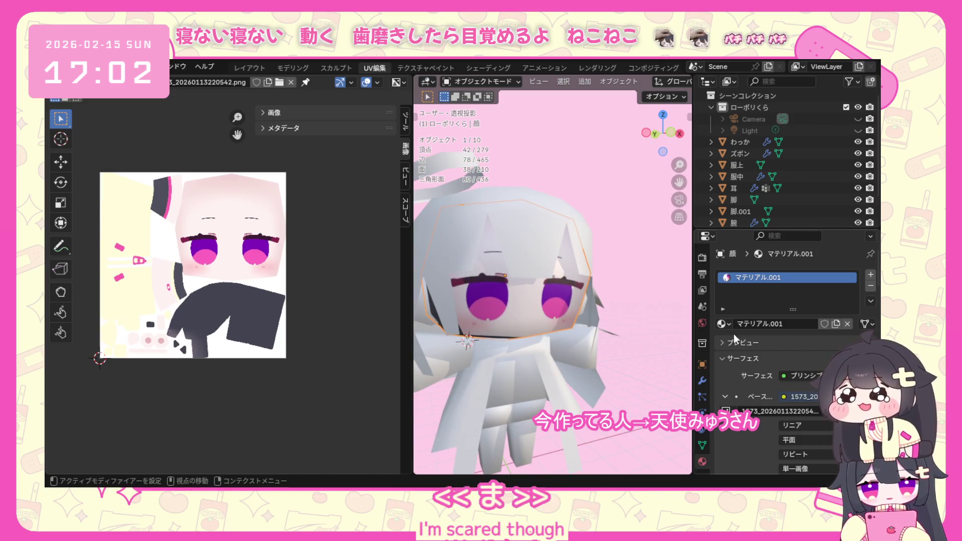
Unlink the material from the face again, leaving its material list empty.
click(870, 286)
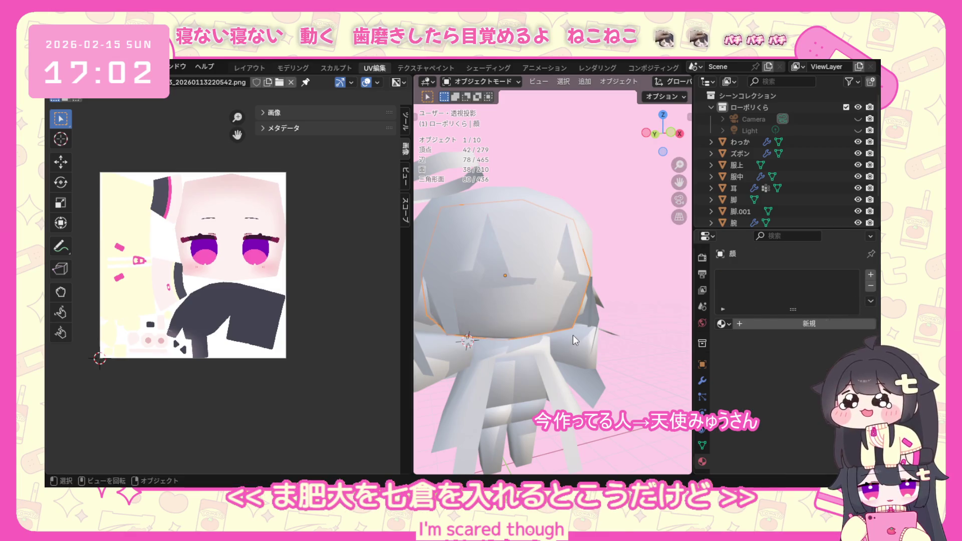
middle_drag(573, 334, 479, 344)
mouse_move(459, 285)
middle_down()
mouse_move(524, 307)
mouse_move(658, 190)
mouse_move(661, 227)
middle_up()
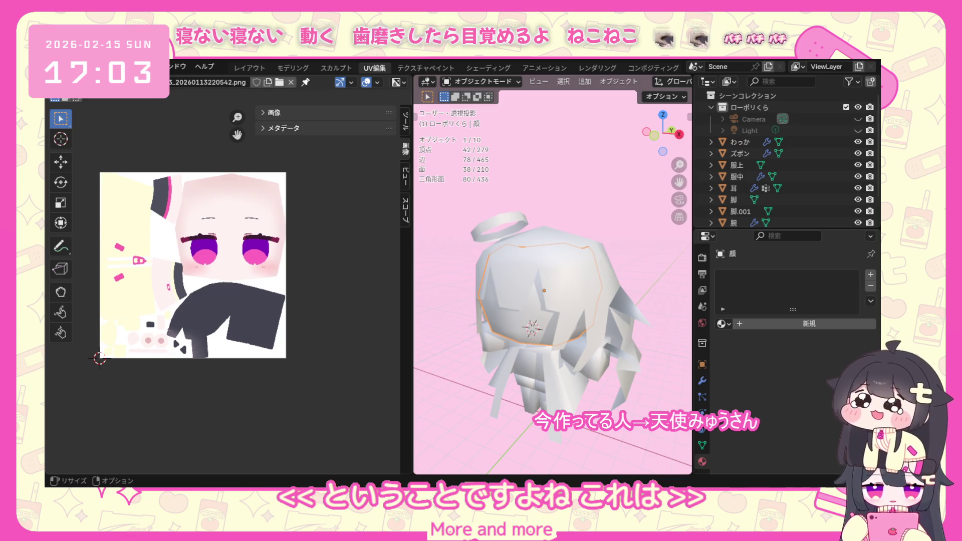
Box-select all ten character parts, then clear the selection to read the whole character's totals of 436 triangles.
mouse_move(530, 345)
middle_down()
mouse_move(525, 336)
mouse_move(529, 398)
mouse_move(450, 363)
mouse_move(490, 337)
mouse_move(554, 391)
mouse_move(627, 386)
mouse_move(573, 330)
middle_up()
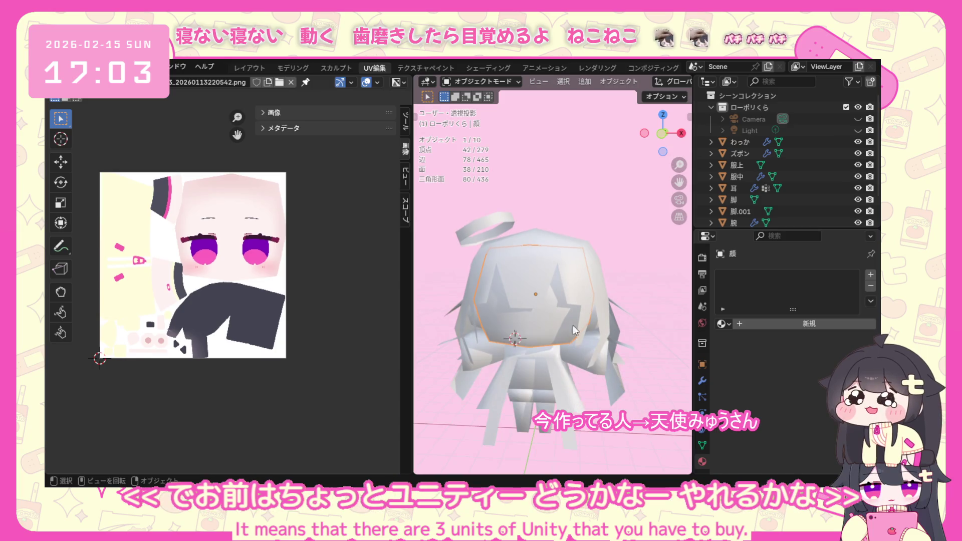
scroll(573, 326, down, 2)
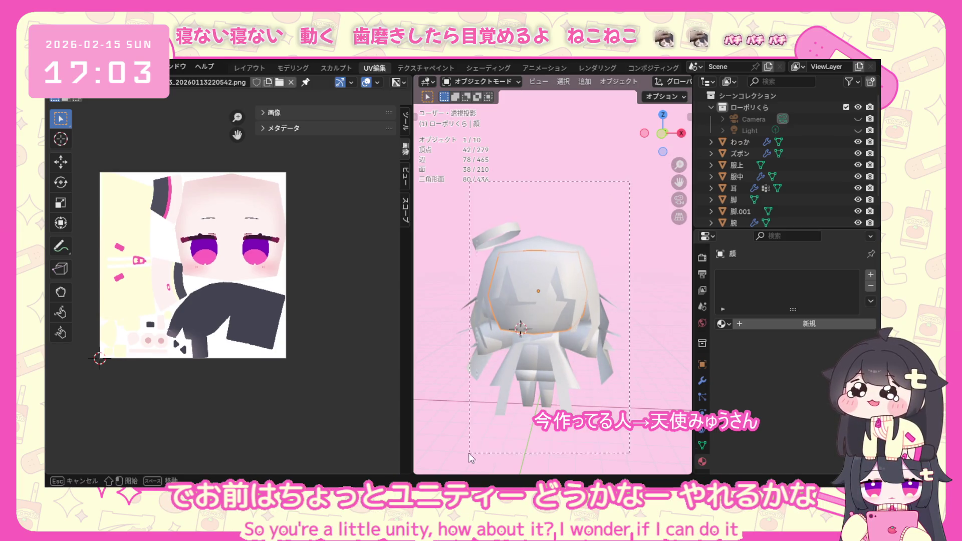
drag(468, 456, 468, 456)
click(612, 255)
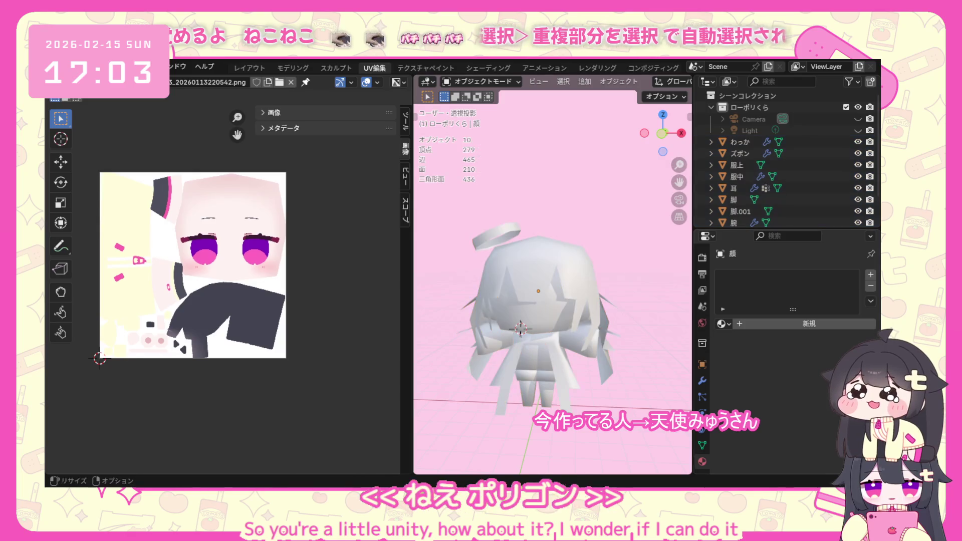
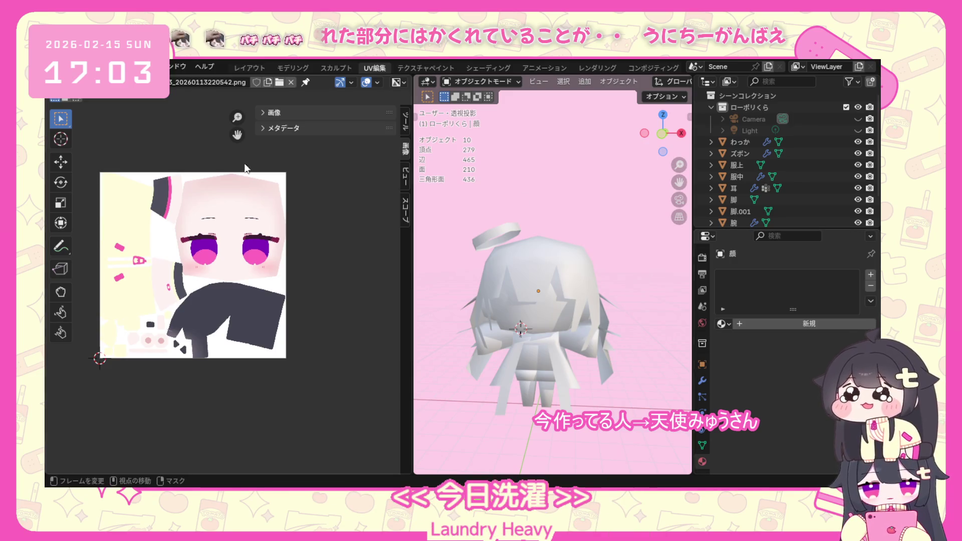
Select all ten character objects and switch them into Edit Mode to show their UVs.
key(a)
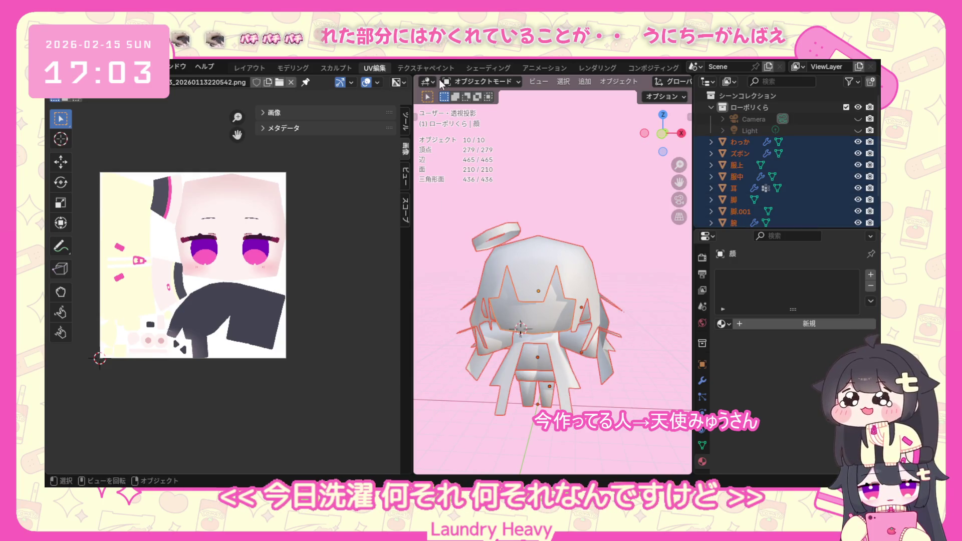
click(467, 85)
click(474, 105)
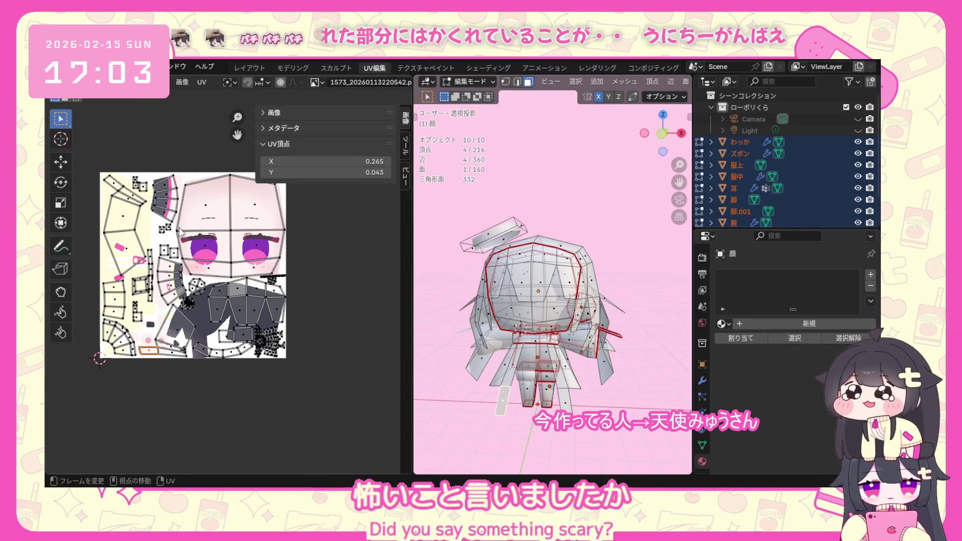
scroll(140, 114, down, 1)
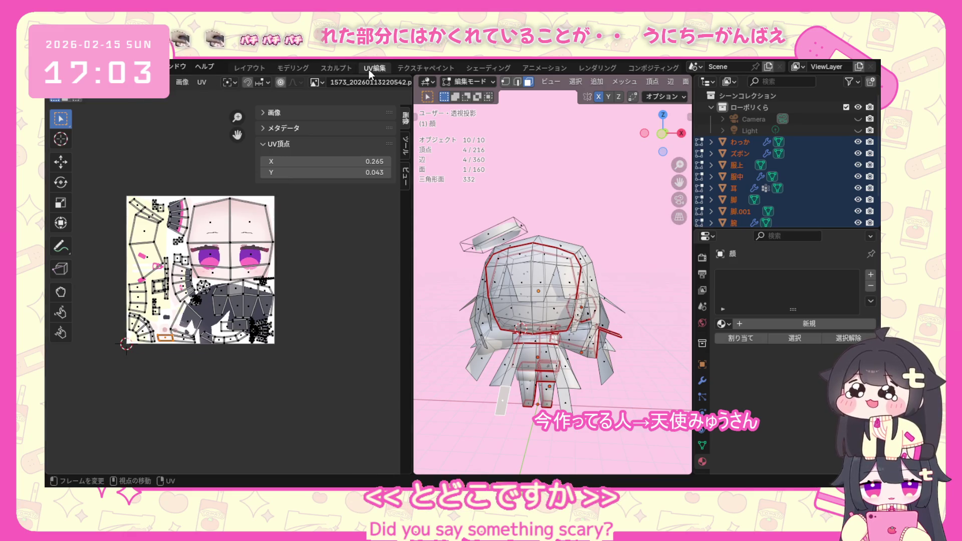
click(204, 86)
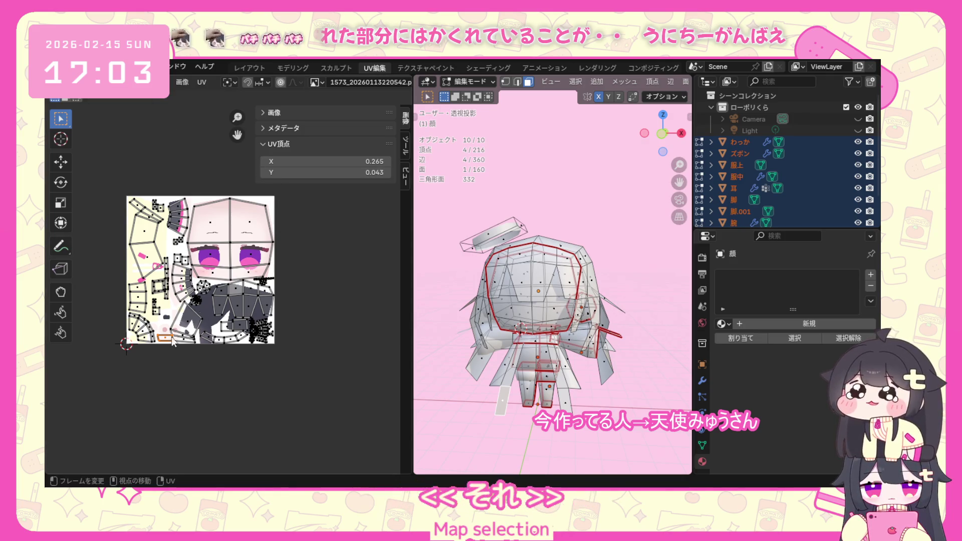
Box-select every UV island, run Unwrap on them, then clear the selection.
drag(105, 291, 182, 386)
drag(180, 292, 280, 185)
key(u)
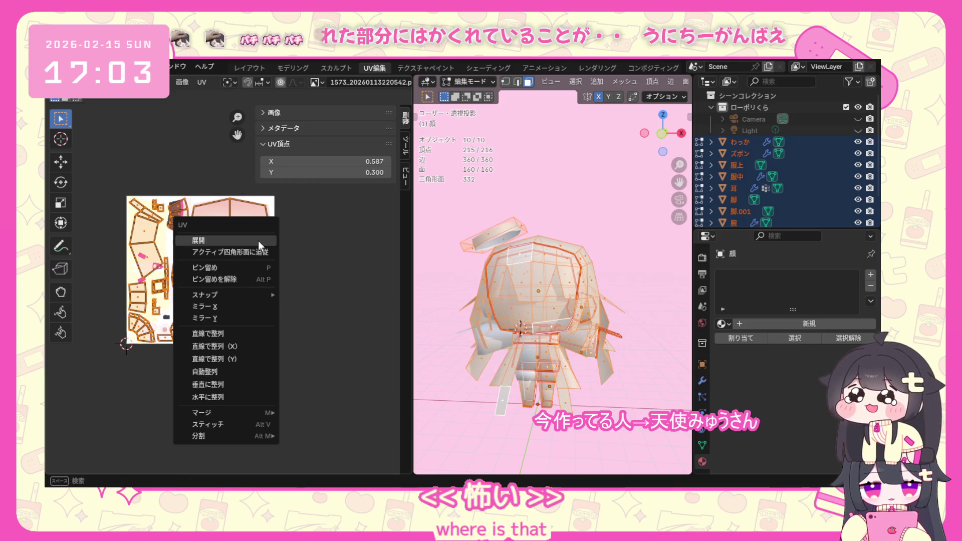
click(261, 240)
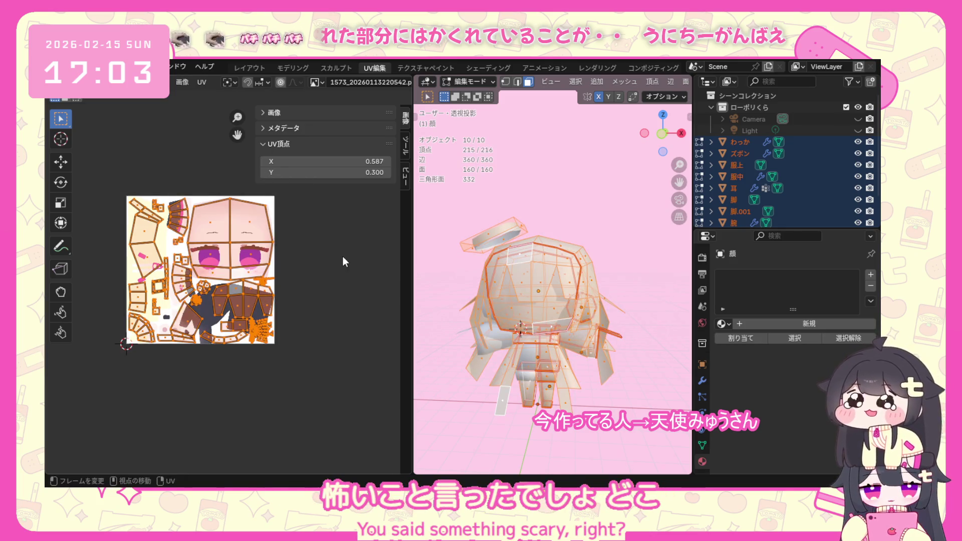
click(342, 256)
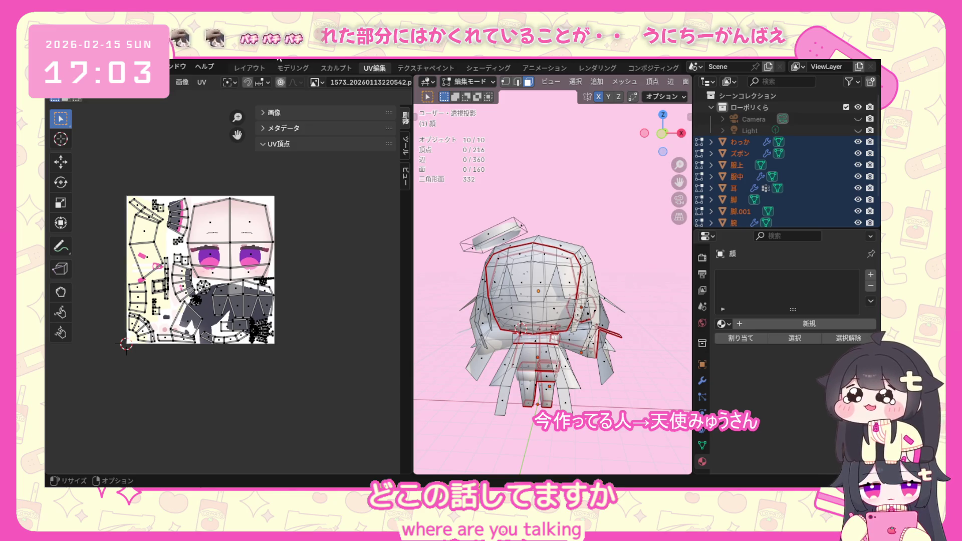
scroll(316, 230, up, 1)
scroll(316, 229, up, 1)
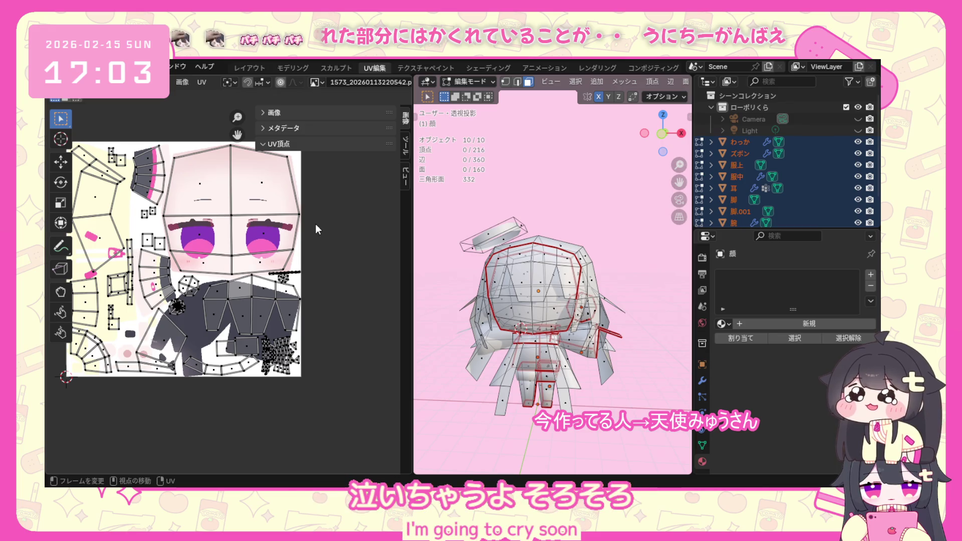
Pan the UV Editor right and down to frame the layout over the texture.
middle_drag(316, 228, 383, 287)
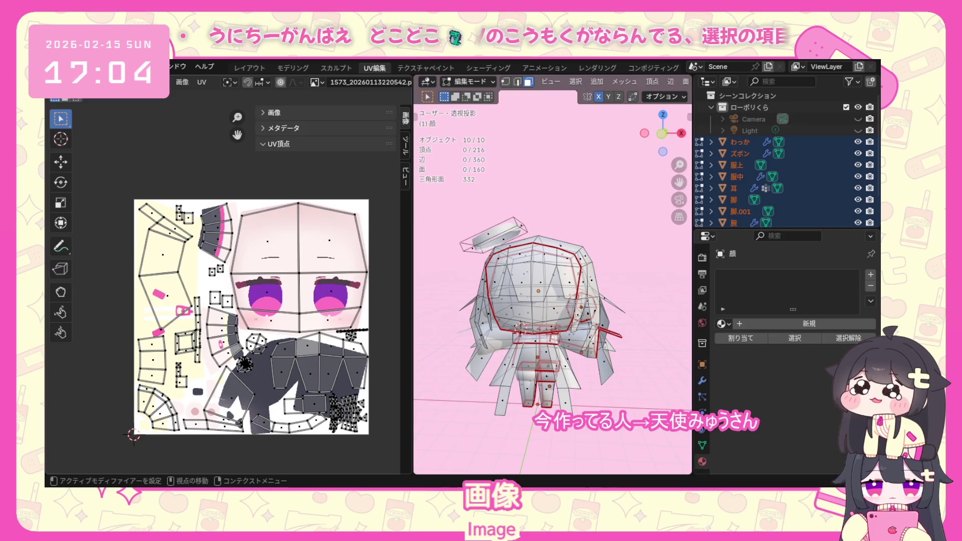
Check for overlapping UVs via Select Overlap and hide the UV editor side panel.
click(159, 81)
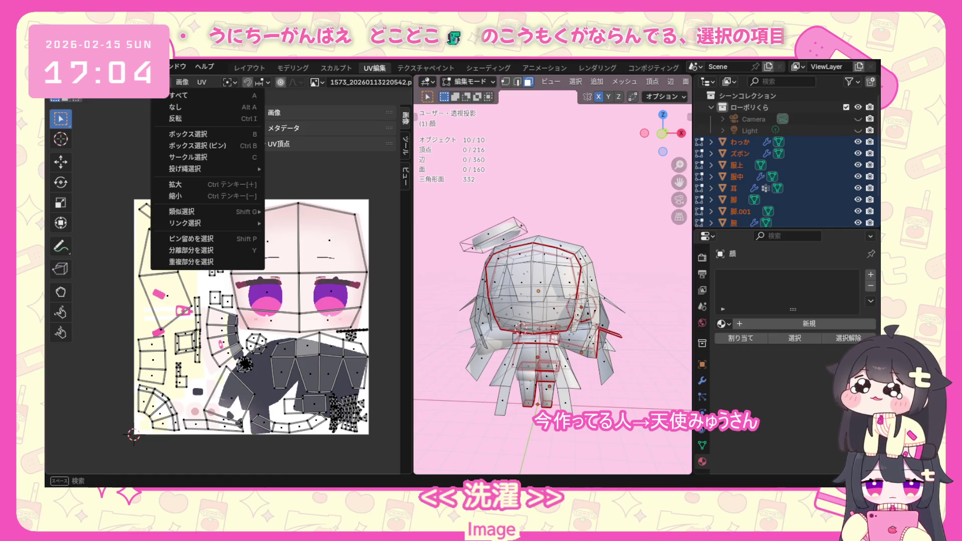
click(191, 262)
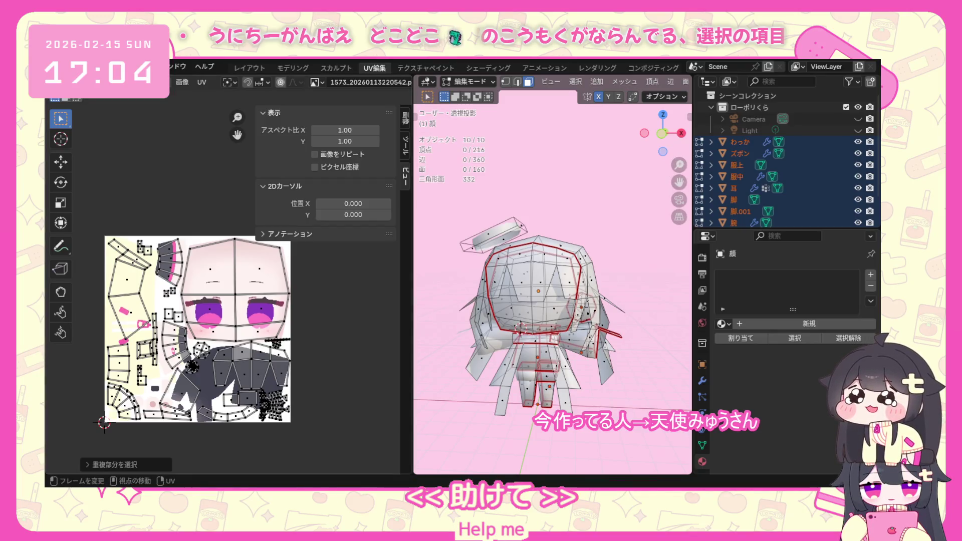
click(159, 82)
click(219, 272)
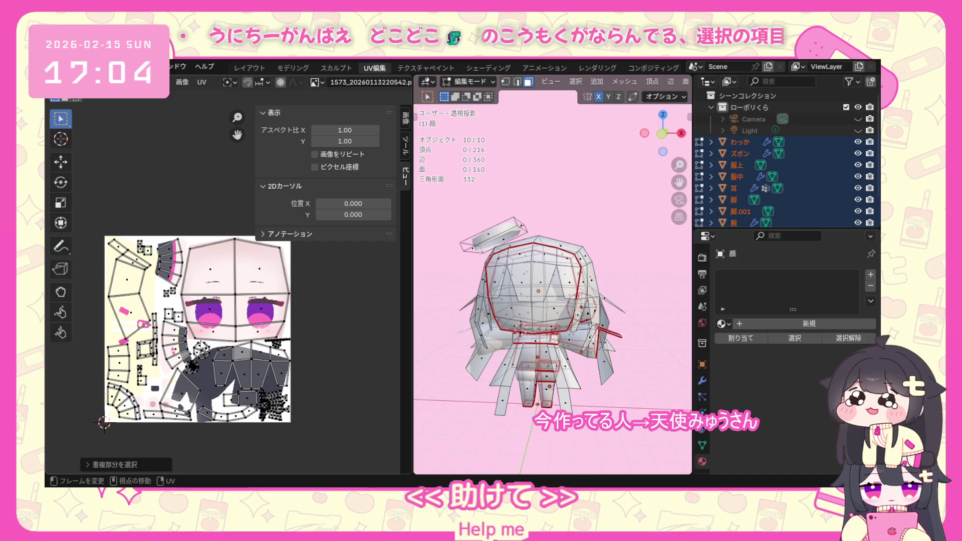
scroll(125, 443, up, 1)
scroll(182, 416, up, 1)
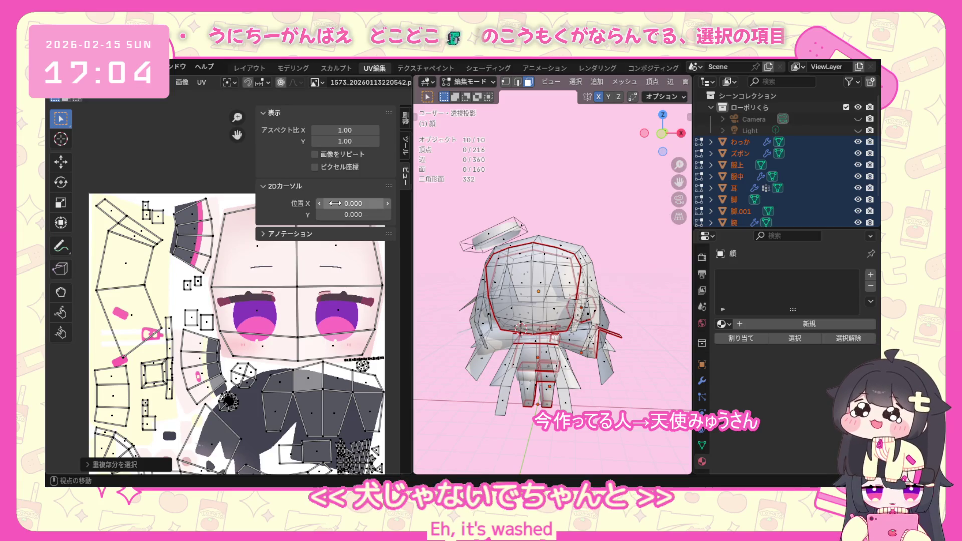
key(n)
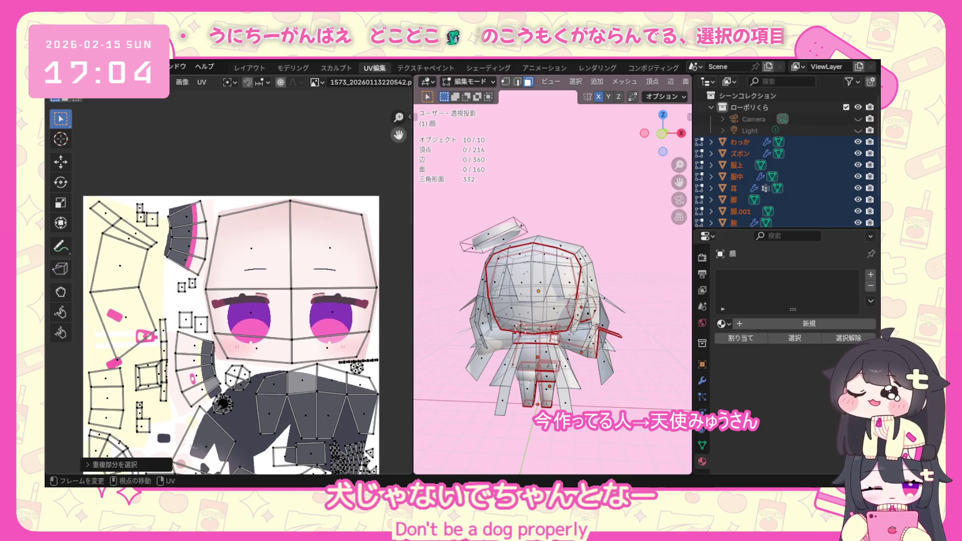
middle_drag(226, 338, 225, 294)
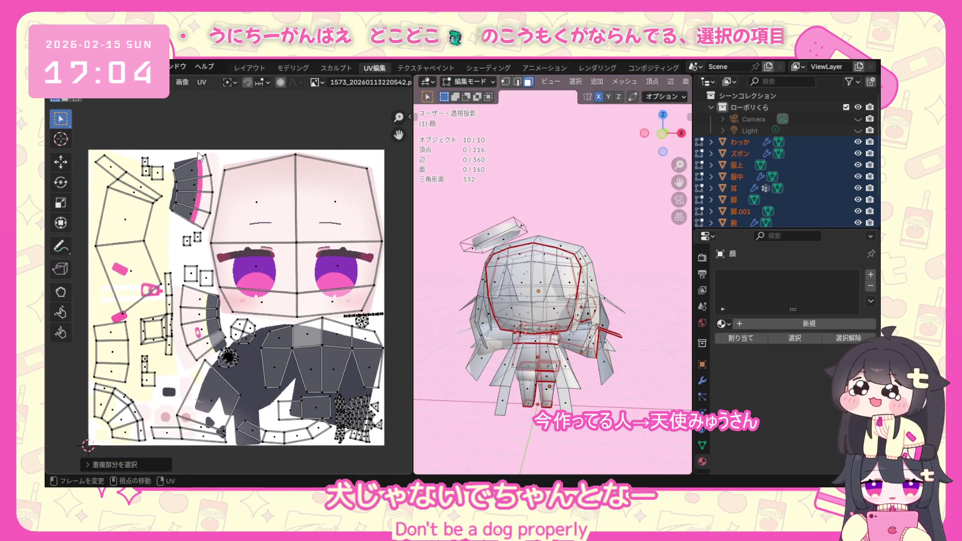
Shift the hair UV strip slightly left, re-check overlap, undo it and deselect.
click(170, 230)
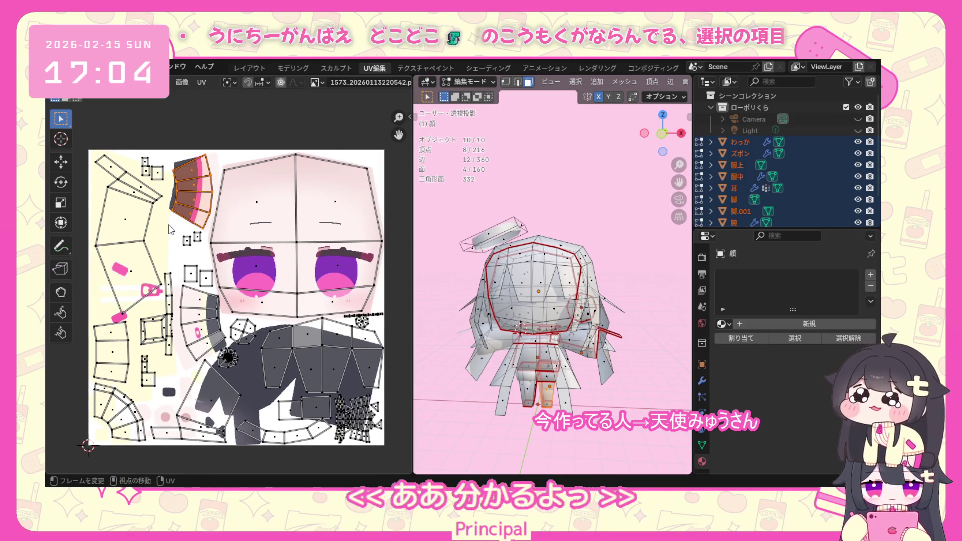
drag(193, 227, 172, 223)
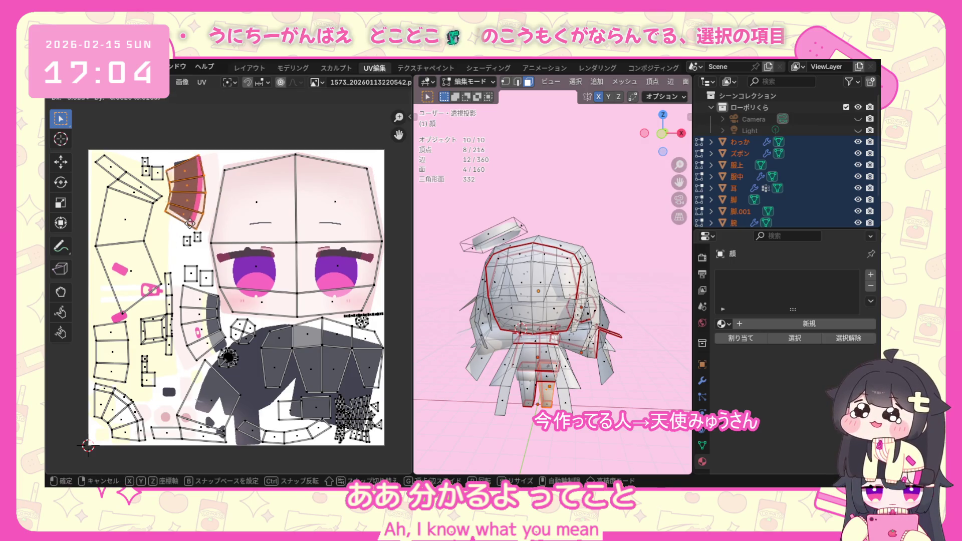
click(160, 82)
click(179, 263)
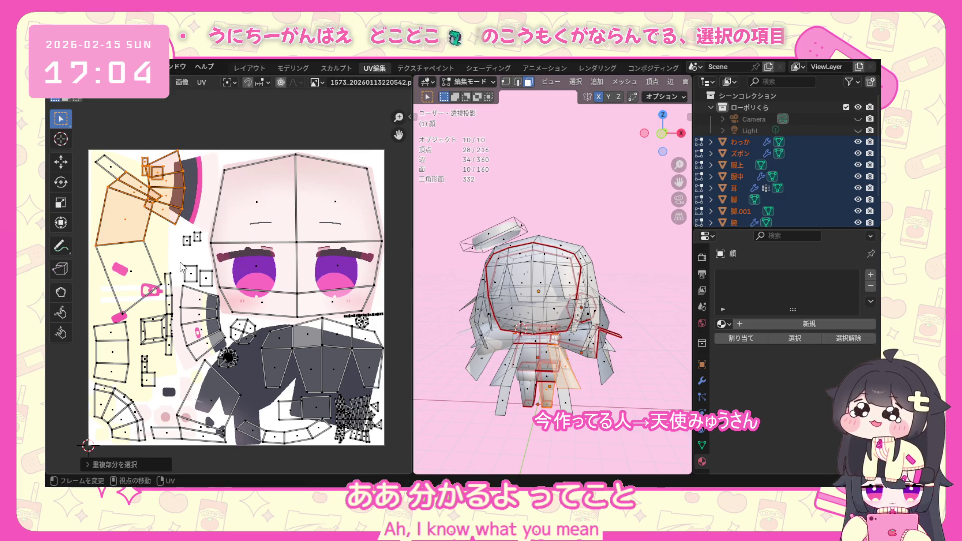
key(ctrl+z)
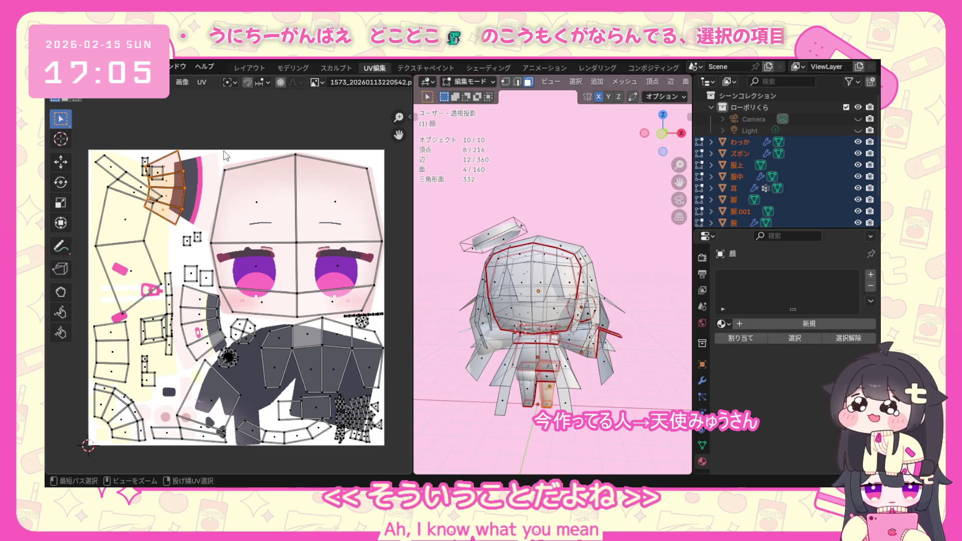
click(228, 137)
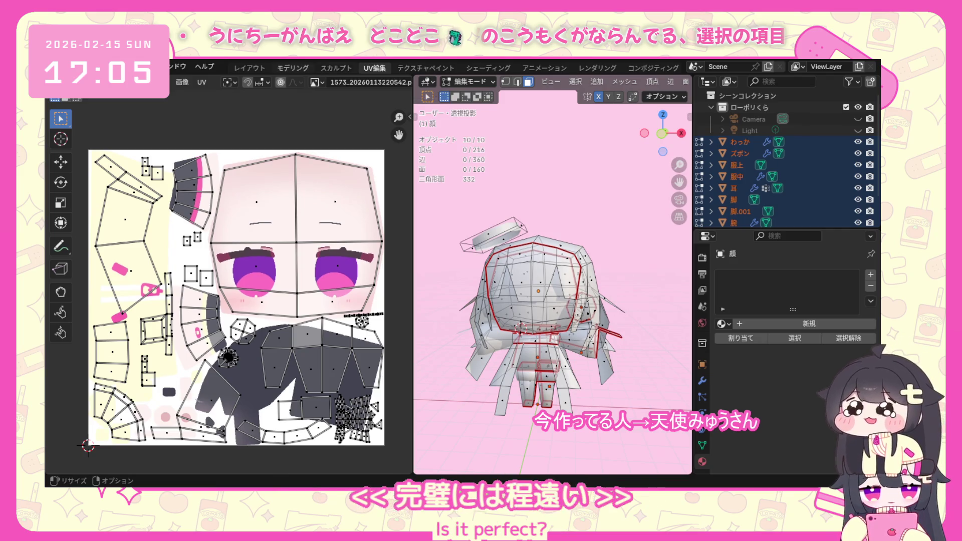
Box-select the dense cluster of small islands and switch to the わっか halo and 髪 hair objects.
middle_drag(297, 370, 285, 339)
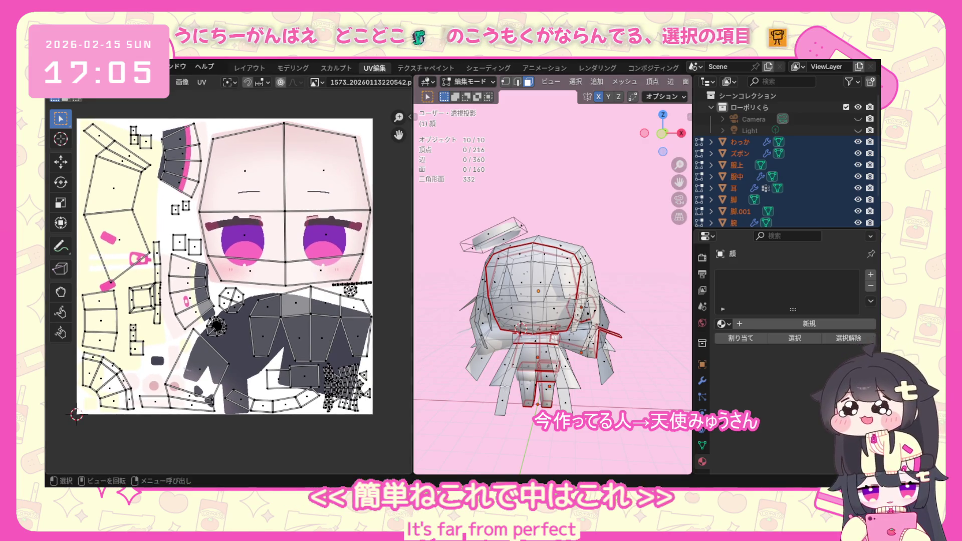
drag(372, 364, 328, 415)
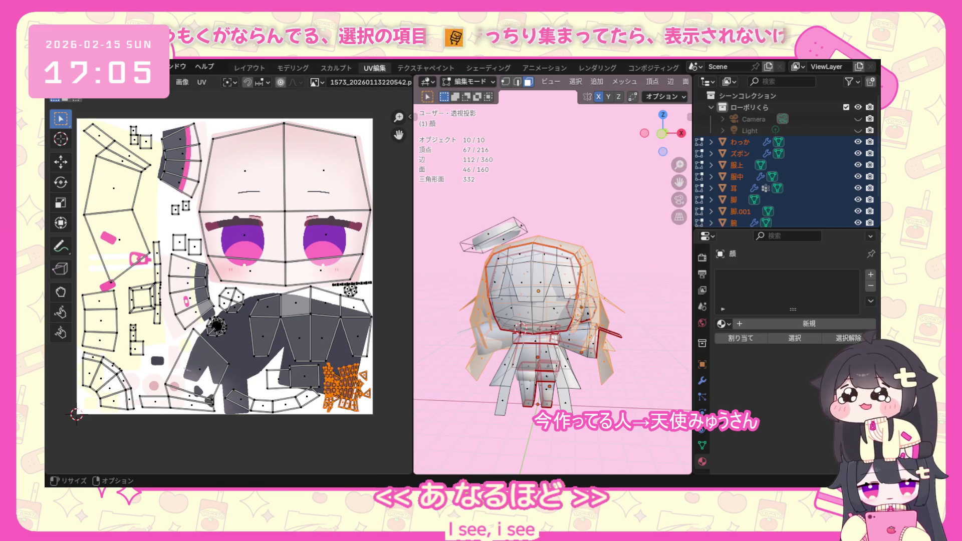
click(548, 228)
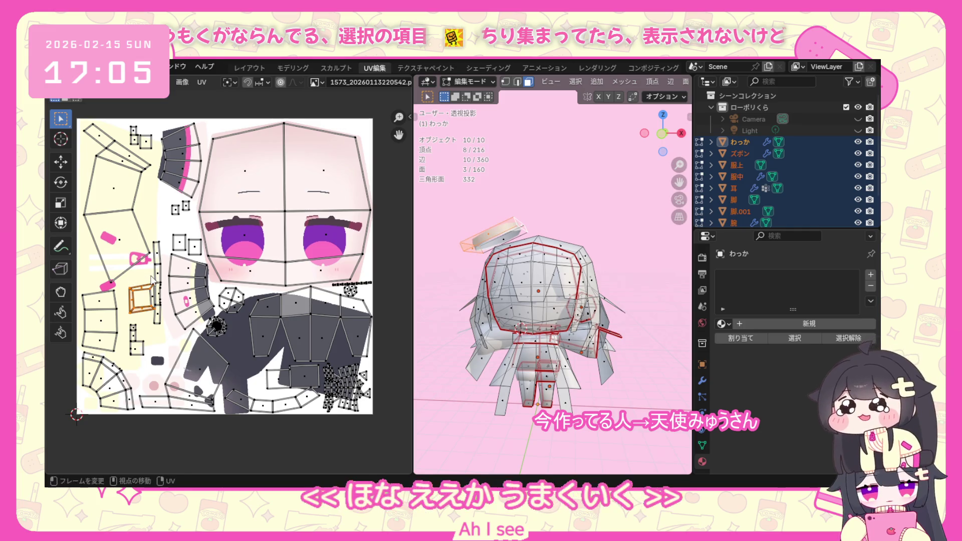
click(539, 290)
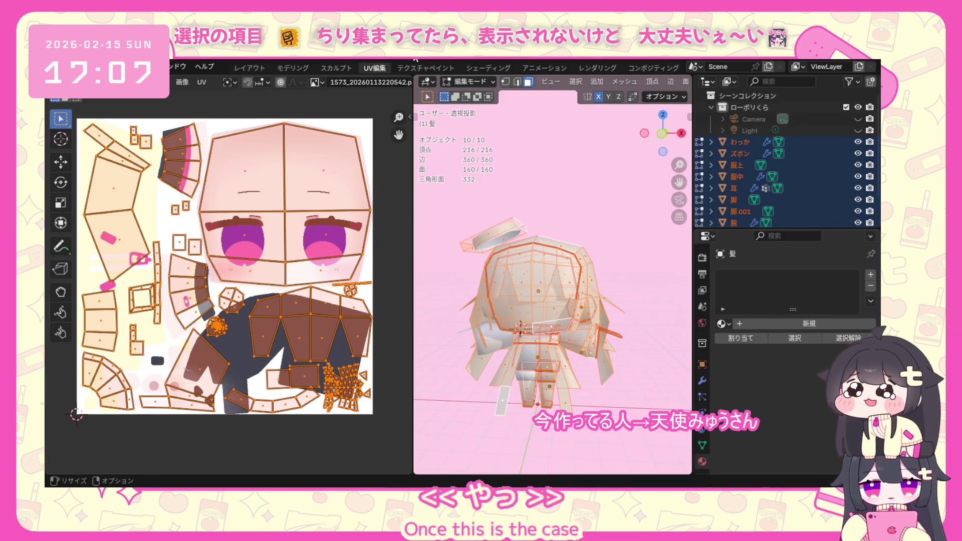
click(368, 284)
scroll(527, 316, down, 2)
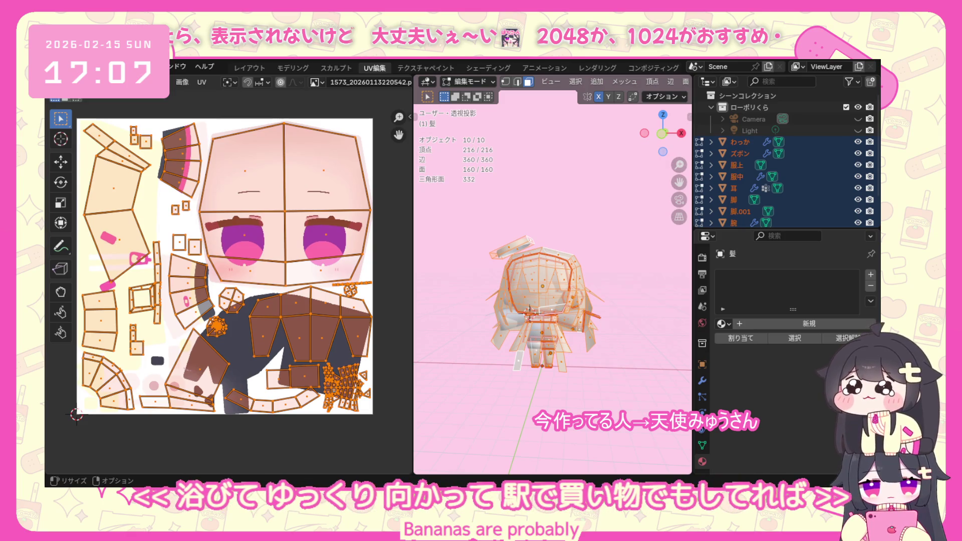
scroll(602, 293, up, 2)
scroll(601, 294, up, 2)
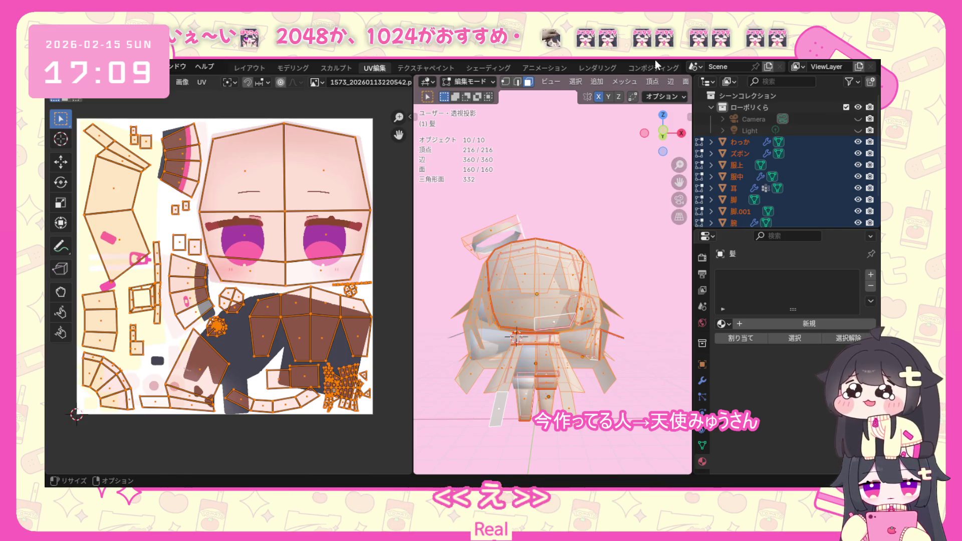
key(alt+a)
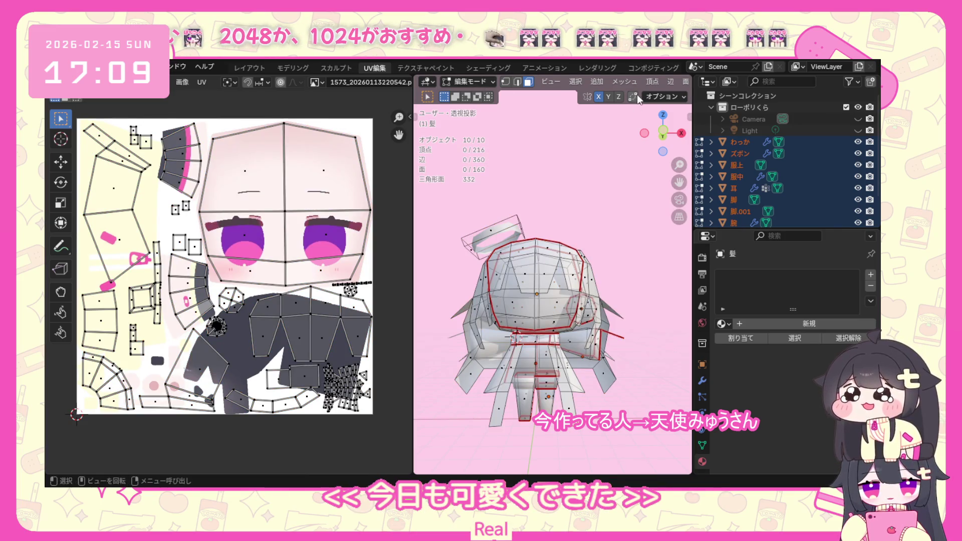
Return to Object Mode, turn off viewport overlays, widen the 3D view and orbit the chibi.
click(480, 76)
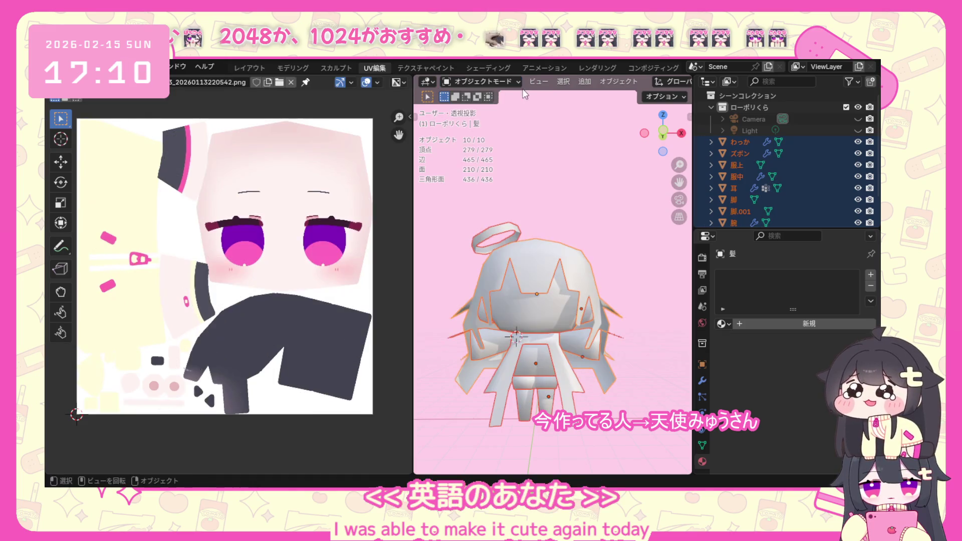
scroll(538, 86, down, 5)
scroll(587, 83, down, 4)
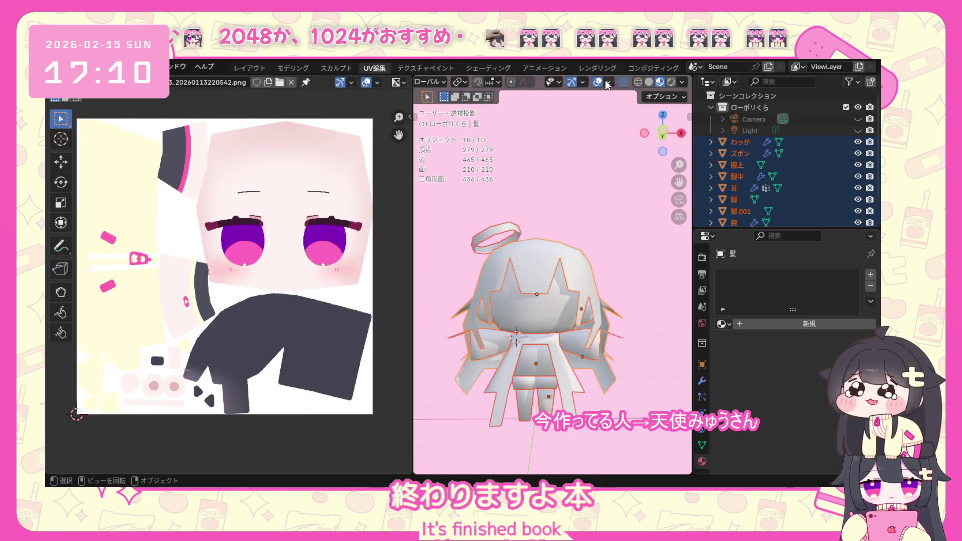
click(598, 82)
drag(412, 248, 206, 267)
mouse_move(236, 276)
middle_down()
mouse_move(391, 340)
mouse_move(566, 327)
mouse_move(508, 374)
mouse_move(387, 348)
mouse_move(236, 335)
mouse_move(377, 360)
mouse_move(546, 265)
mouse_move(497, 345)
mouse_move(534, 326)
mouse_move(515, 333)
mouse_move(555, 361)
mouse_move(413, 297)
mouse_move(519, 338)
middle_up()
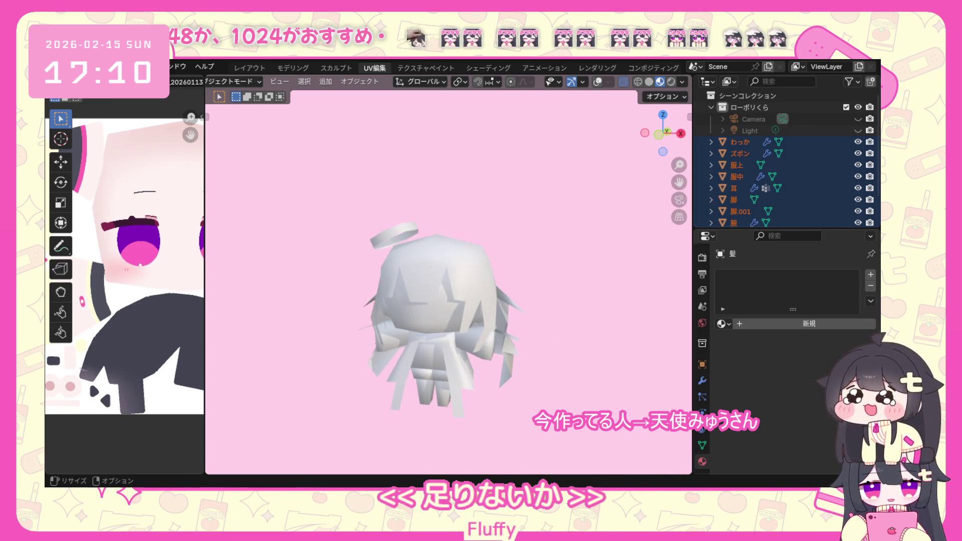